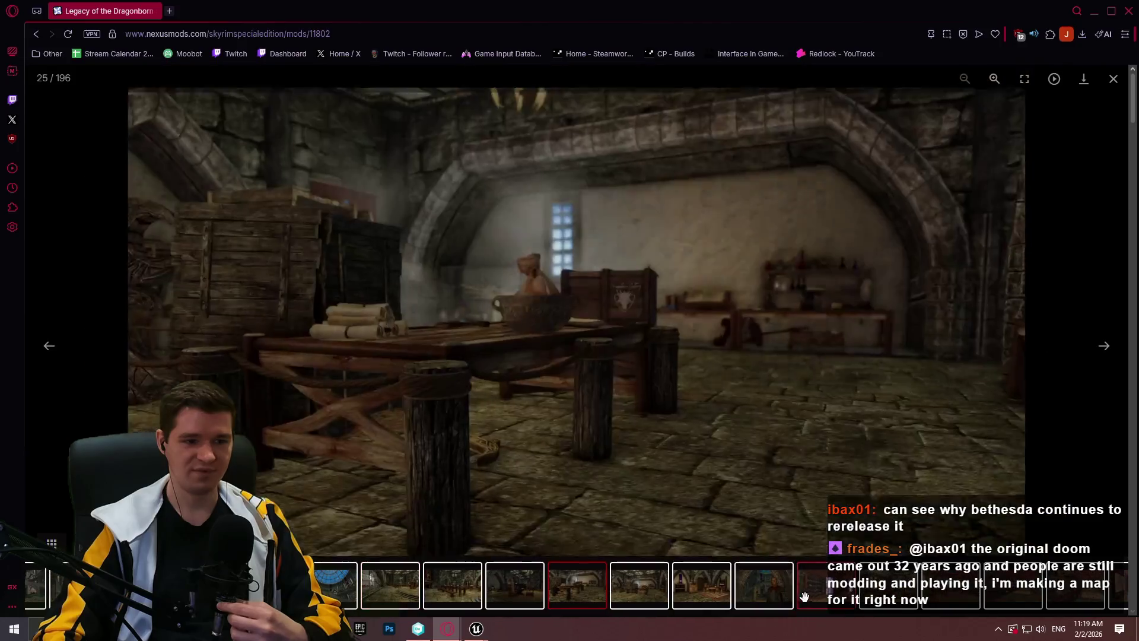
Step: Page through the Legacy of the Dragonborn screenshot gallery, then close the gallery viewer
left_click(712, 596)
left_click(763, 598)
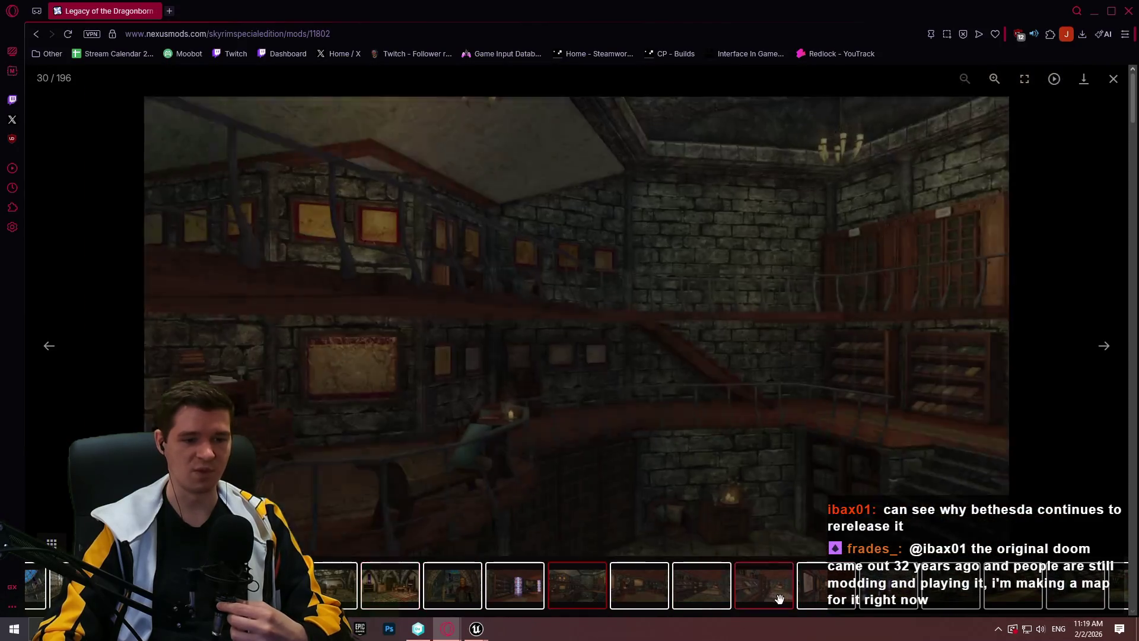
left_click(781, 599)
left_click(815, 598)
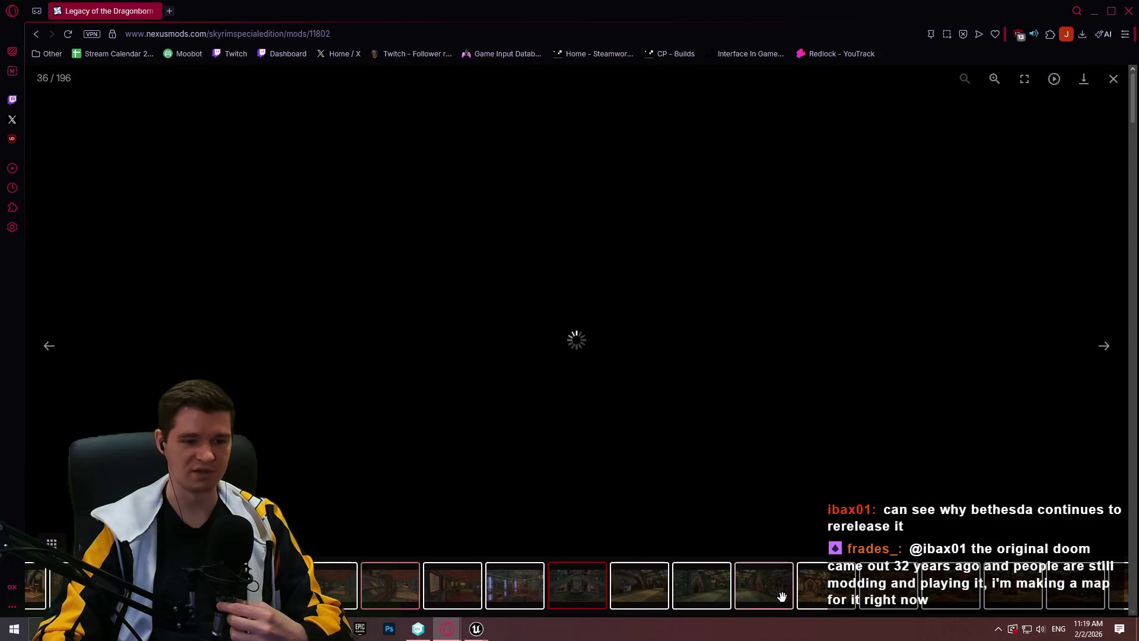
left_click(818, 597)
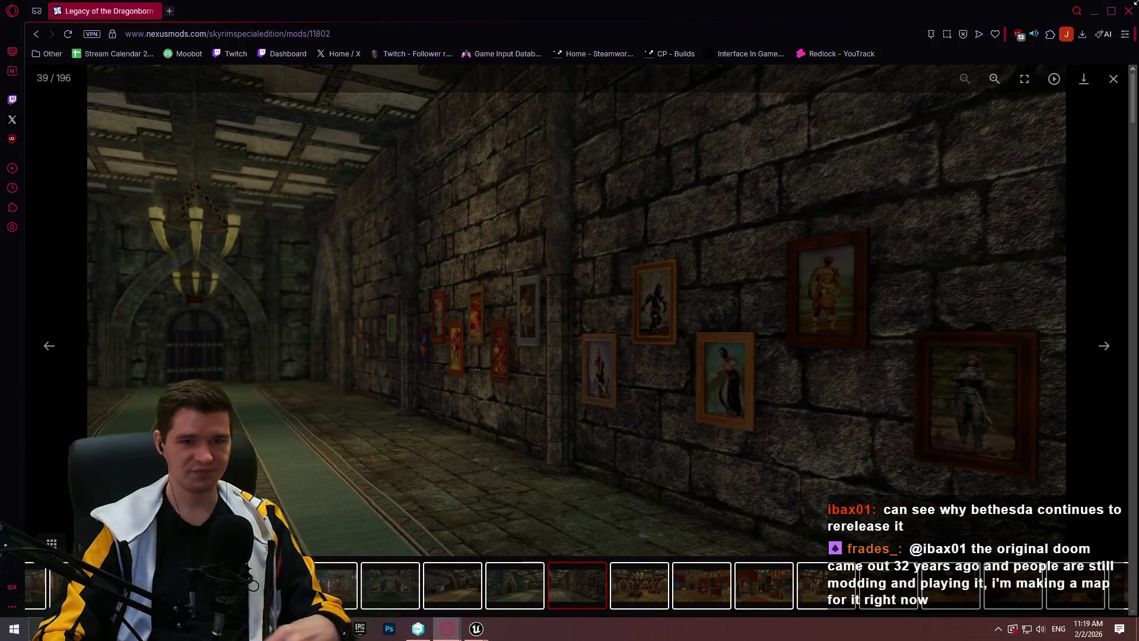
left_click(1115, 79)
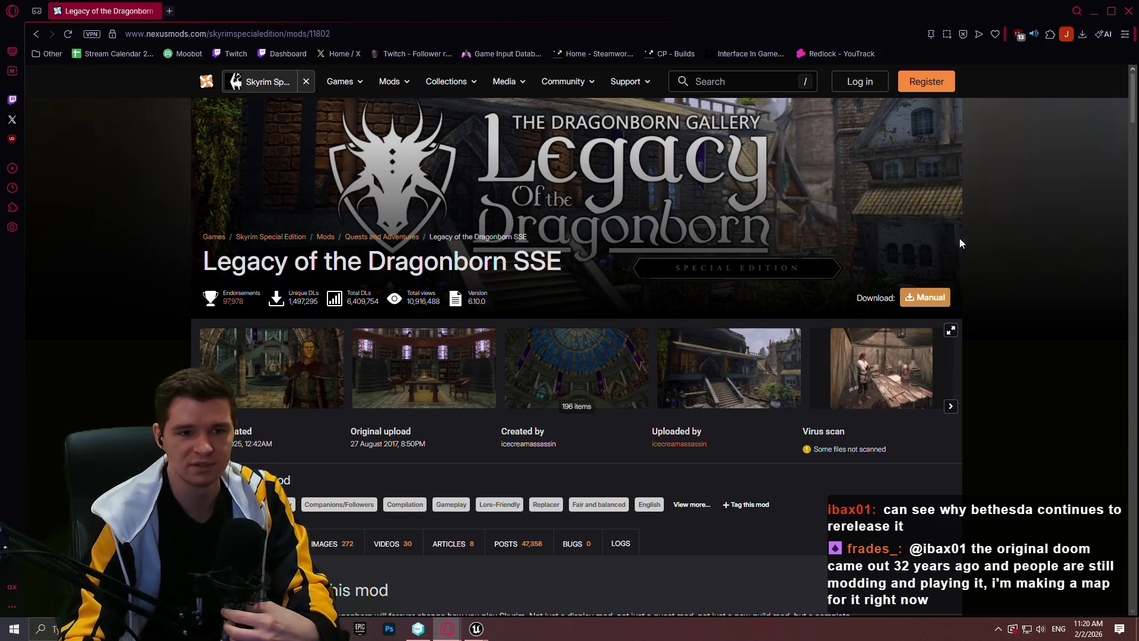
Step: Close the Opera browser to return to Unreal
scroll(1043, 237, "down", 2)
scroll(1041, 261, "up", 2)
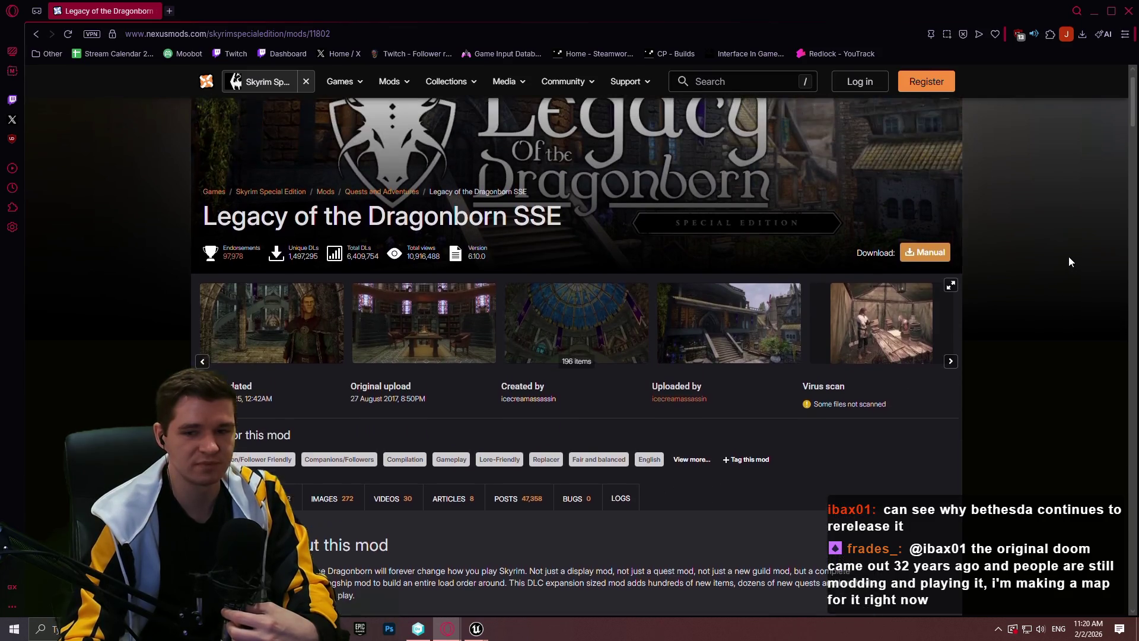
left_click(1129, 10)
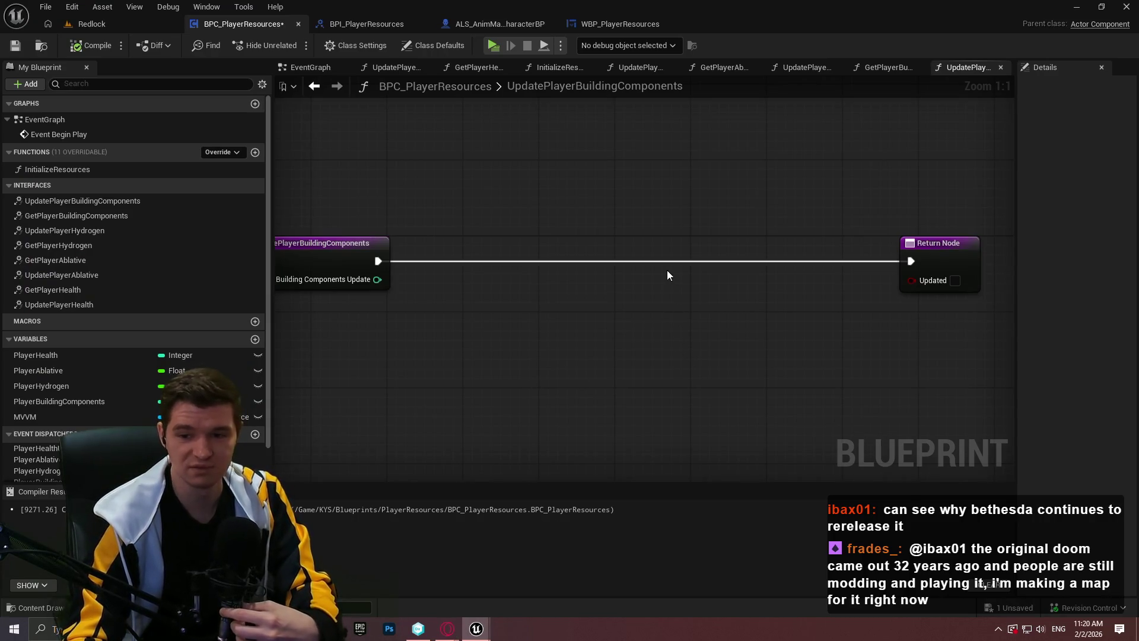
Step: Open the UpdatePlayerHealth function graph from My Blueprint
left_click_drag(663, 305, 742, 278)
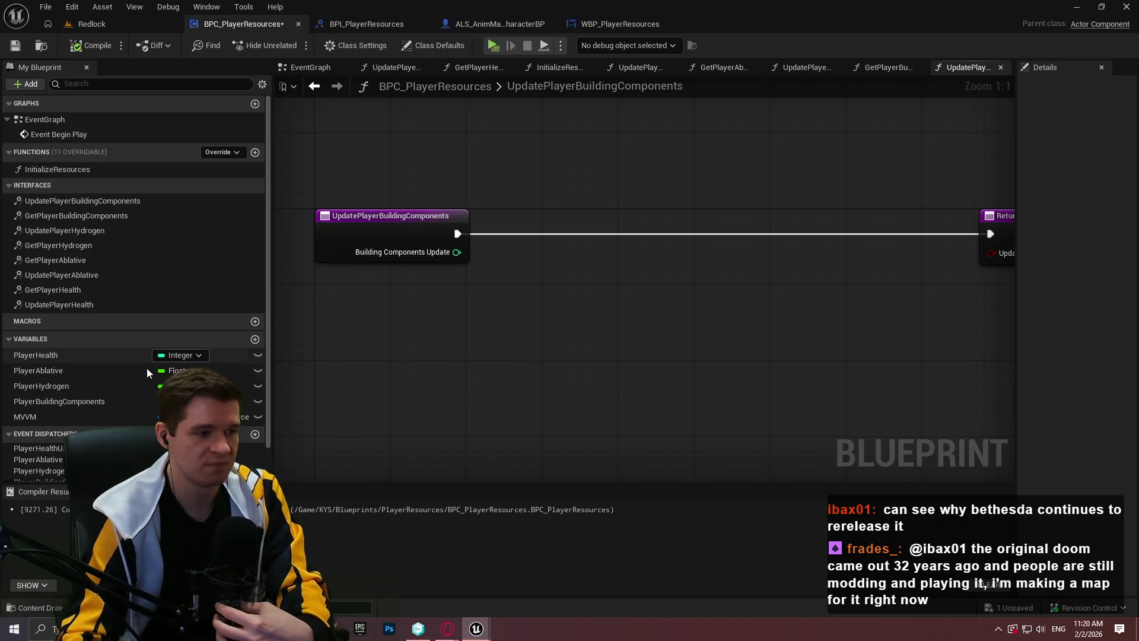
left_click_drag(609, 303, 554, 295)
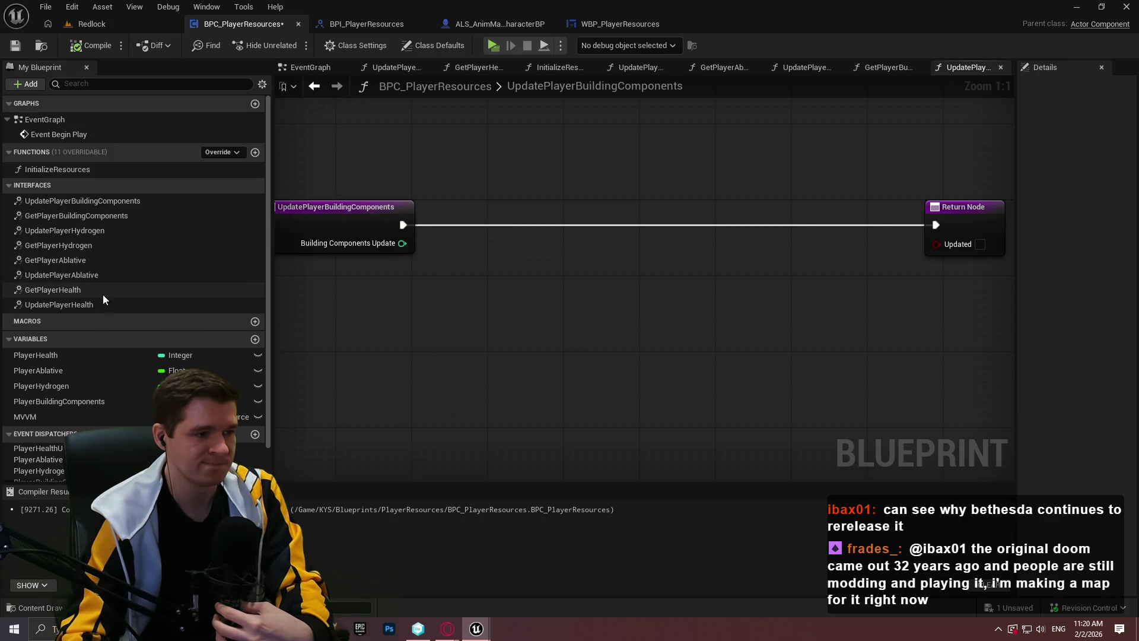
left_click(56, 292)
double_click(56, 292)
double_click(59, 303)
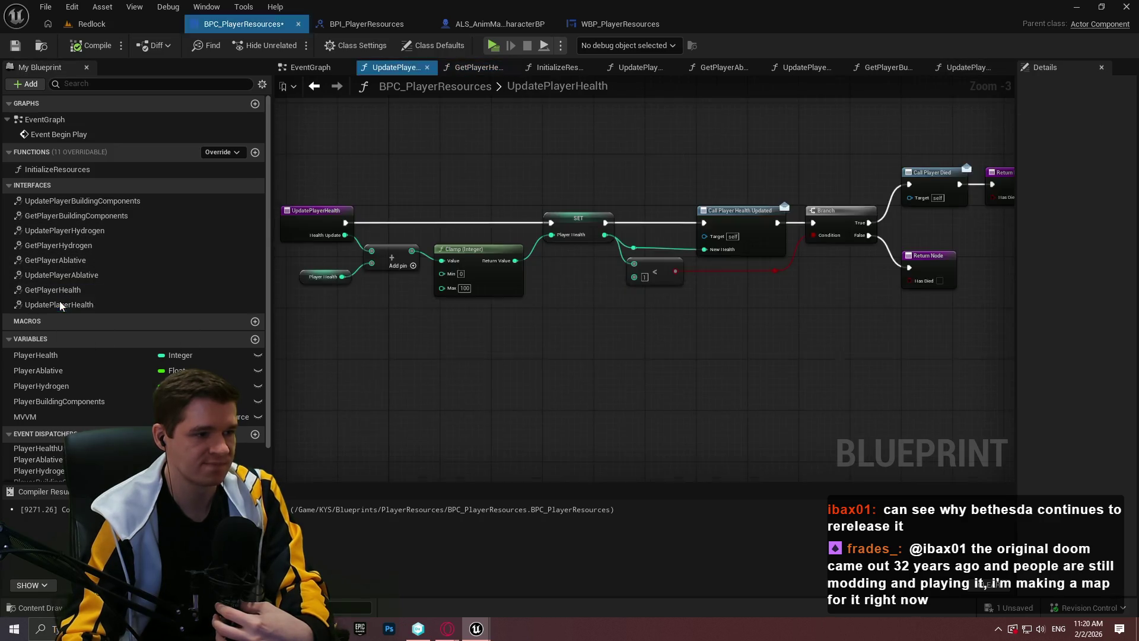
left_click_drag(666, 316, 700, 317)
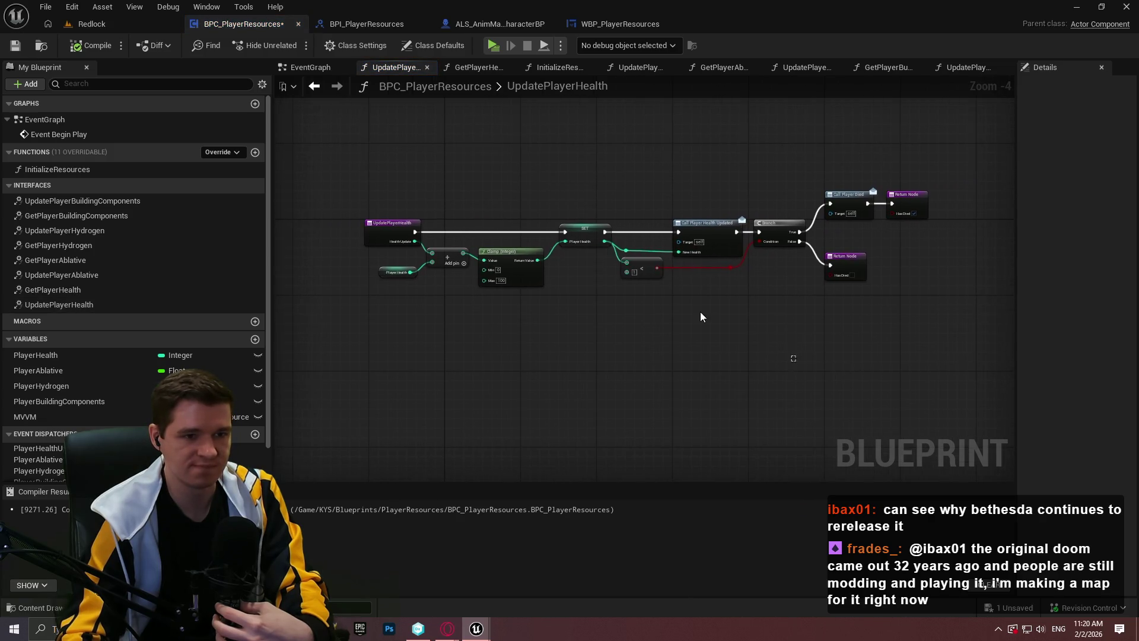
Step: Select all UpdatePlayerHealth nodes except the entry and carry them into UpdatePlayerBuildingComponents
mouse_move(720, 368)
left_mouse_down()
mouse_move(442, 224)
mouse_move(392, 218)
left_mouse_up()
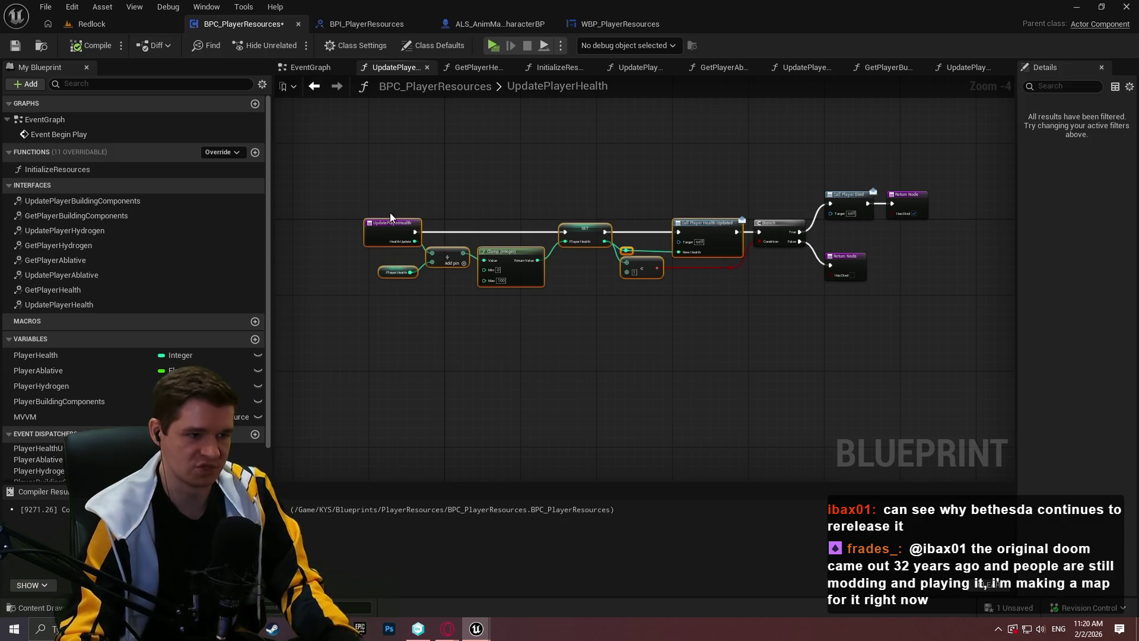
left_click(392, 218, "ctrl")
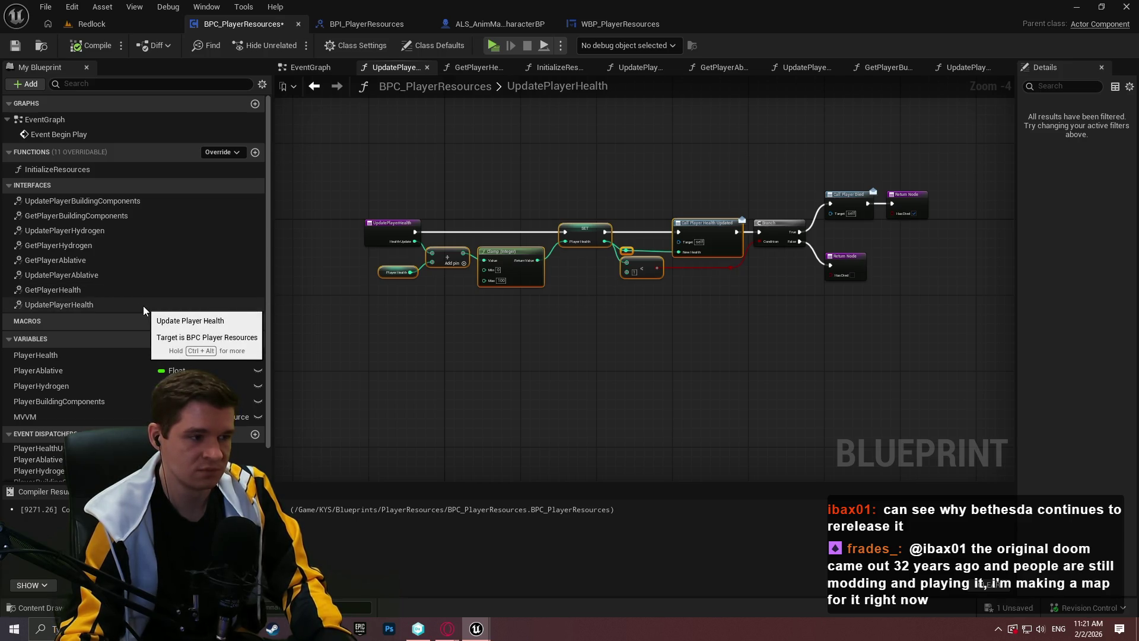
double_click(146, 202)
Step: Paste the health nodes, wiring the entry to SET and Building Components Update into Add
key("ctrl+v")
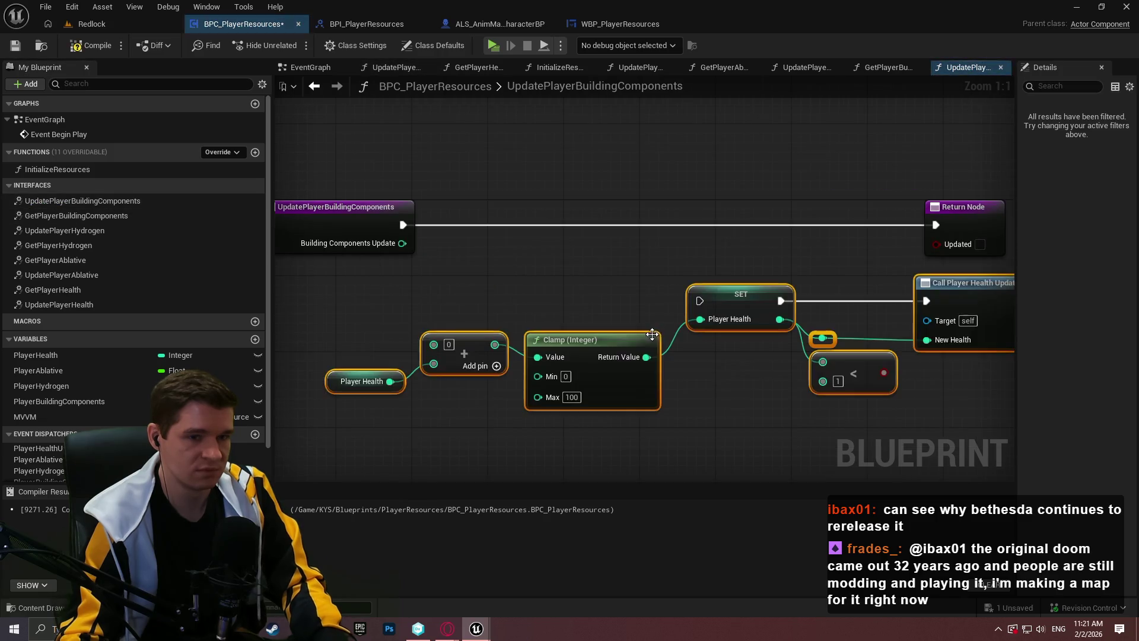
mouse_move(700, 300)
left_mouse_down()
mouse_move(630, 262)
mouse_move(407, 223)
left_mouse_up()
left_click(455, 325)
left_click_drag(434, 344, 401, 243)
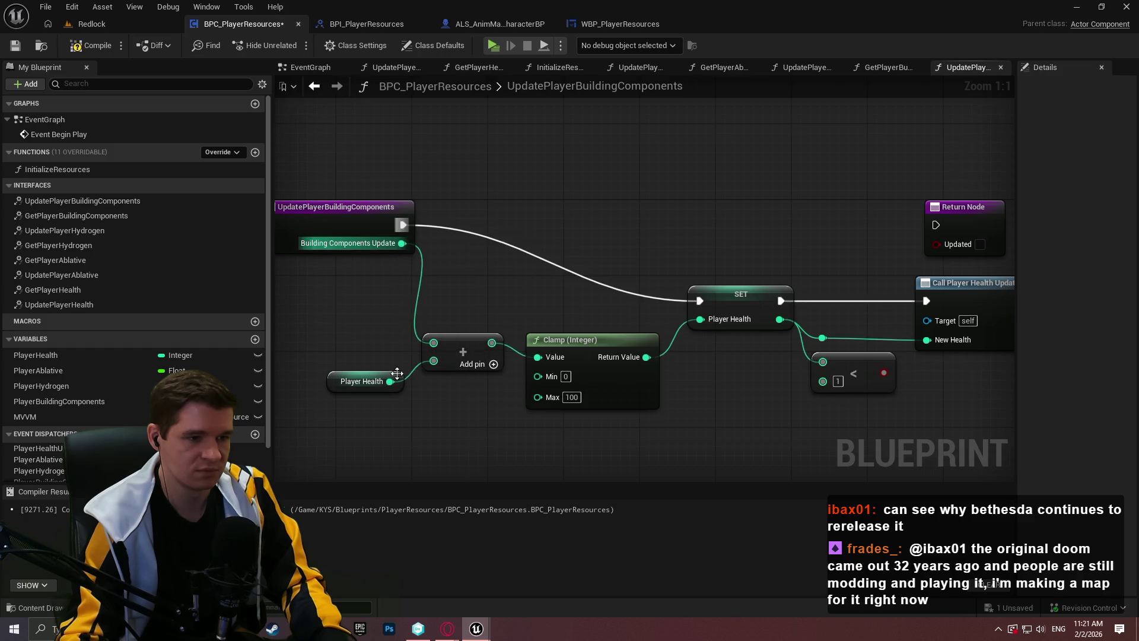
Step: Switch the getter and SET to PlayerBuildingComponents and set the Clamp maximum to 999
left_click_drag(41, 401, 336, 390)
mouse_move(73, 403)
left_mouse_down()
mouse_move(718, 317)
mouse_move(723, 294)
left_mouse_up()
left_click(503, 377)
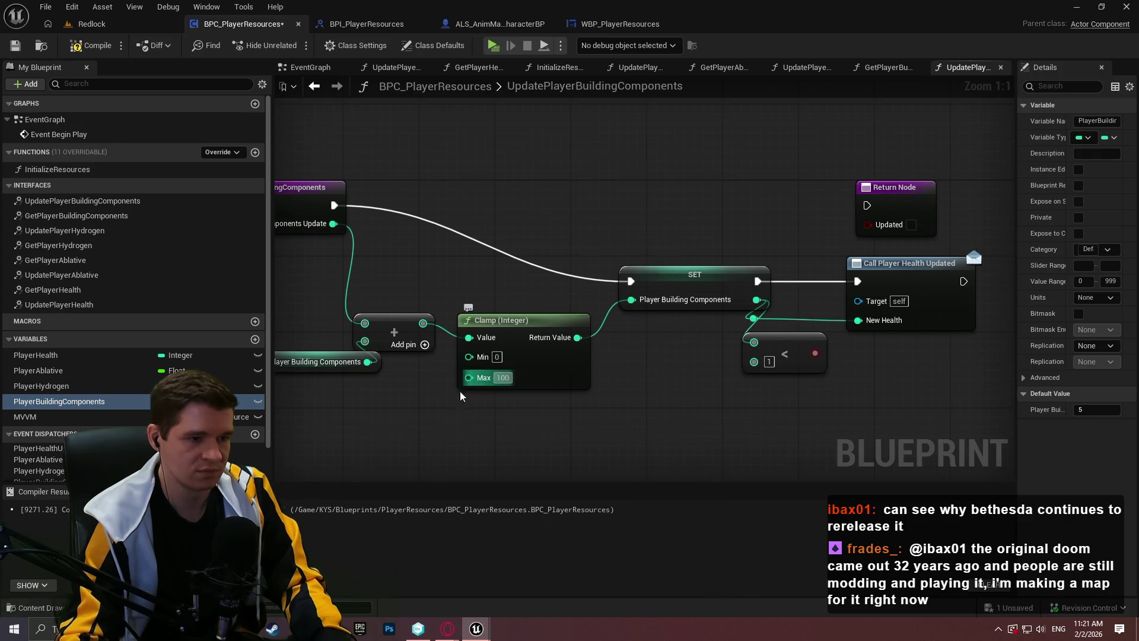
type("999")
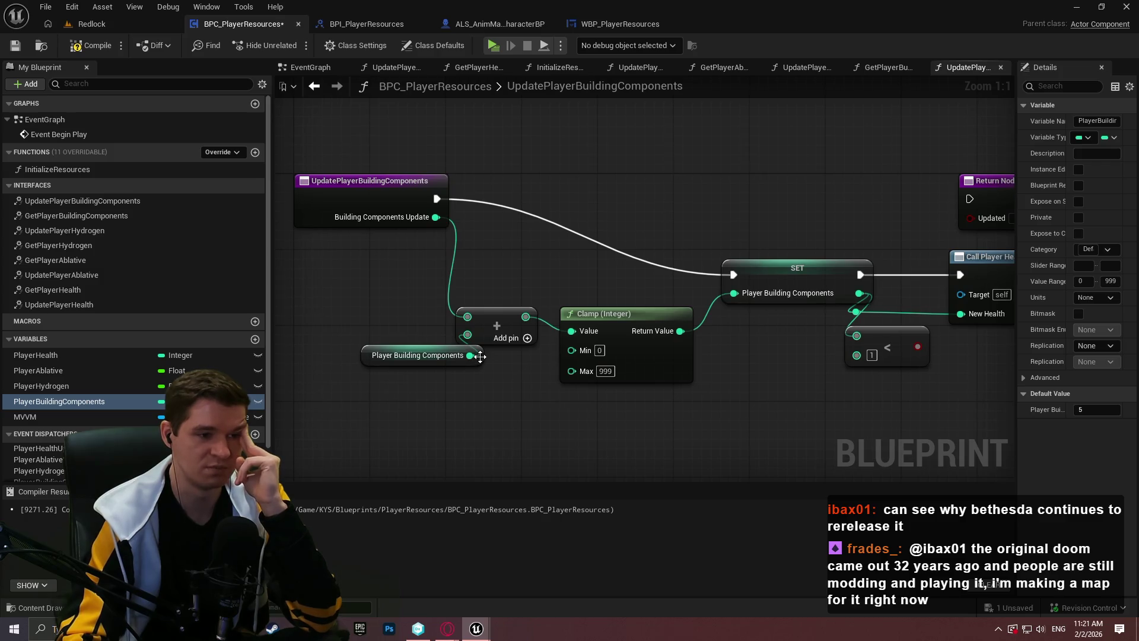
Step: Tidy the getter, Add, Clamp and SET nodes into a neat row
mouse_move(480, 355)
left_mouse_down()
mouse_move(468, 335)
mouse_move(444, 347)
mouse_move(434, 272)
left_mouse_up()
left_click_drag(502, 343, 512, 258)
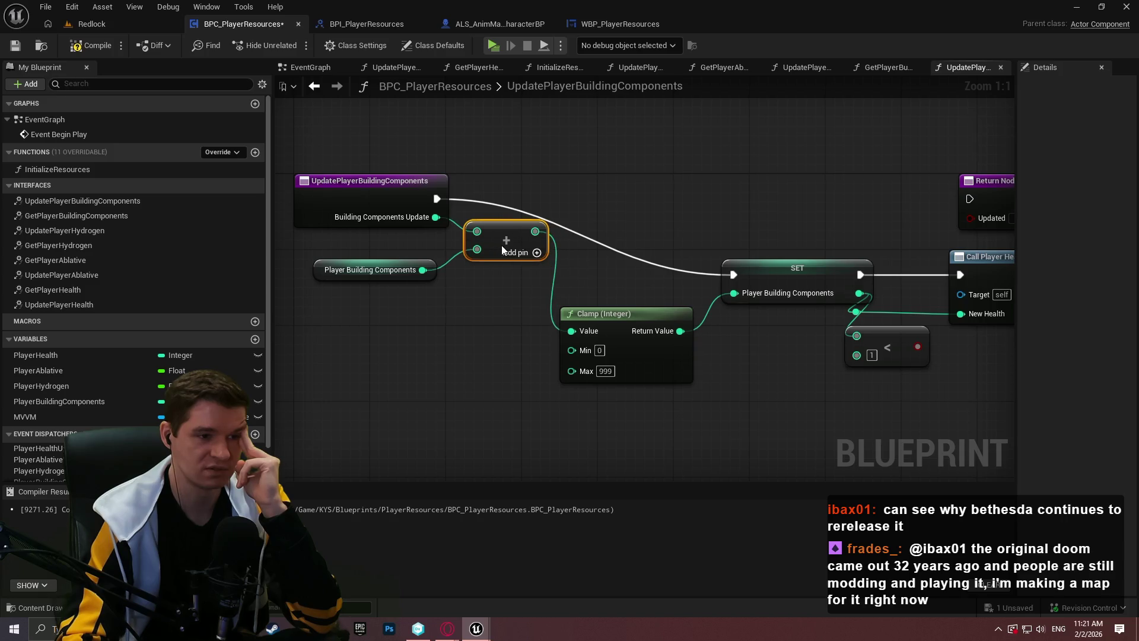
mouse_move(592, 308)
left_mouse_down()
mouse_move(599, 240)
mouse_move(591, 218)
left_mouse_up()
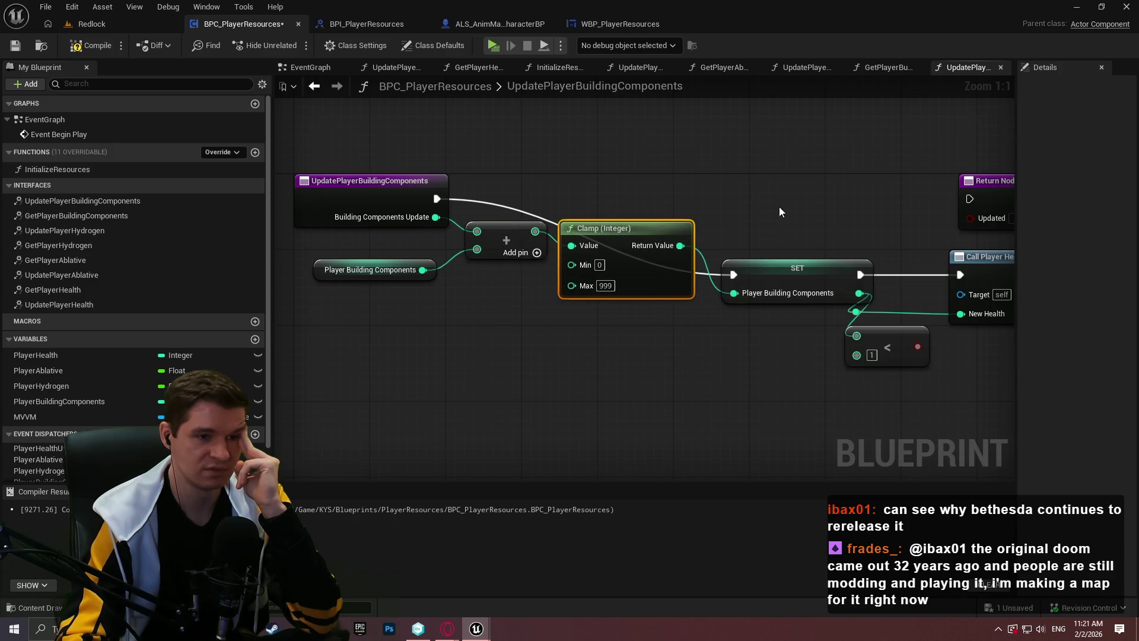
mouse_move(771, 274)
left_mouse_down()
mouse_move(761, 197)
mouse_move(546, 221)
left_mouse_up()
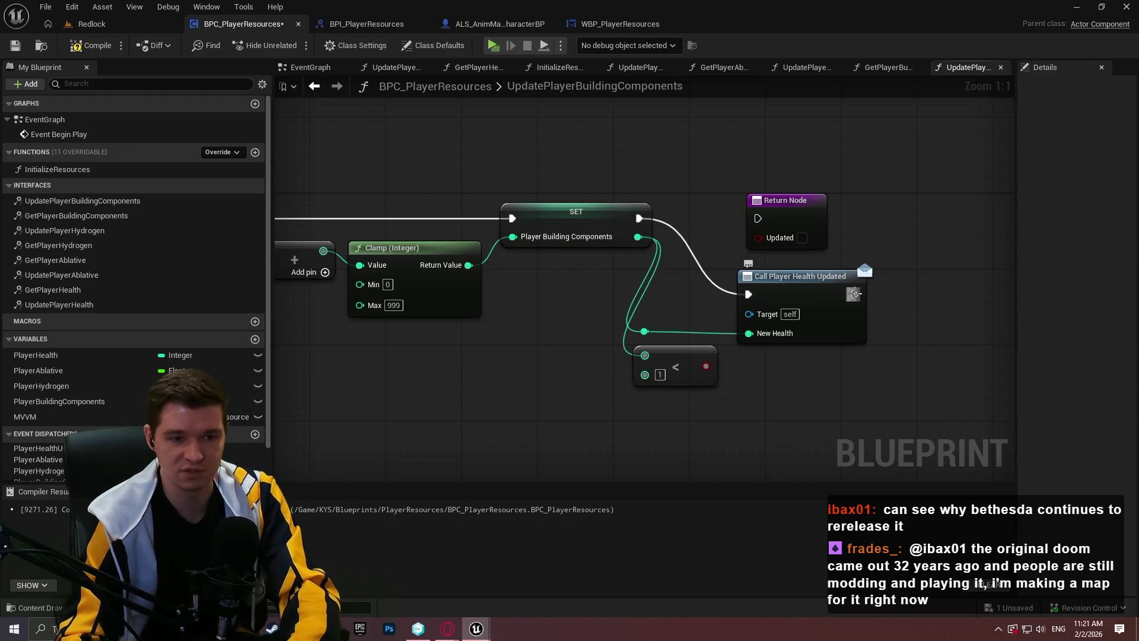
mouse_move(854, 294)
left_mouse_down()
mouse_move(912, 300)
mouse_move(857, 320)
left_mouse_up()
Step: Replace Call Player Health Updated with Call Player Building Components Updated and delete the leftover comparison node
left_click(785, 335)
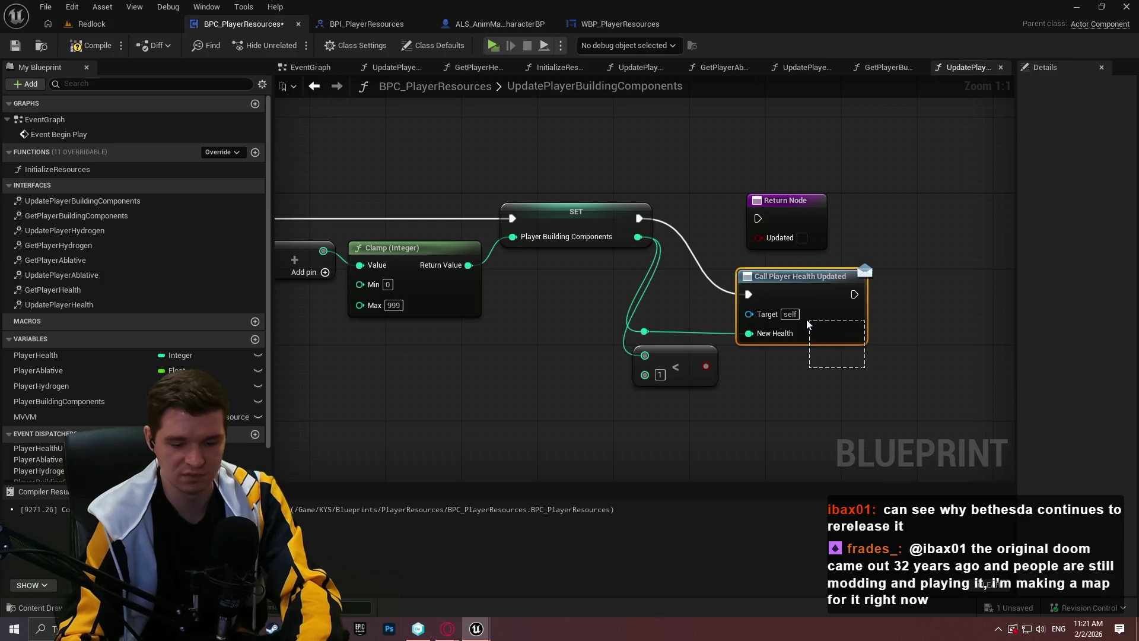
key("Delete")
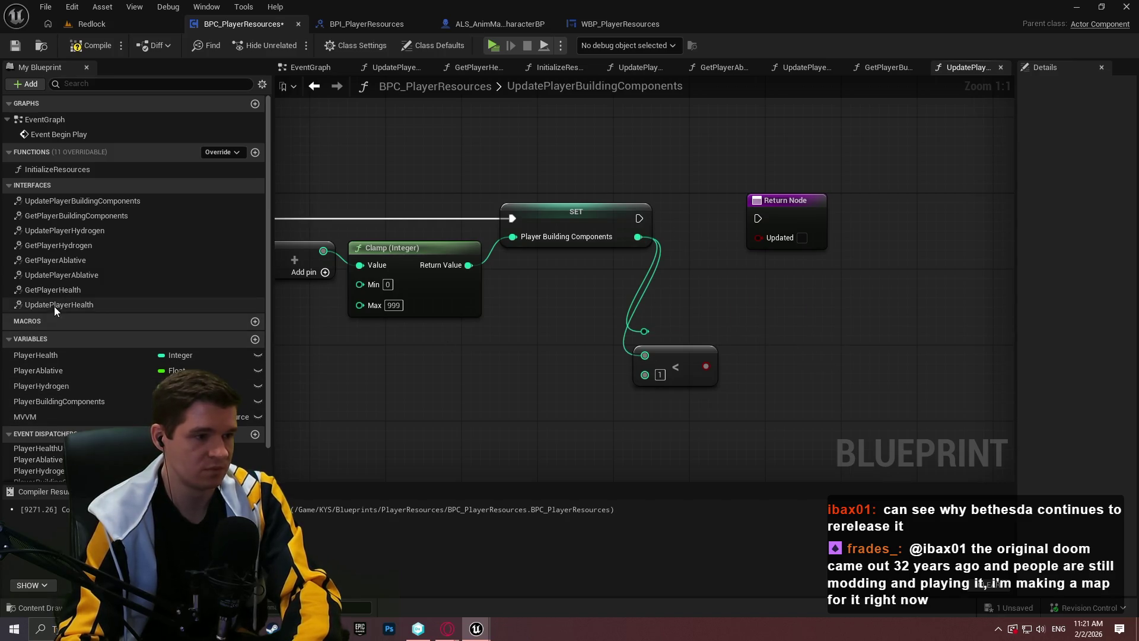
scroll(89, 427, "down", 2)
mouse_move(35, 459)
left_mouse_down()
mouse_move(522, 385)
mouse_move(264, 465)
mouse_move(359, 414)
mouse_move(808, 306)
mouse_move(638, 236)
left_mouse_up()
left_click(736, 344)
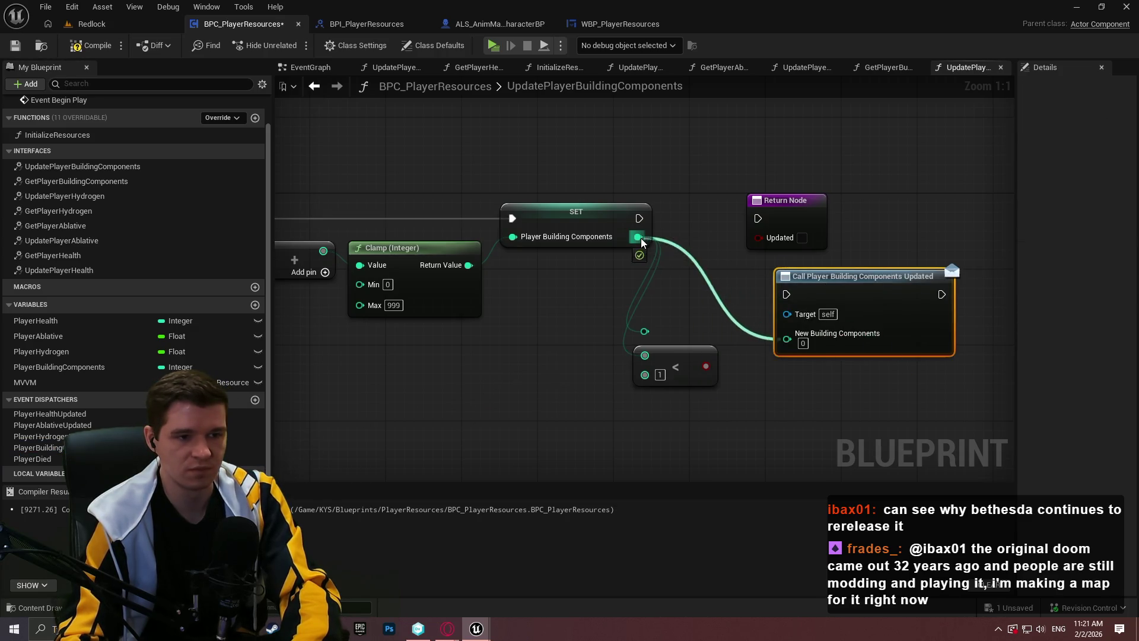
left_click(676, 374)
key("Delete")
Step: Chain SET's execution through the Call node into the Return Node
left_click_drag(812, 211, 993, 211)
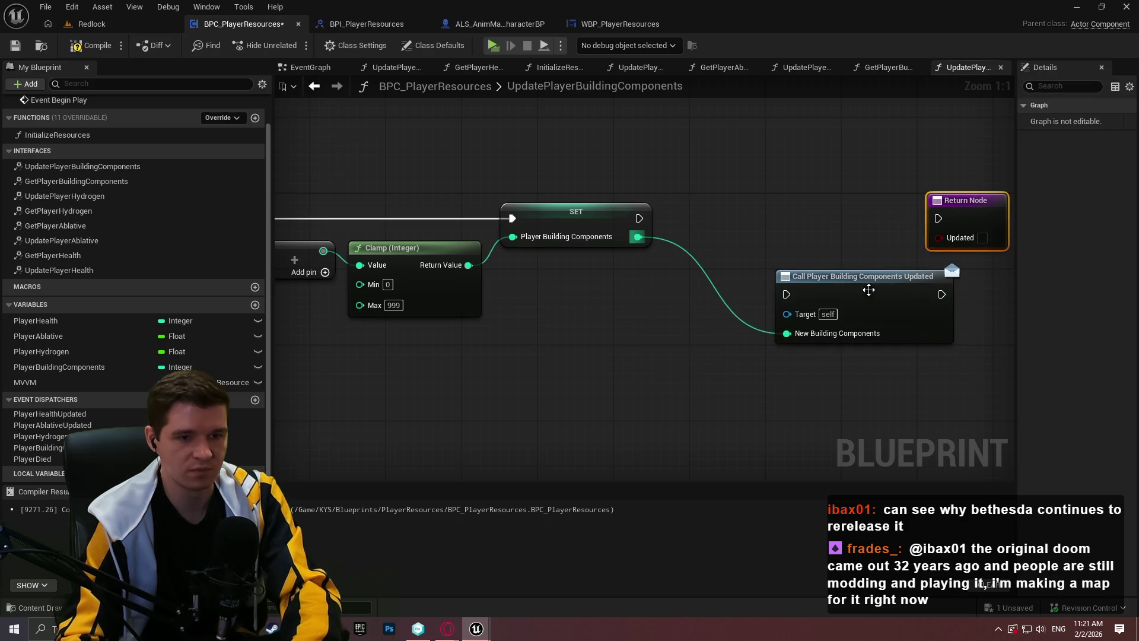
left_click_drag(870, 290, 760, 214)
left_click_drag(681, 218, 639, 218)
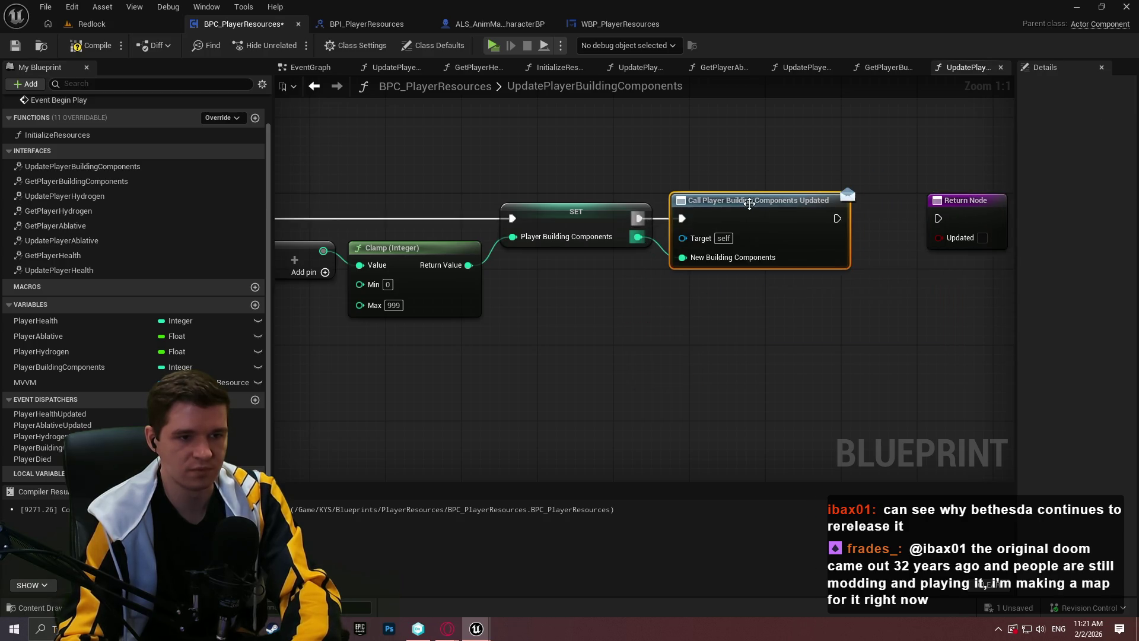
mouse_move(795, 240)
left_mouse_down()
mouse_move(935, 220)
mouse_move(910, 218)
left_mouse_up()
left_click(871, 293)
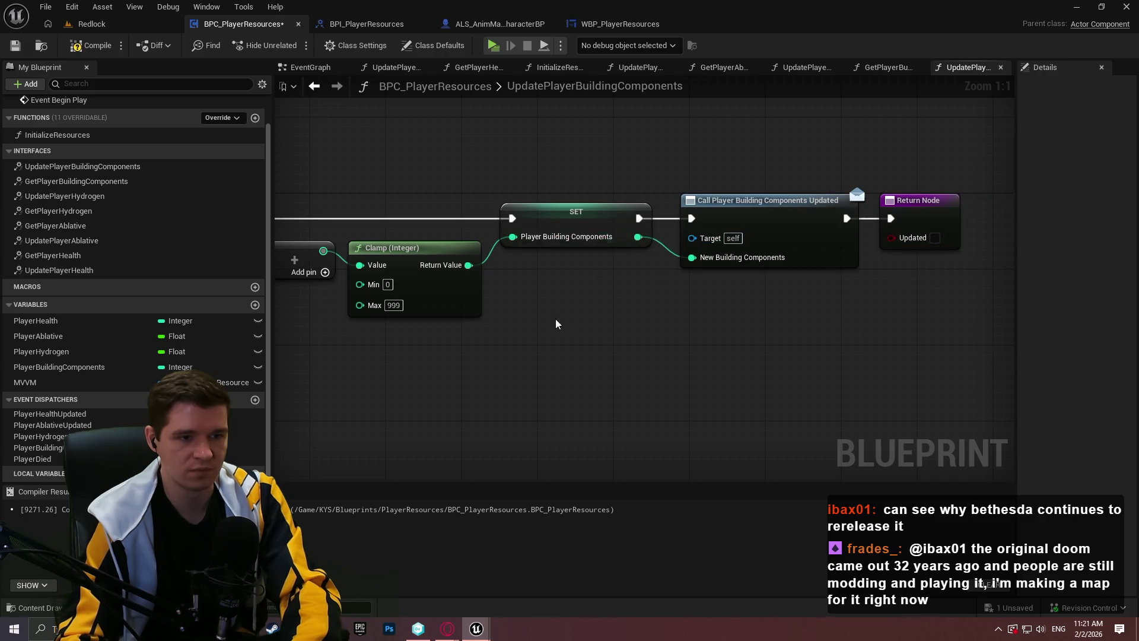
Step: Save the BPC_PlayerResources blueprint
scroll(836, 316, "down", 1)
scroll(546, 285, "down", 1)
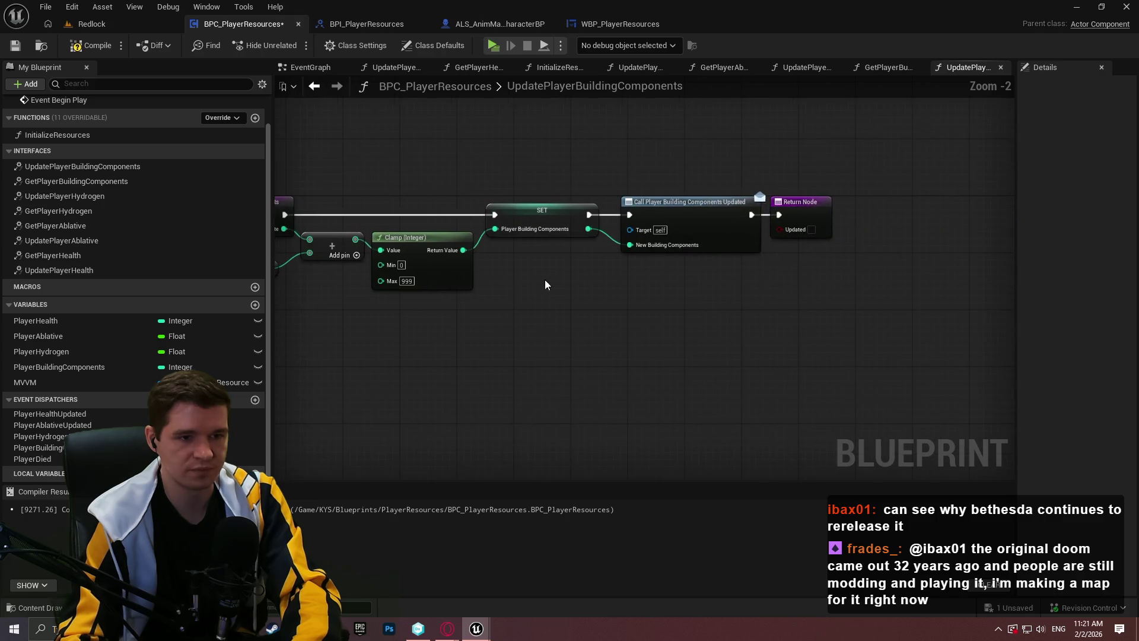
left_click(15, 47)
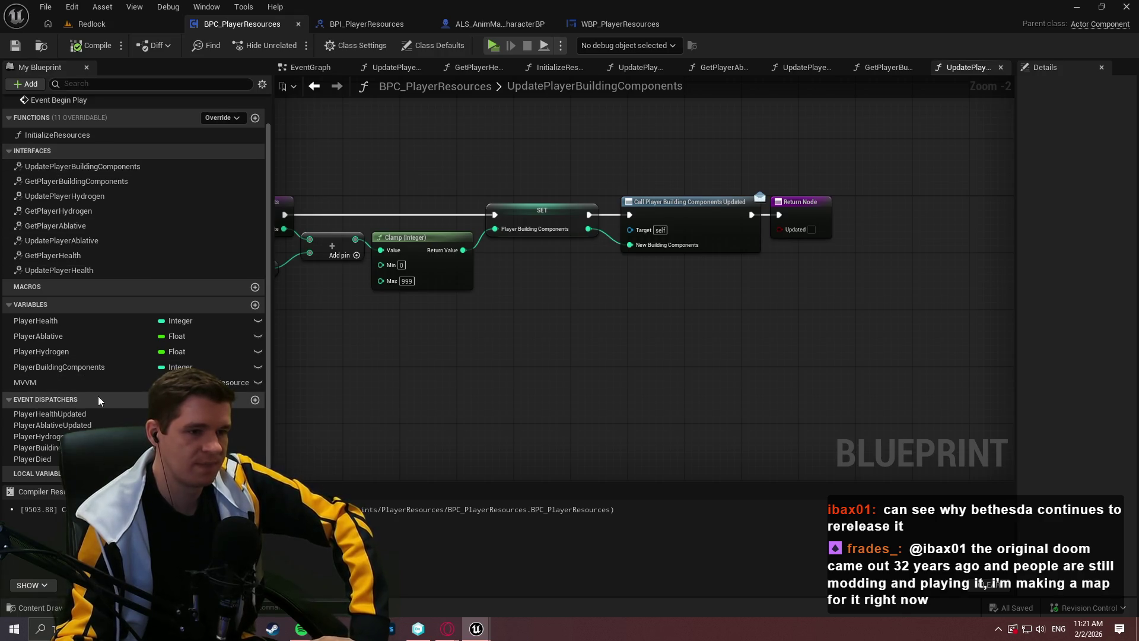
mouse_move(489, 313)
left_mouse_down()
mouse_move(569, 341)
mouse_move(529, 360)
left_mouse_up()
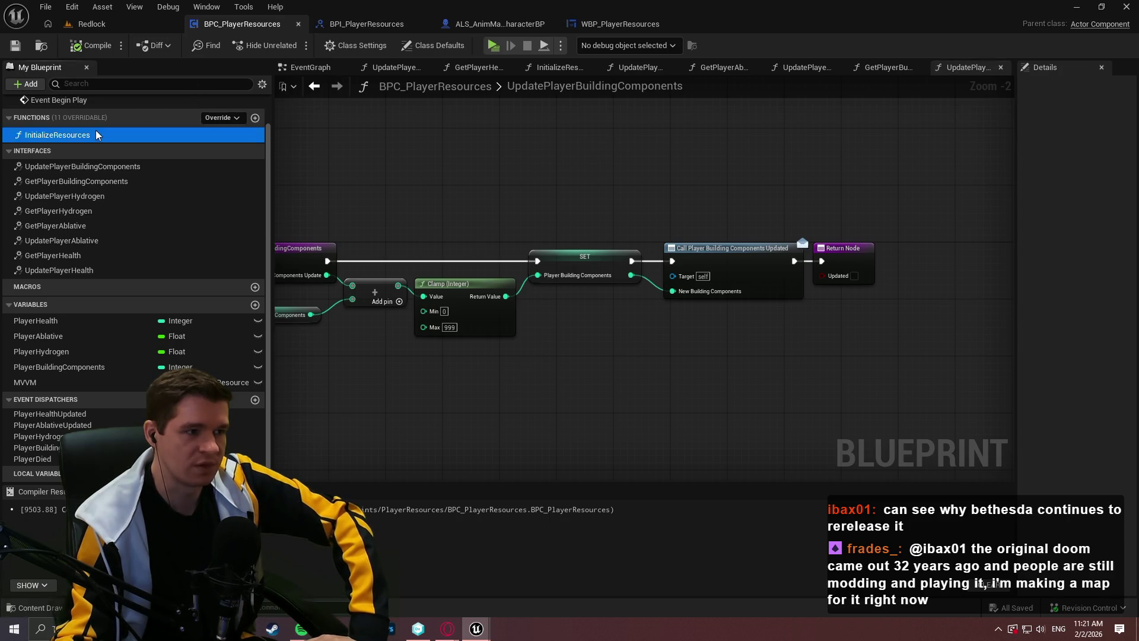
Step: Add Update Player Hydrogen, Ablative and Building Components calls to the InitializeResources graph
double_click(57, 135)
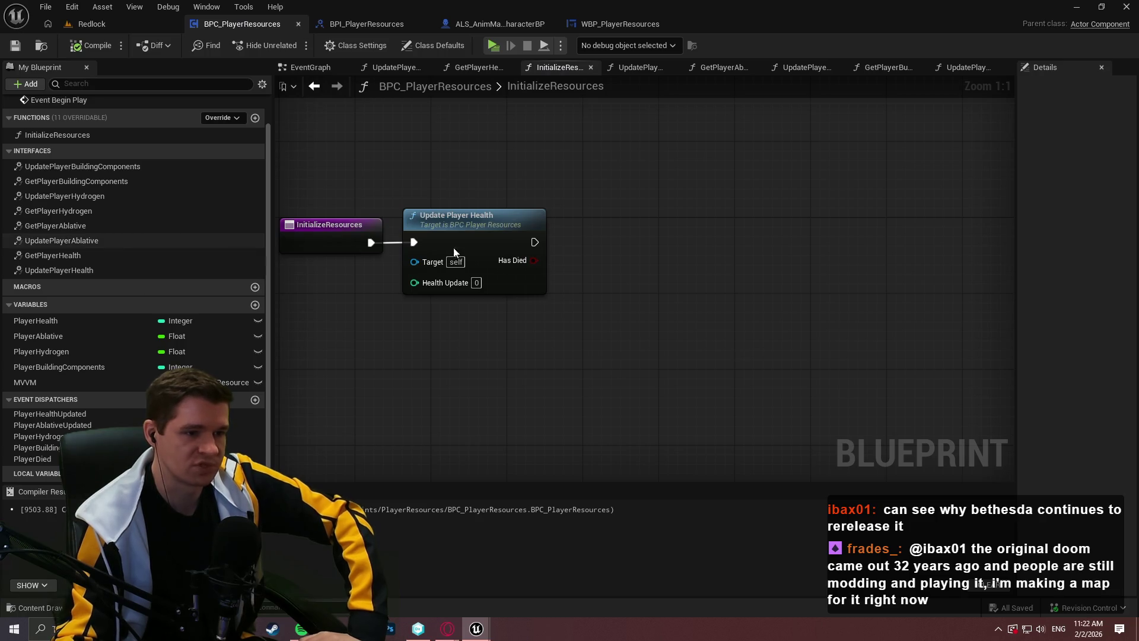
left_click_drag(72, 198, 671, 213)
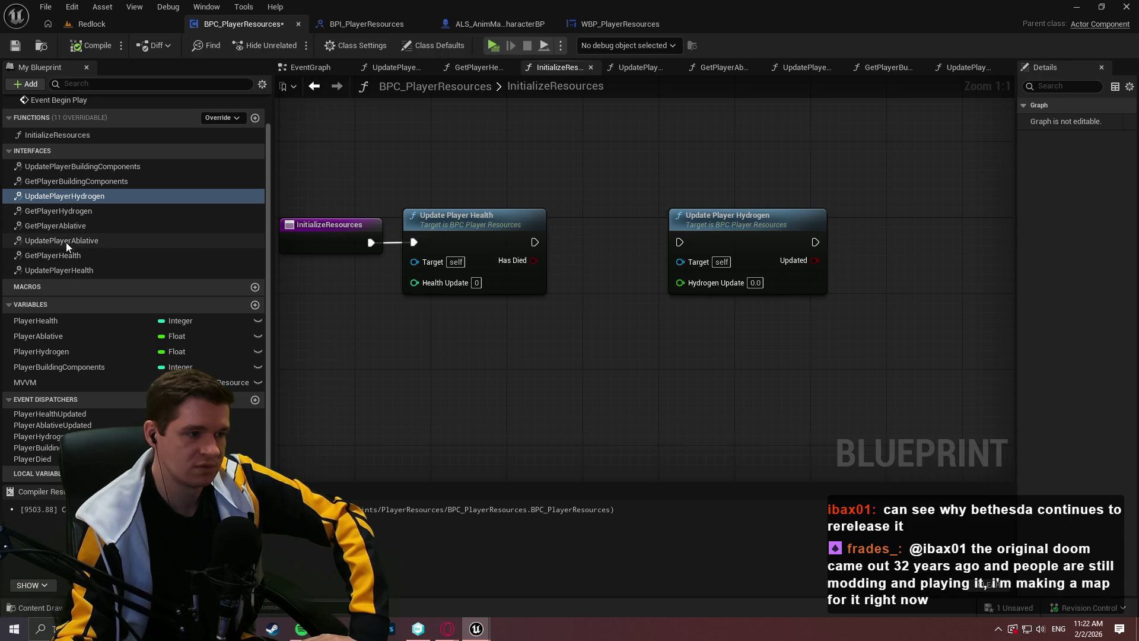
mouse_move(66, 241)
left_mouse_down()
mouse_move(414, 355)
mouse_move(549, 364)
left_mouse_up()
left_click_drag(59, 167, 804, 314)
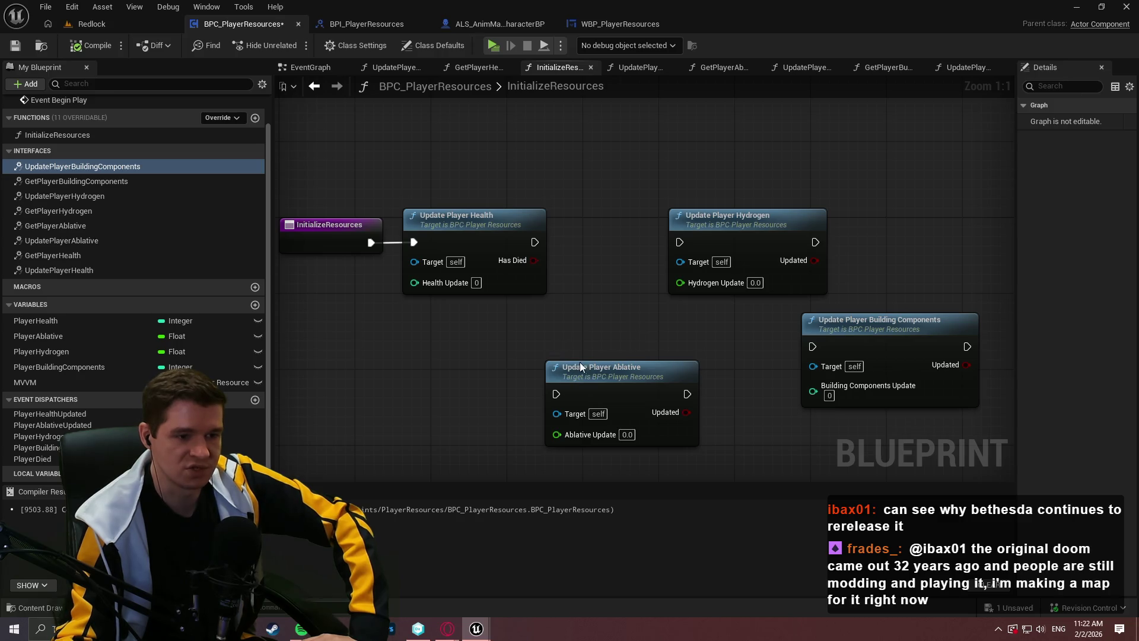
Step: Chain execution from Health to Ablative, Hydrogen, then Building Components
mouse_move(561, 393)
left_mouse_down()
mouse_move(546, 248)
mouse_move(533, 240)
left_mouse_up()
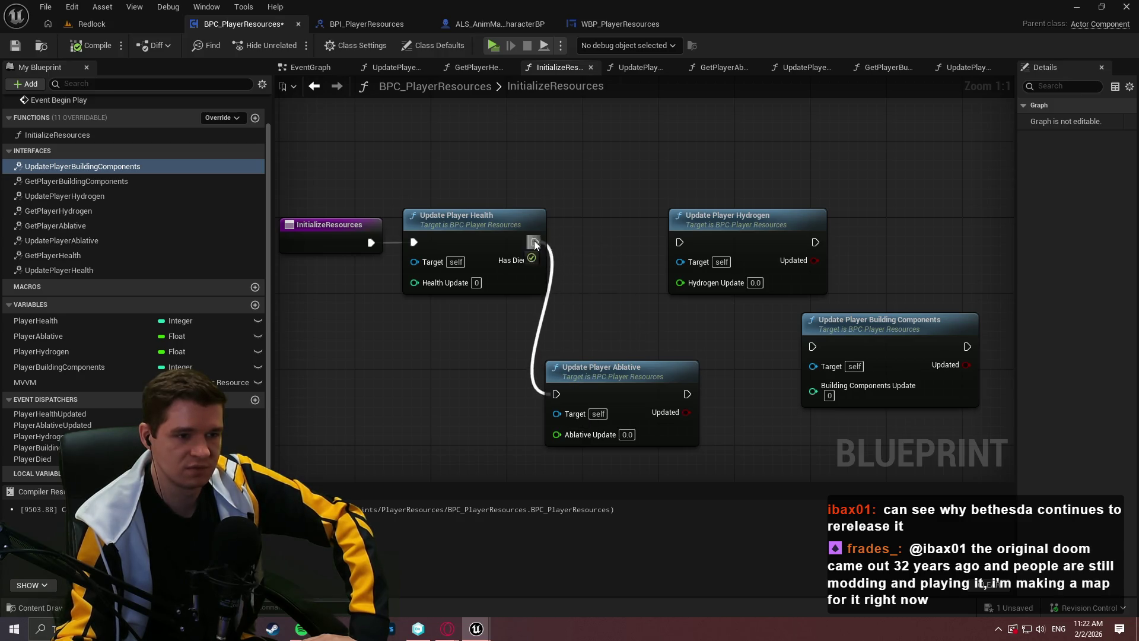
mouse_move(679, 242)
left_mouse_down()
mouse_move(702, 405)
mouse_move(687, 394)
left_mouse_up()
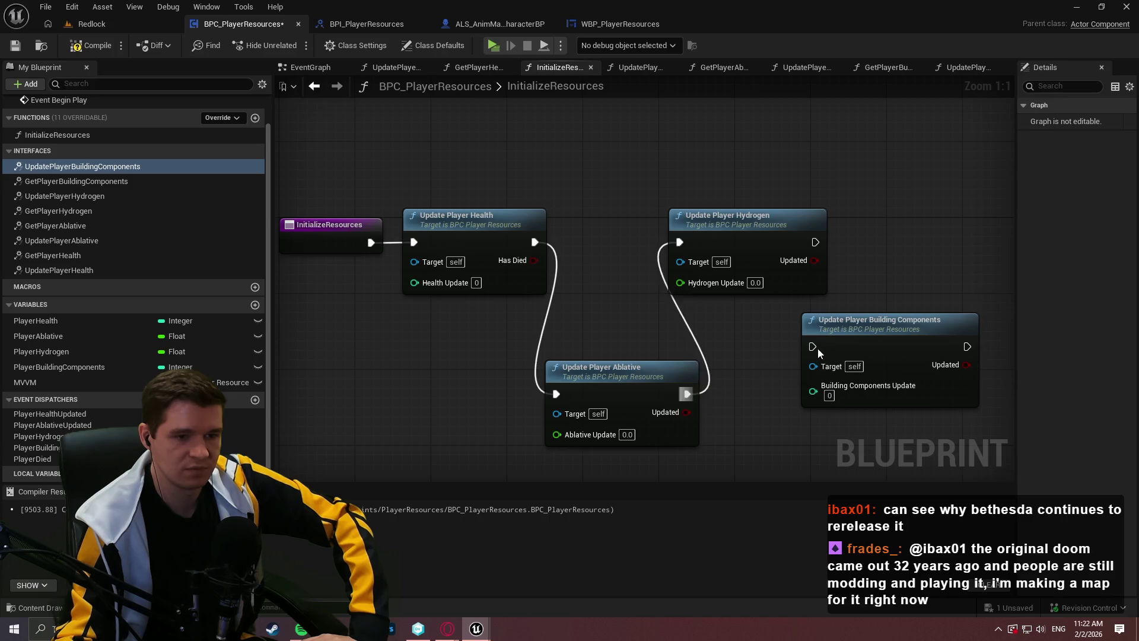
mouse_move(812, 346)
left_mouse_down()
mouse_move(811, 233)
mouse_move(815, 242)
left_mouse_up()
Step: Line the four update nodes up in a single row
mouse_move(862, 349)
left_mouse_down()
mouse_move(903, 230)
mouse_move(919, 244)
left_mouse_up()
mouse_move(926, 359)
left_mouse_down()
mouse_move(781, 242)
mouse_move(870, 408)
mouse_move(828, 394)
mouse_move(838, 393)
left_mouse_up()
left_click_drag(667, 321, 1065, 444)
mouse_move(571, 382)
left_mouse_down()
mouse_move(624, 232)
mouse_move(609, 230)
mouse_move(624, 230)
left_mouse_up()
mouse_move(1053, 225)
left_mouse_down()
mouse_move(875, 223)
mouse_move(942, 240)
left_mouse_up()
Step: Add a Return Node after Building Components and align it with the chain
type("return")
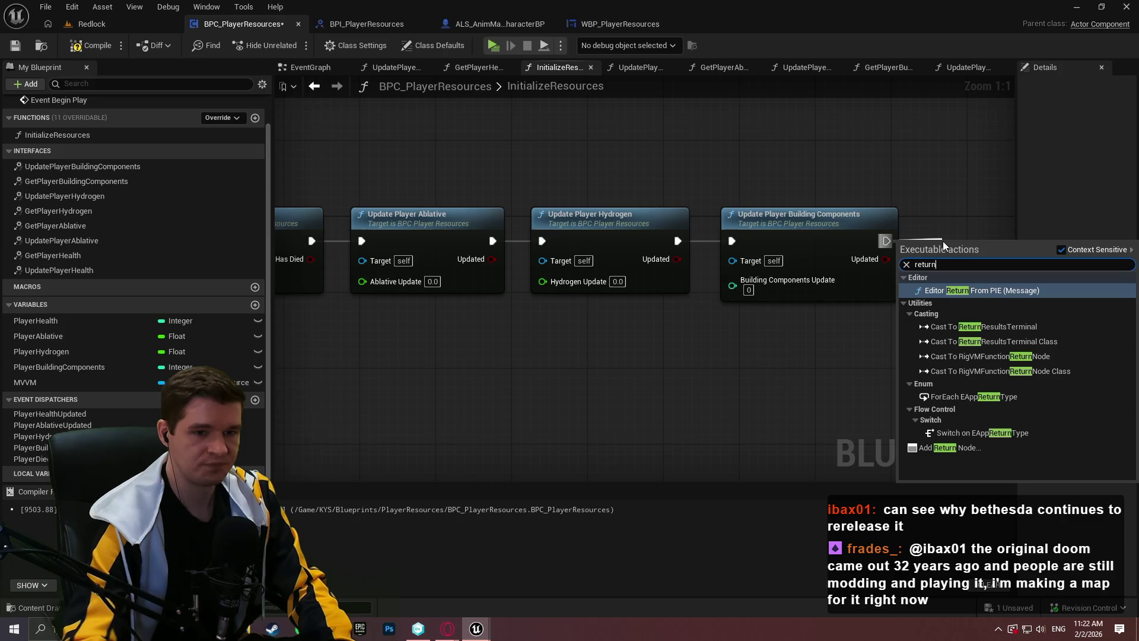
left_click(955, 449)
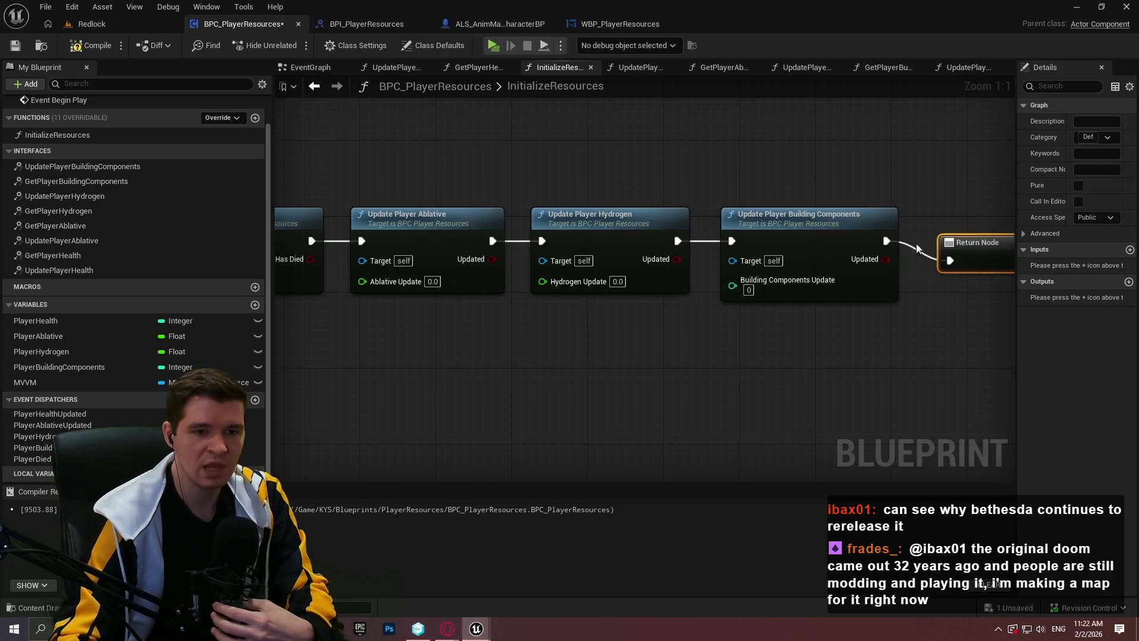
left_click_drag(954, 242, 935, 223)
left_click(946, 317)
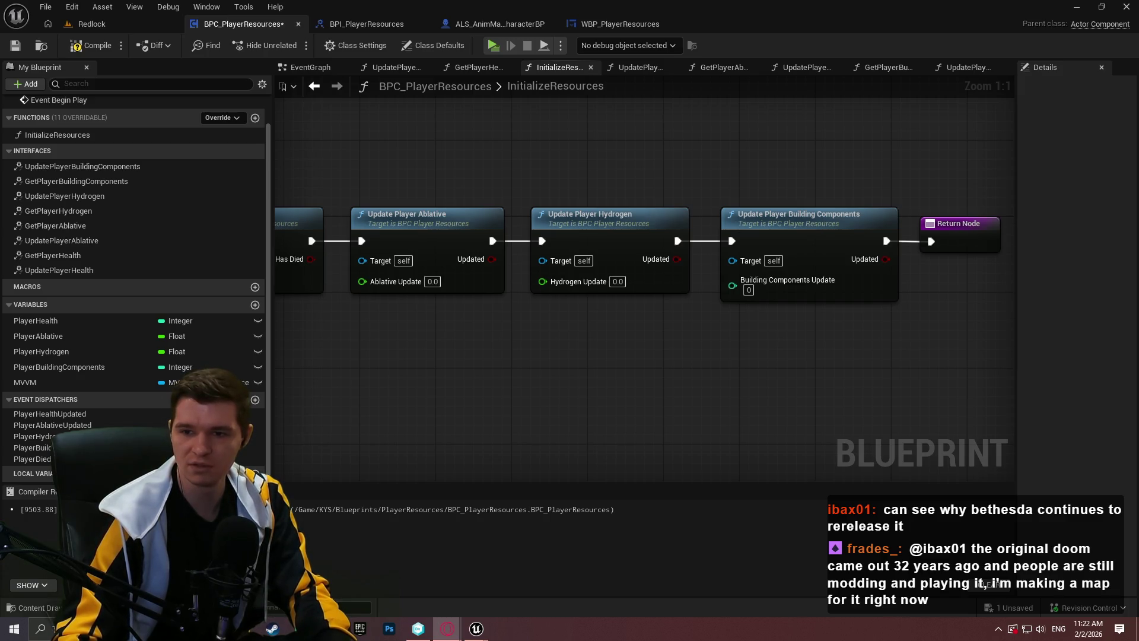
key("alt+Tab")
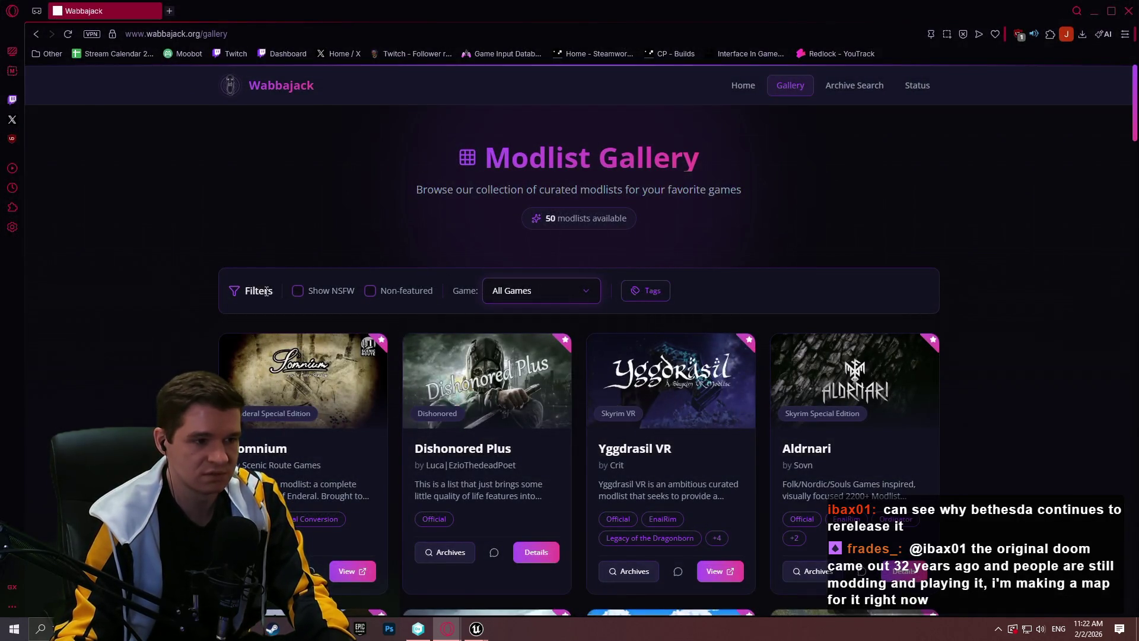
Step: Filter the Wabbajack gallery to Skyrim Special Edition and browse the modlists
left_click(541, 290)
scroll(597, 428, "down", 5)
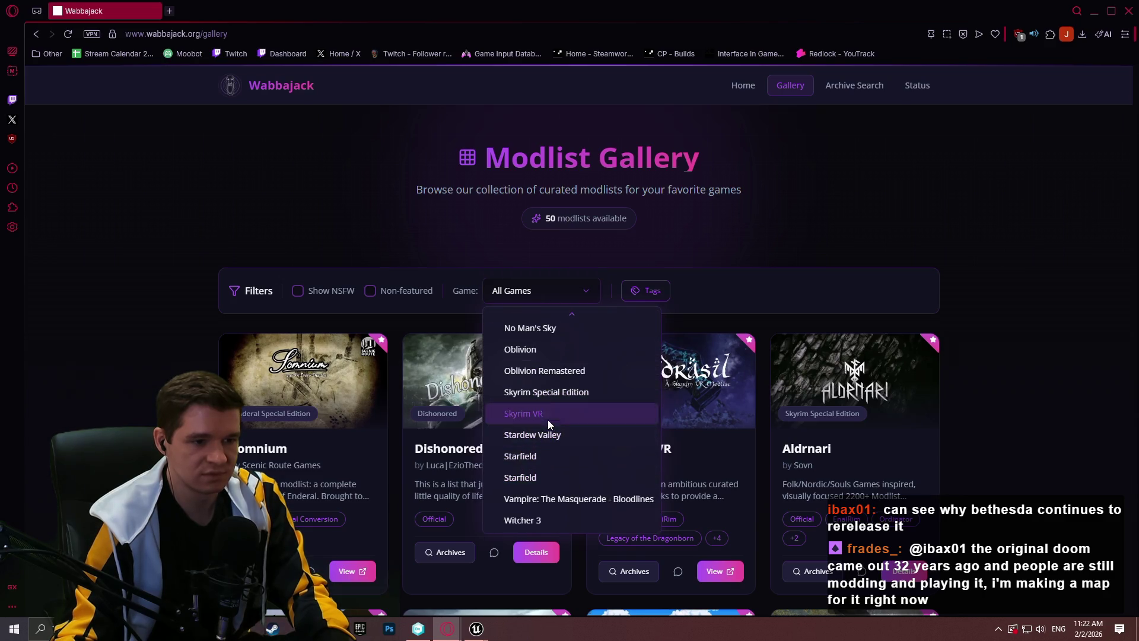
left_click(543, 394)
scroll(961, 231, "down", 10)
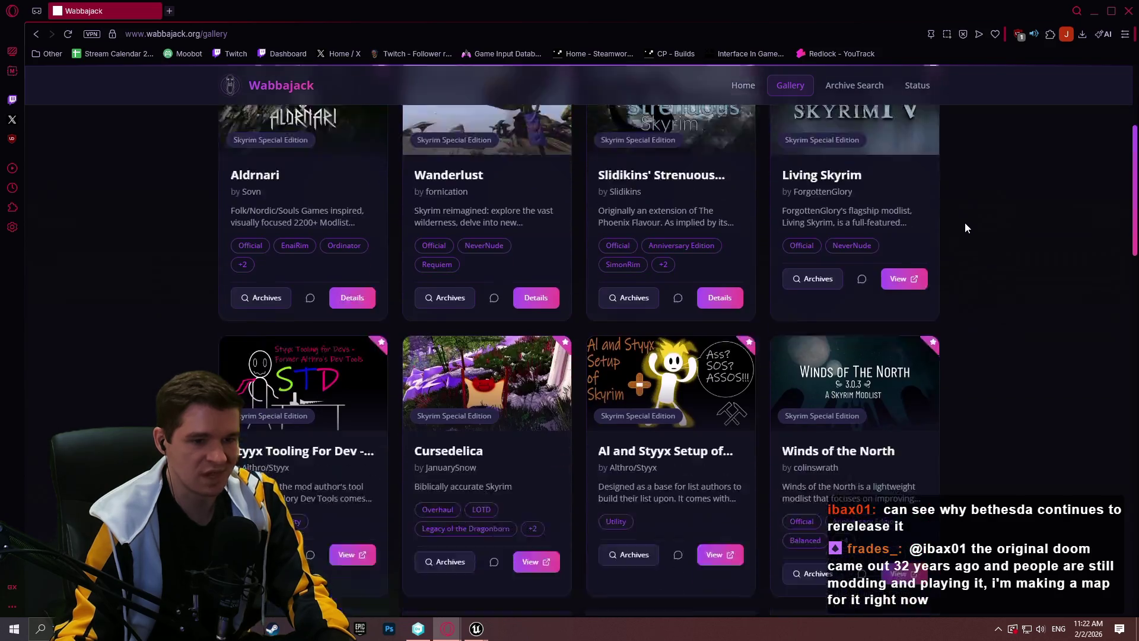
scroll(951, 240, "down", 6)
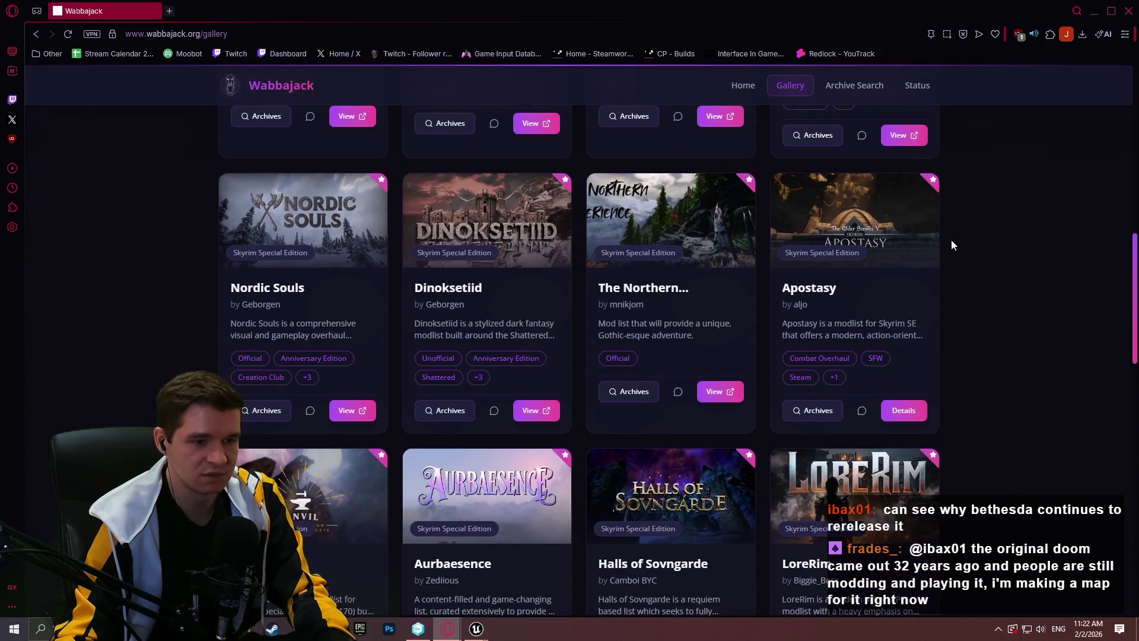
scroll(937, 270, "down", 4)
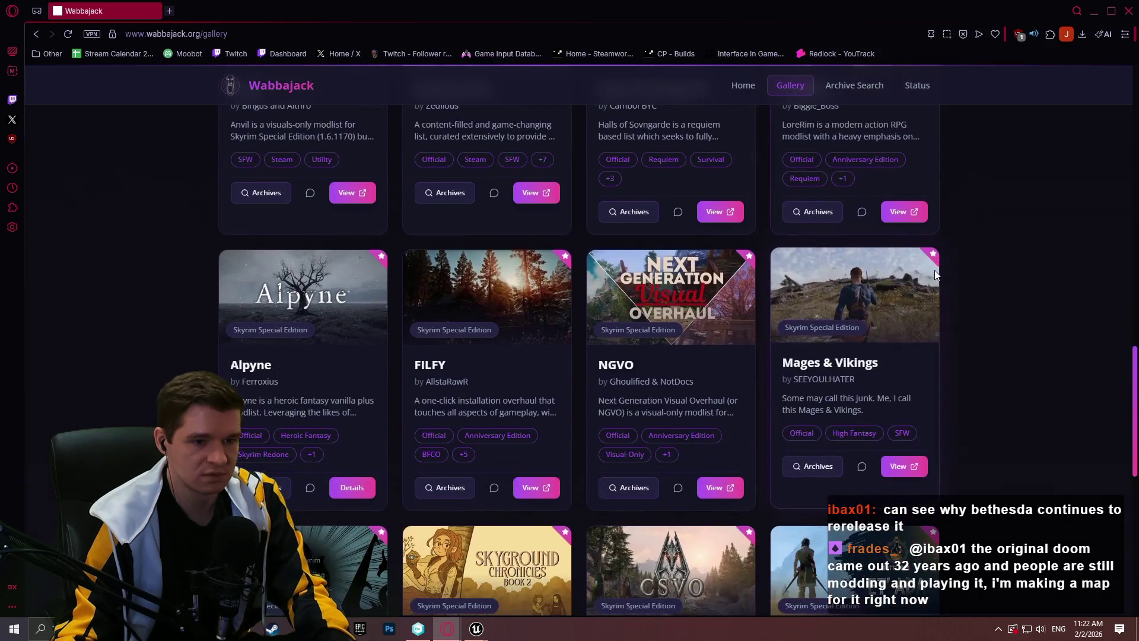
scroll(934, 273, "down", 3)
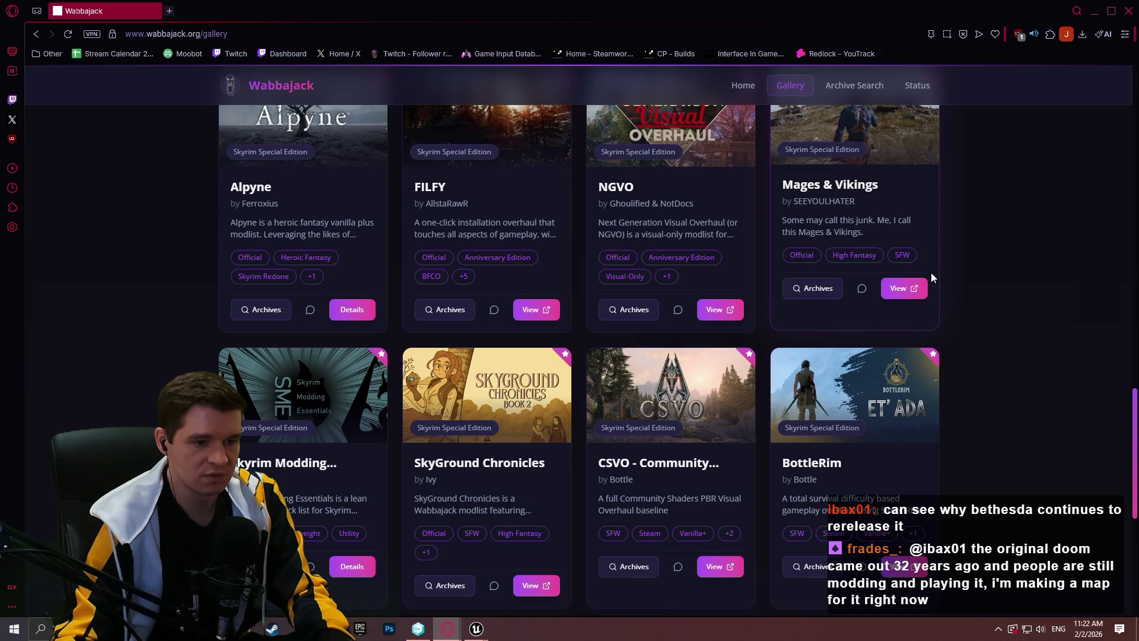
scroll(930, 274, "down", 2)
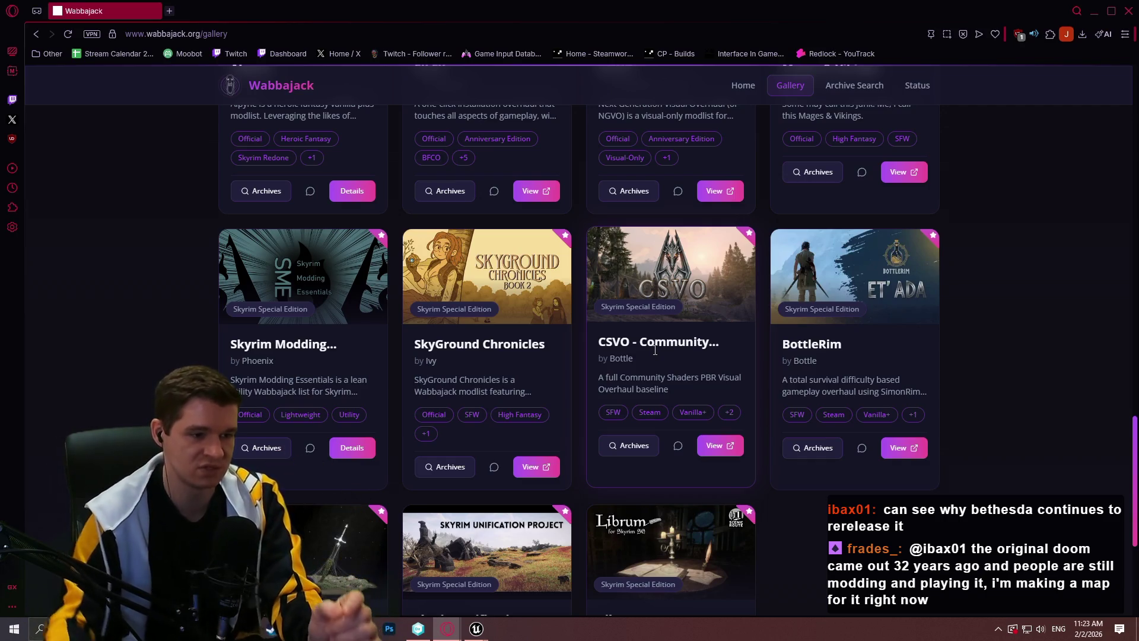
scroll(682, 365, "down", 5)
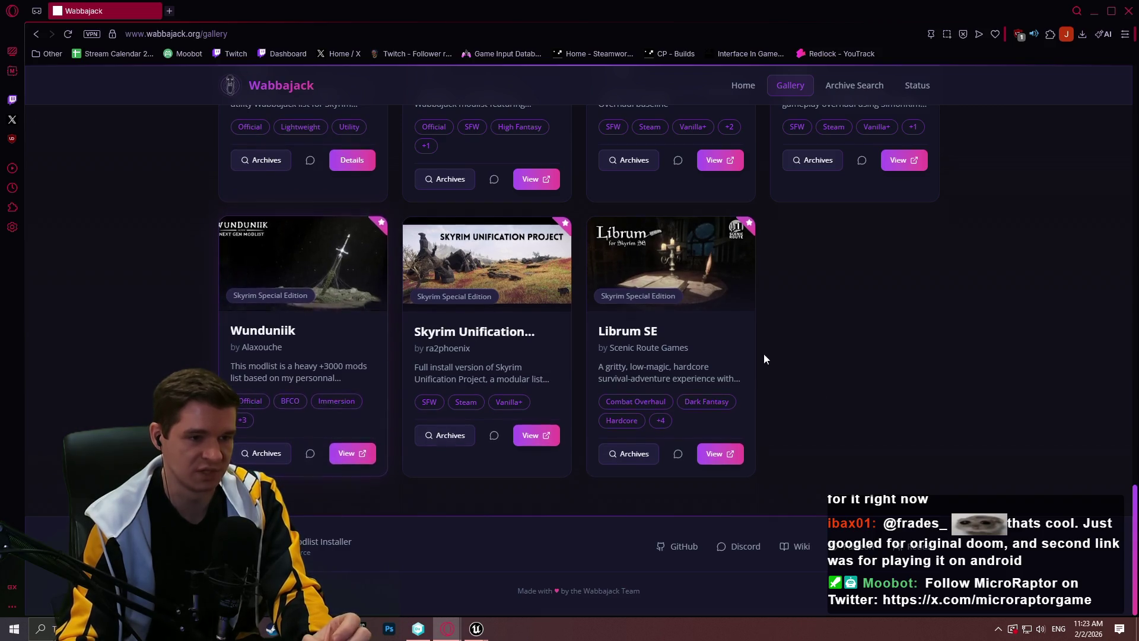
scroll(949, 400, "up", 10)
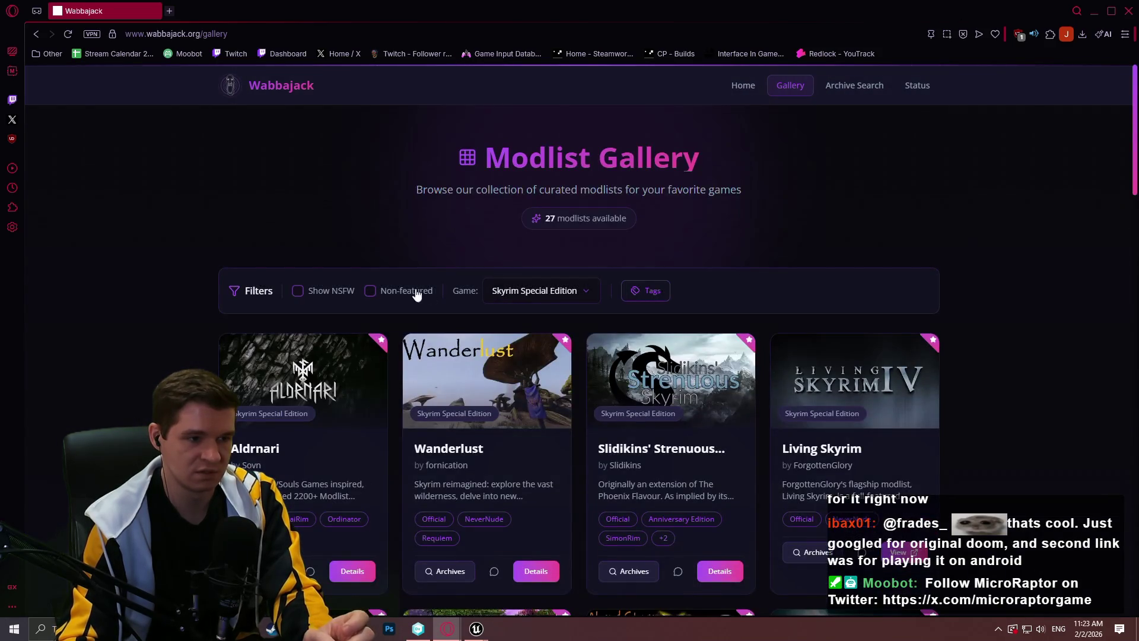
Step: Include non-featured lists, open Tempus Maledictum details, and select 'Legacy of the Dragonborn'
left_click(370, 290)
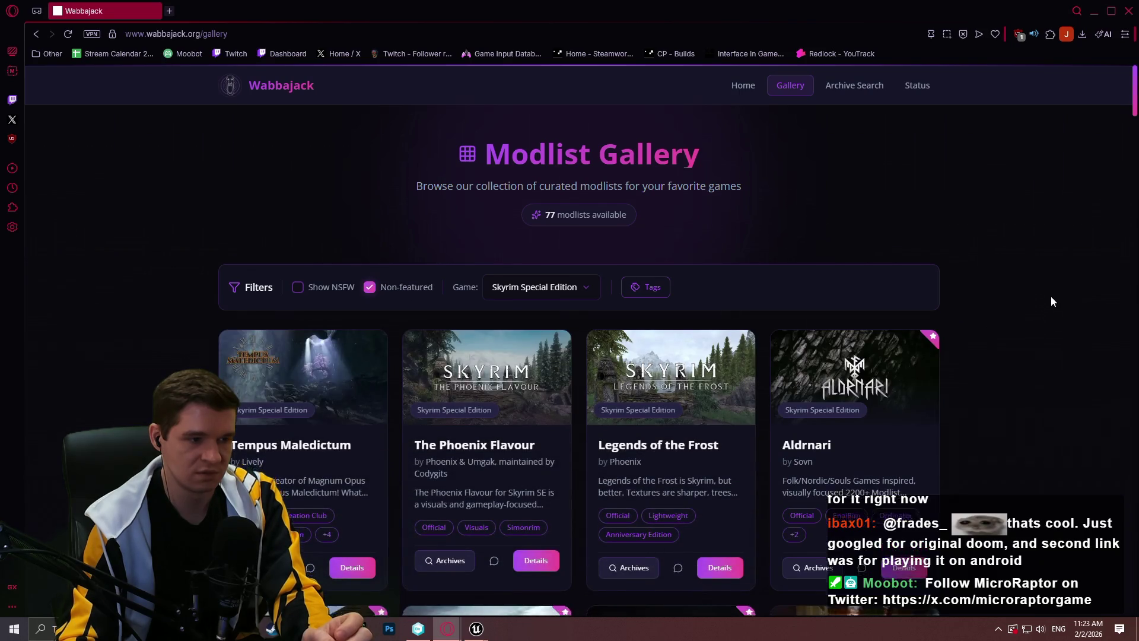
scroll(1051, 297, "down", 4)
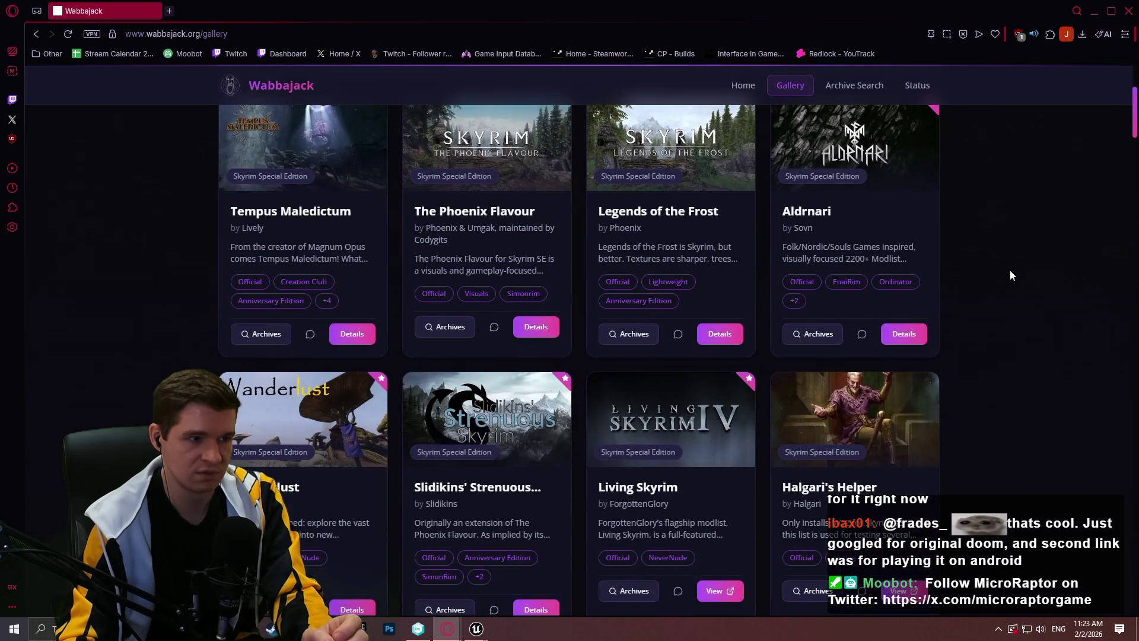
left_click(350, 332)
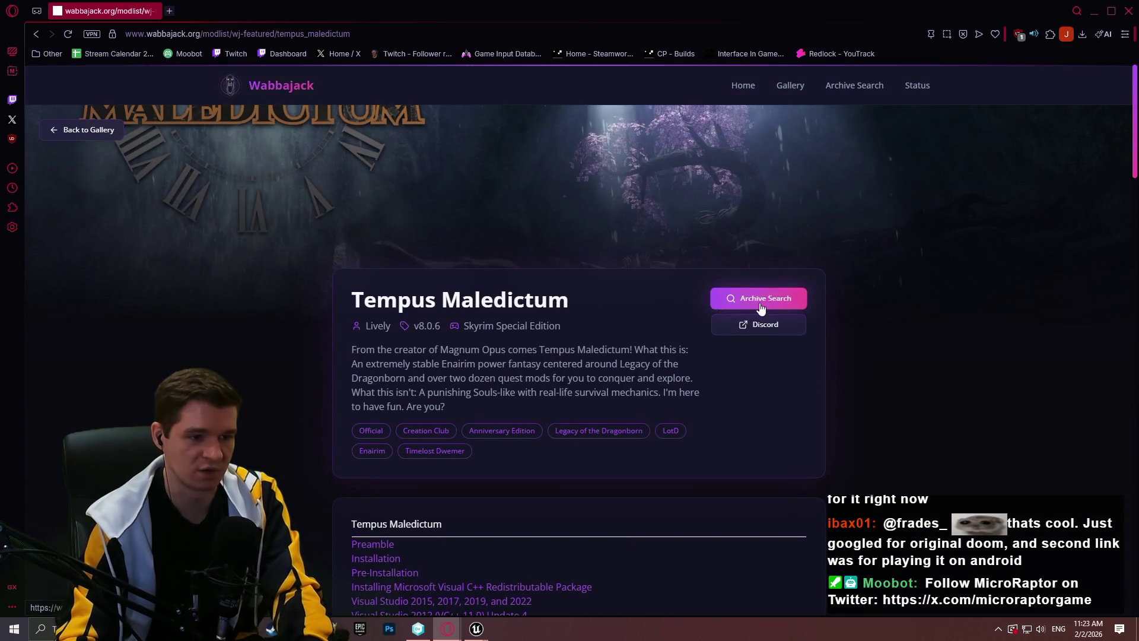
scroll(939, 314, "down", 2)
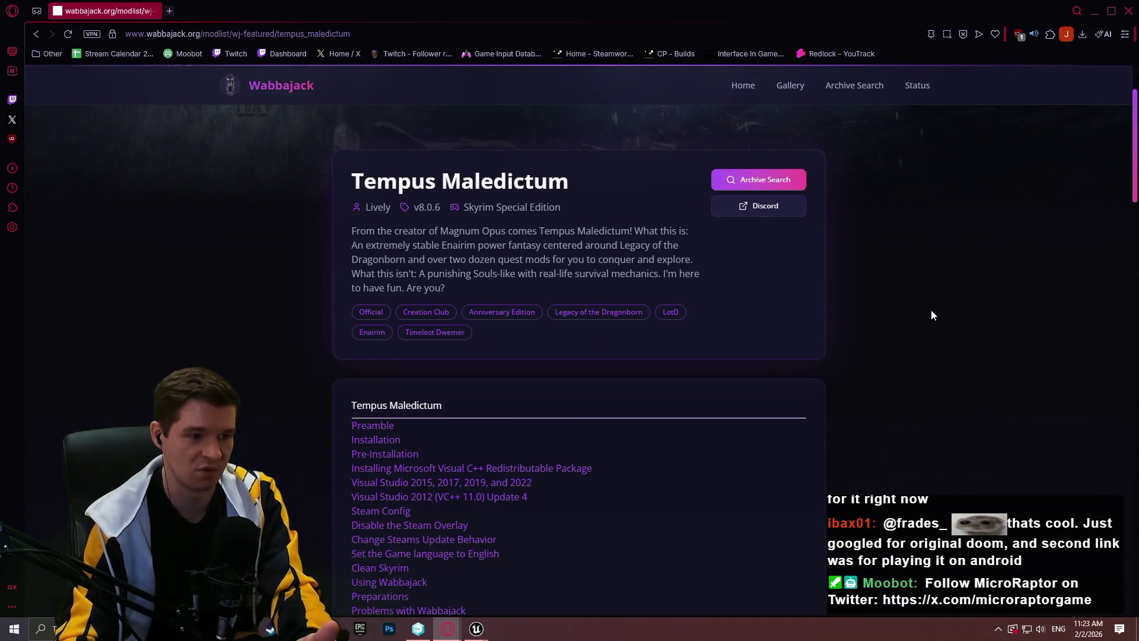
scroll(930, 309, "down", 8)
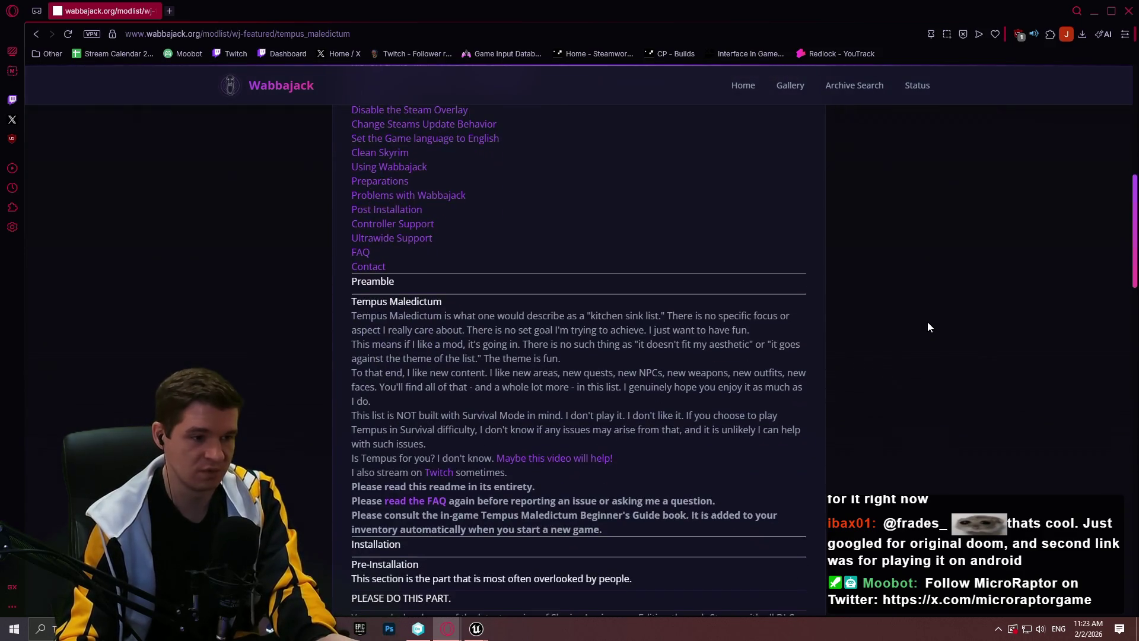
scroll(1039, 258, "up", 5)
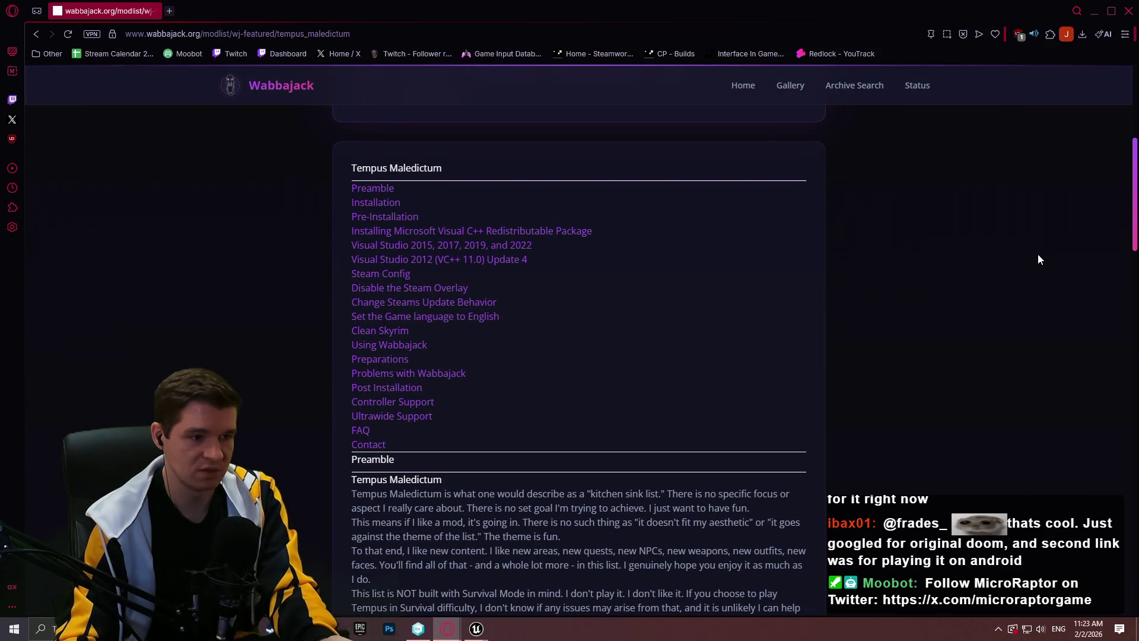
scroll(1035, 258, "up", 4)
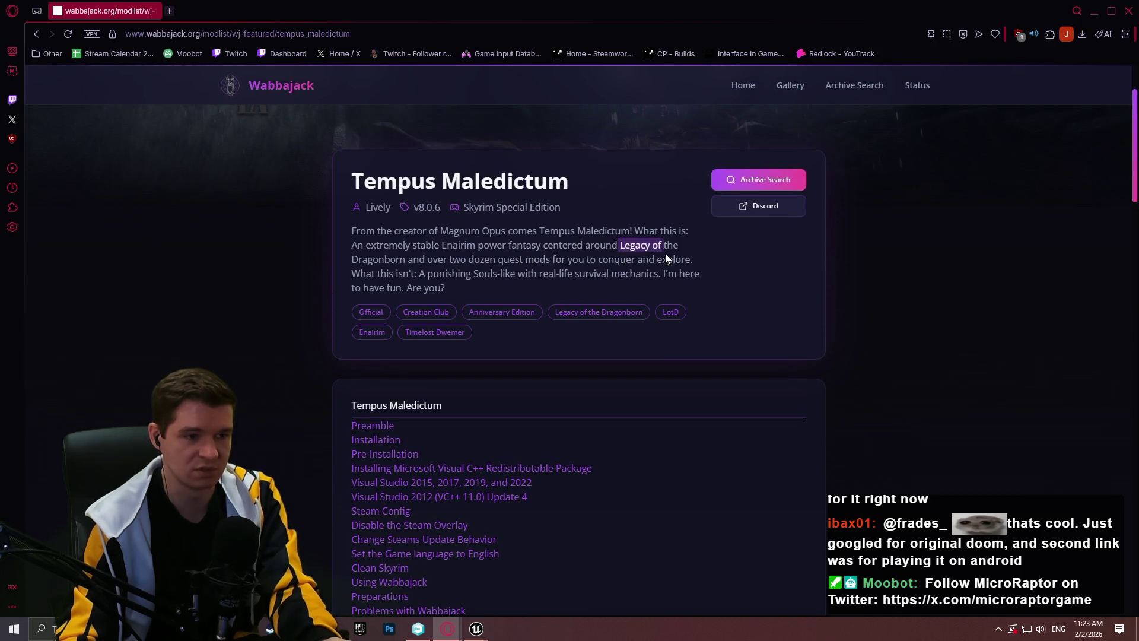
left_click_drag(666, 259, 407, 259)
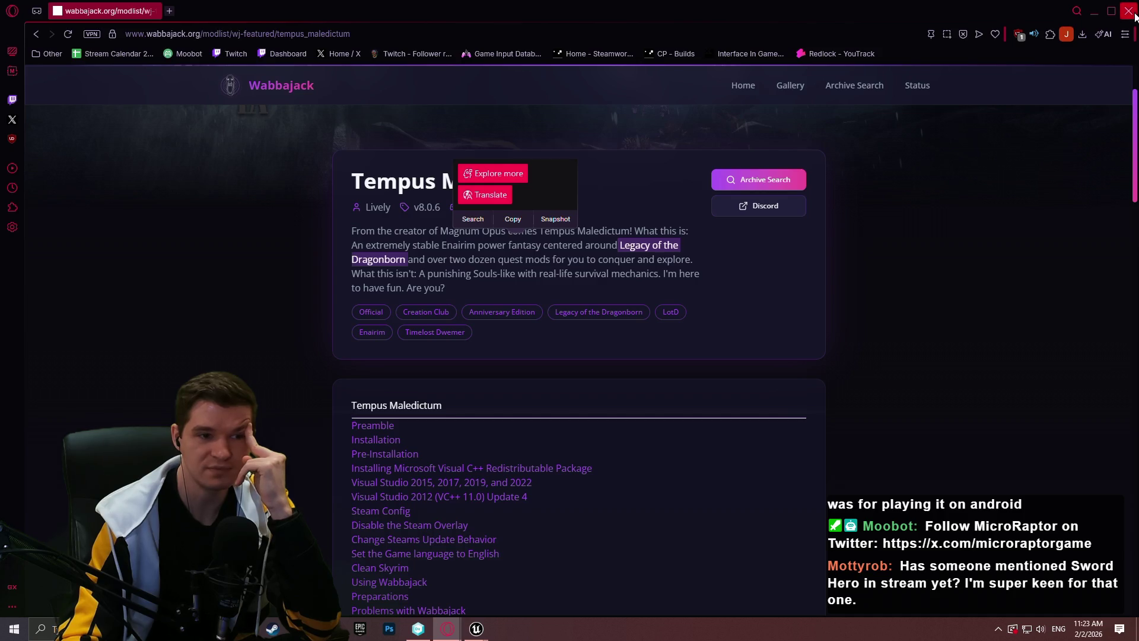
Step: Save BPC_PlayerResources and start a Redlock playtest past the welcome message
left_click(1134, 15)
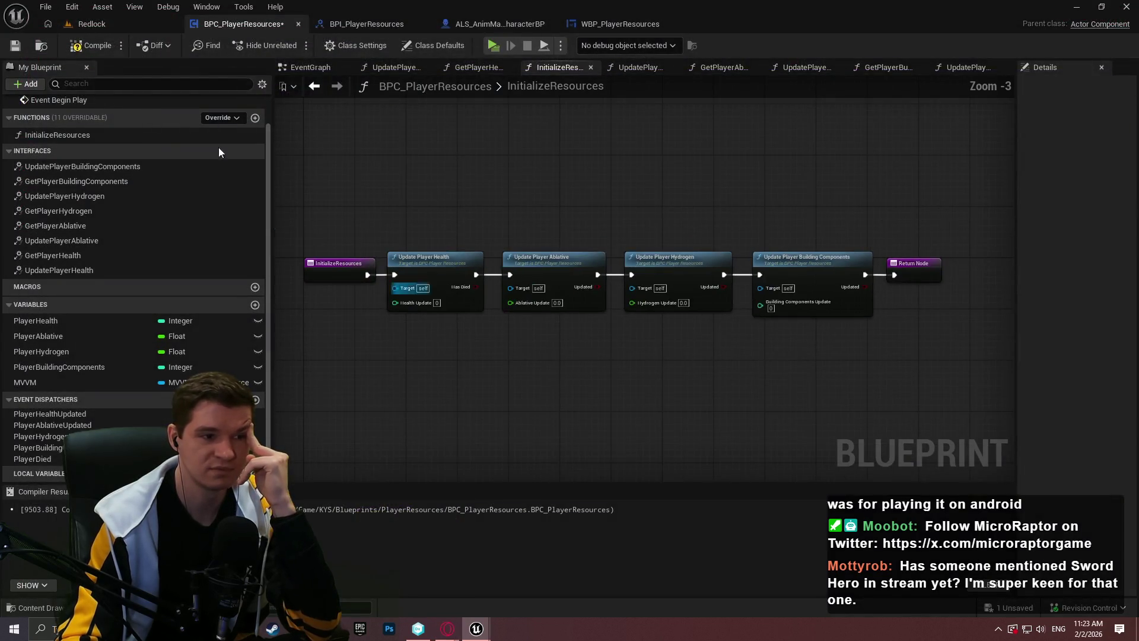
left_click(14, 45)
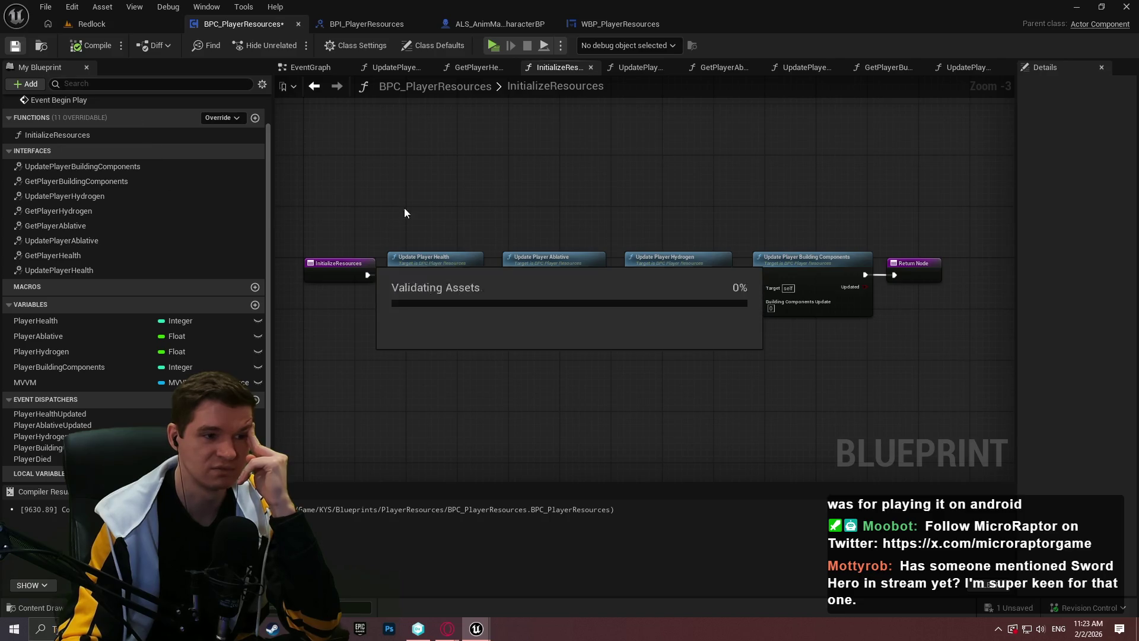
double_click(82, 137)
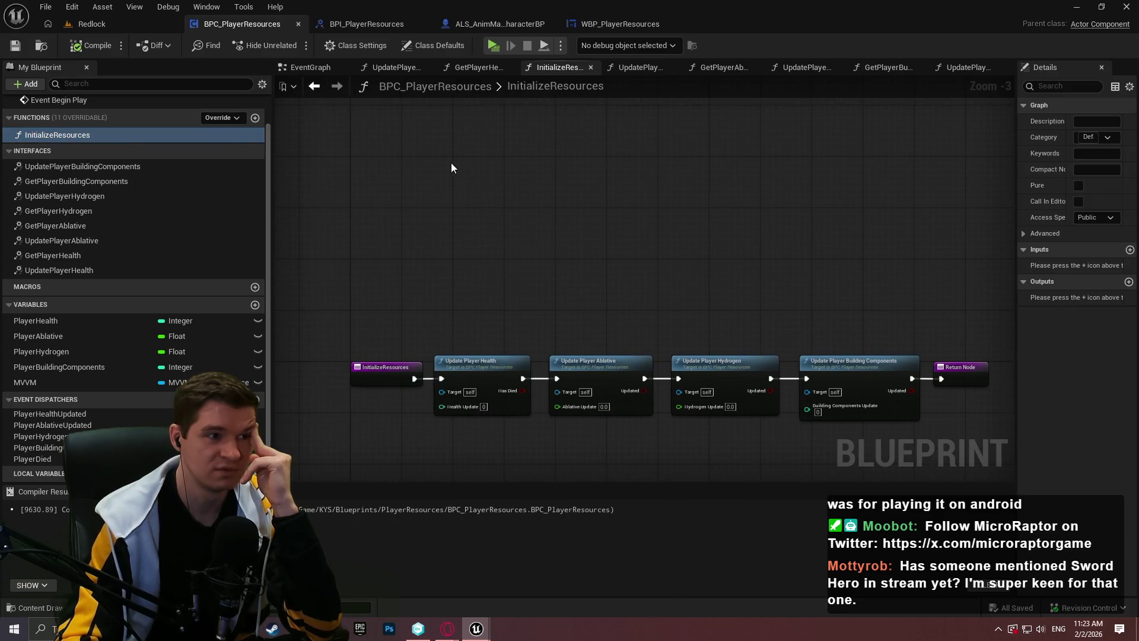
scroll(109, 135, "up", 2)
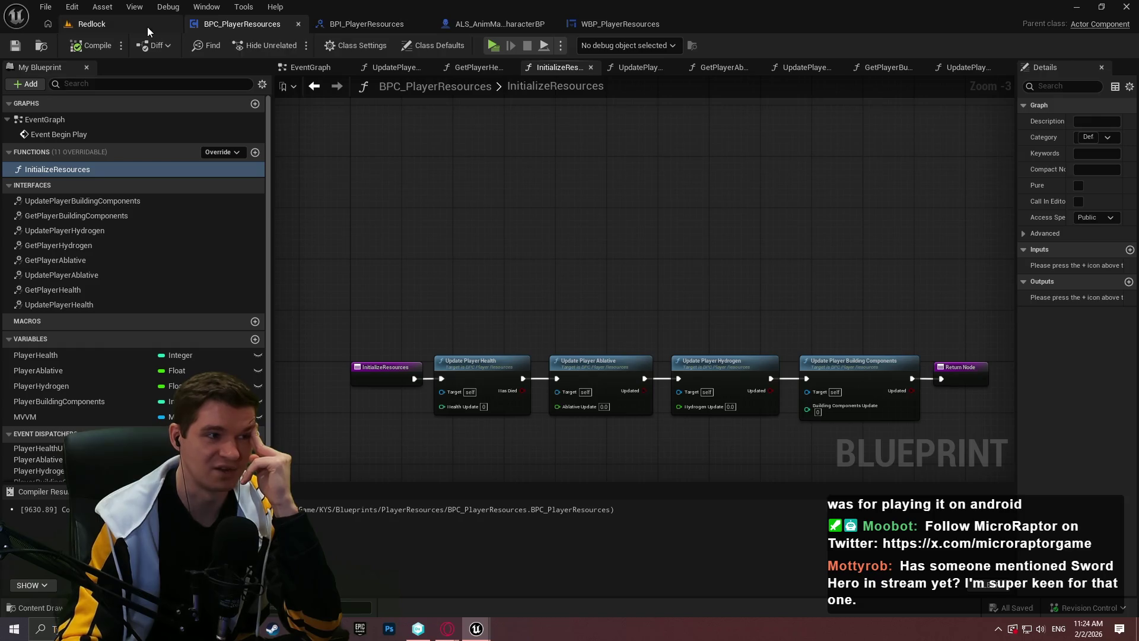
left_click(493, 46)
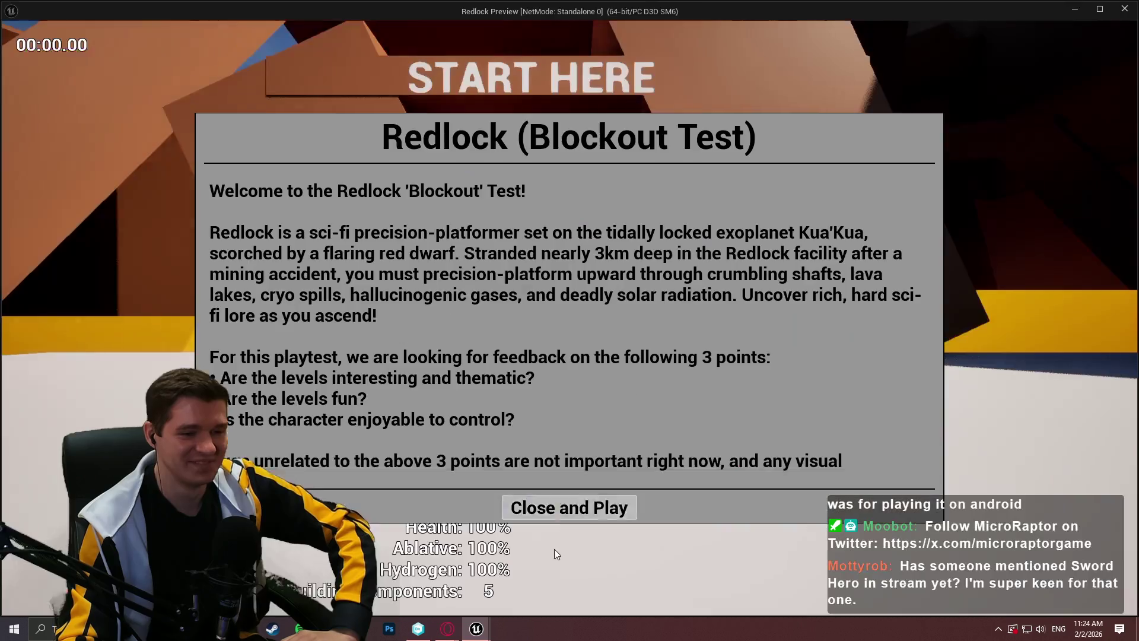
left_click(571, 506)
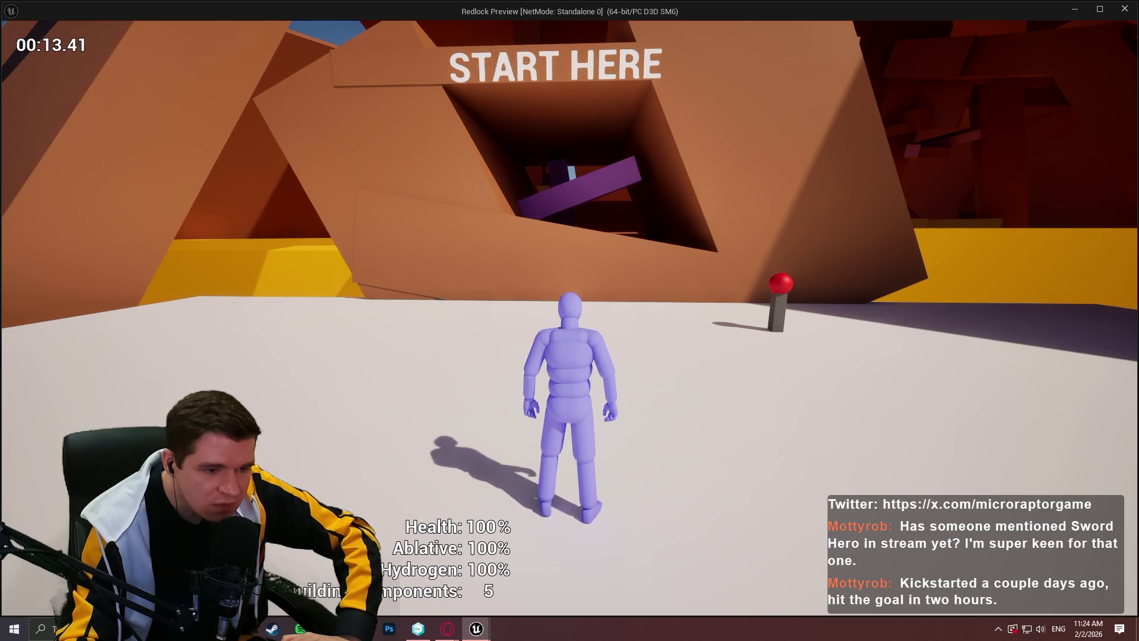
Step: Stop the preview and select the Health value and % text in WBP_PlayerResources
mouse_move(569, 321)
key("Escape")
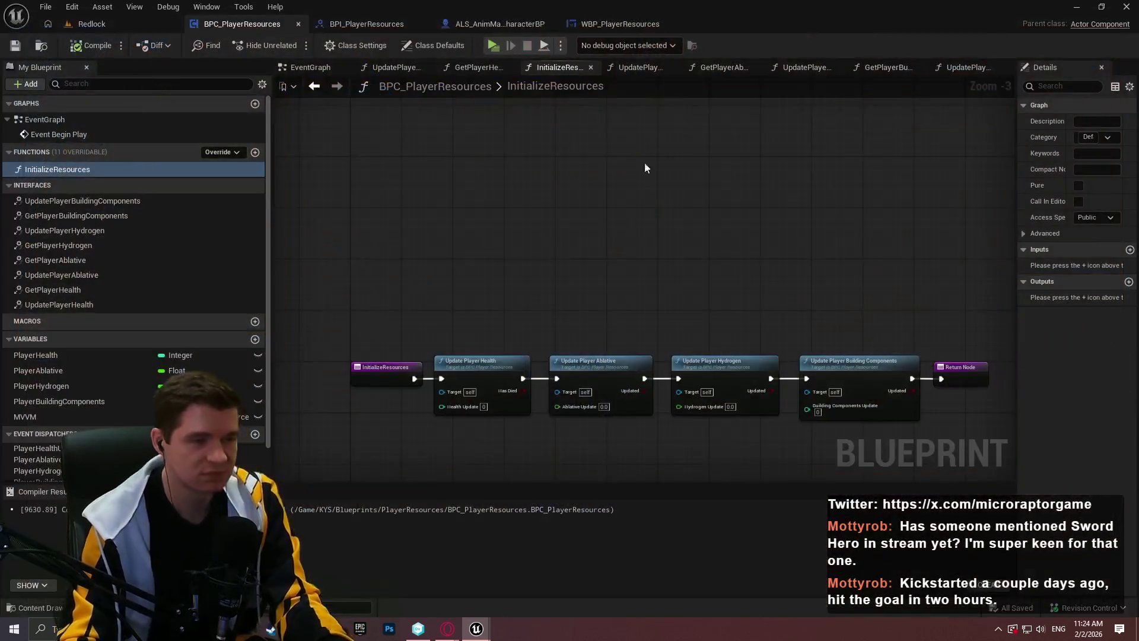
left_click(632, 24)
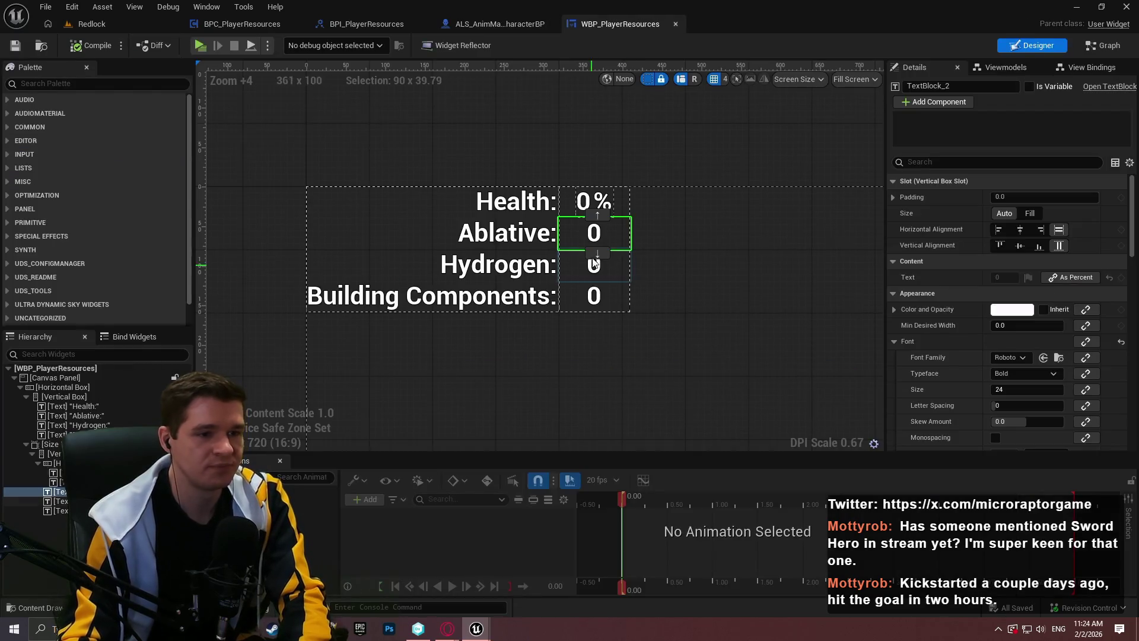
scroll(587, 202, "up", 1)
left_click(605, 197)
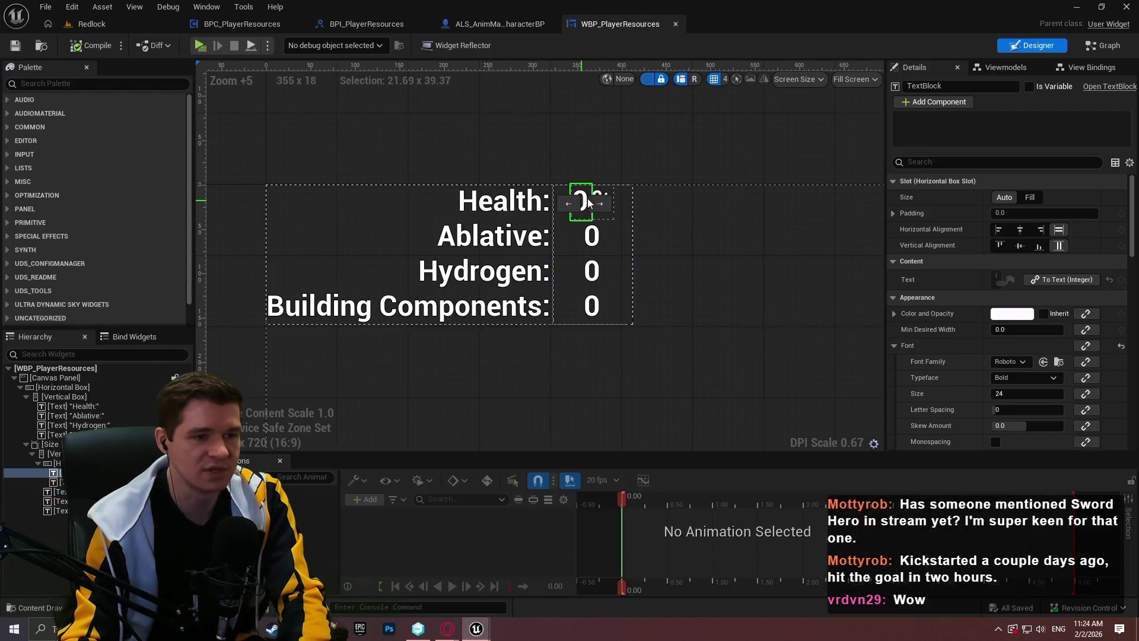
left_click(609, 192)
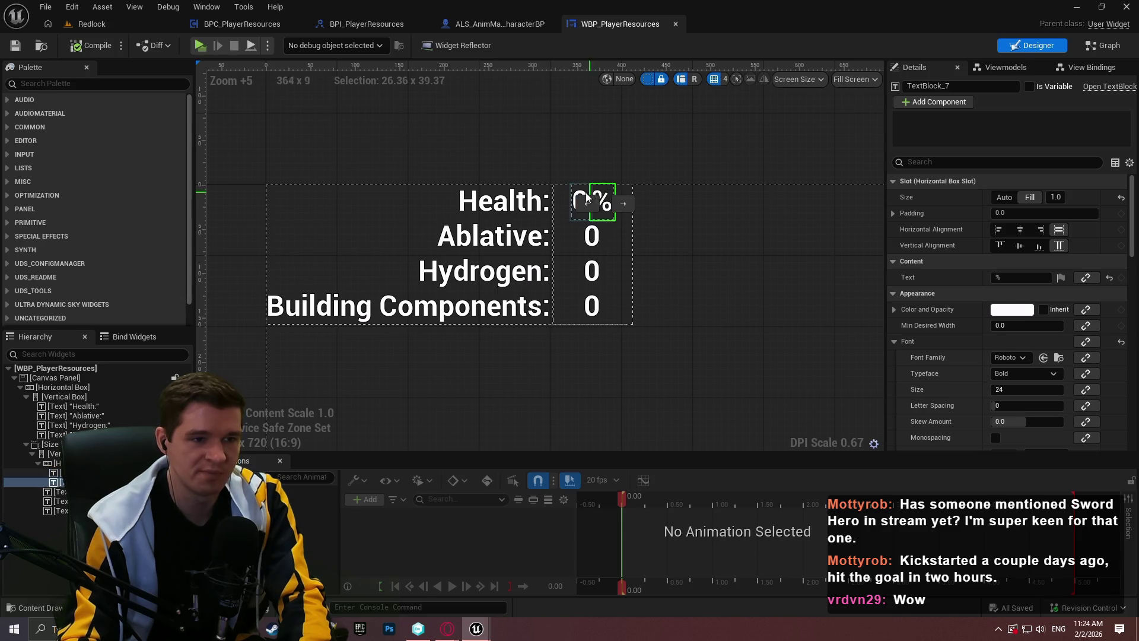
Step: Set the % text to Auto size and the Health value to Fill, then save the widget
left_click(1004, 196)
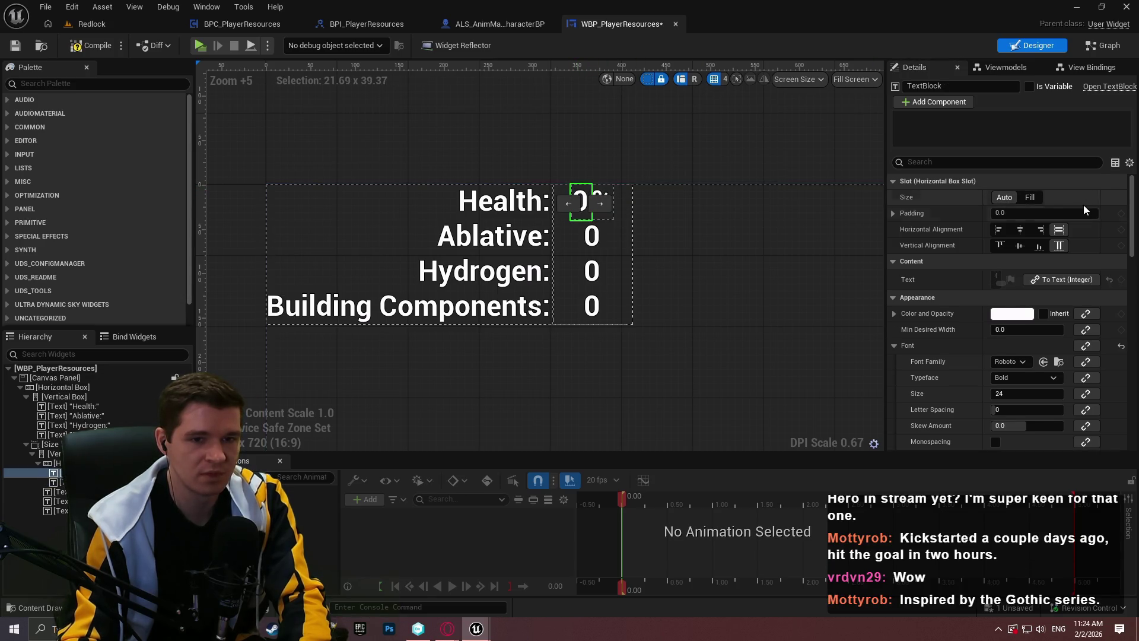
left_click(1022, 198)
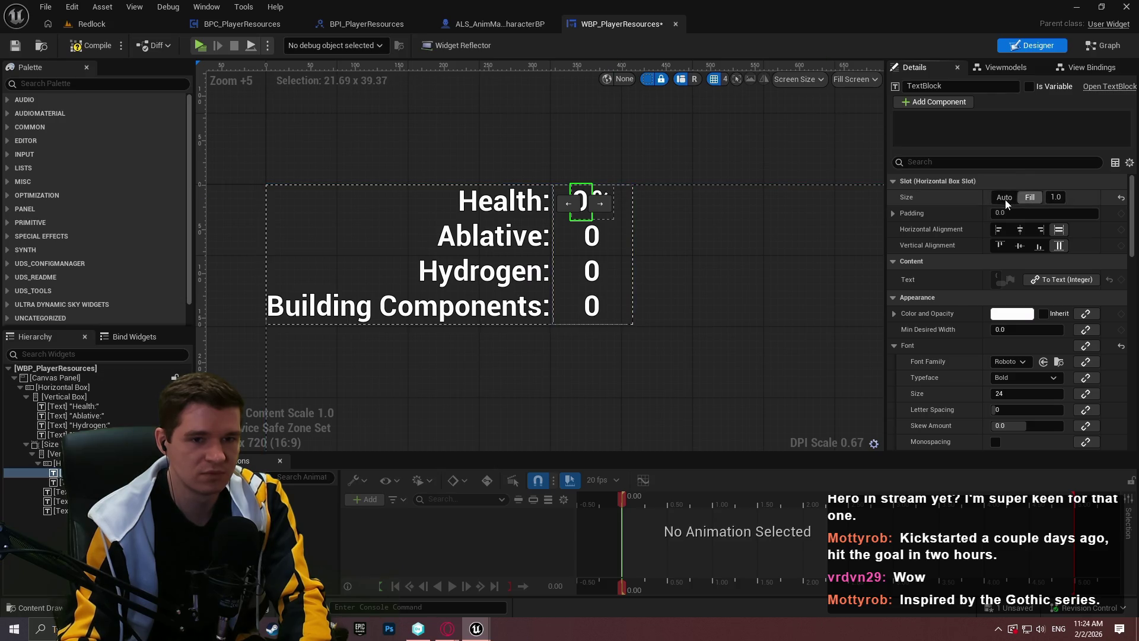
left_click(15, 45)
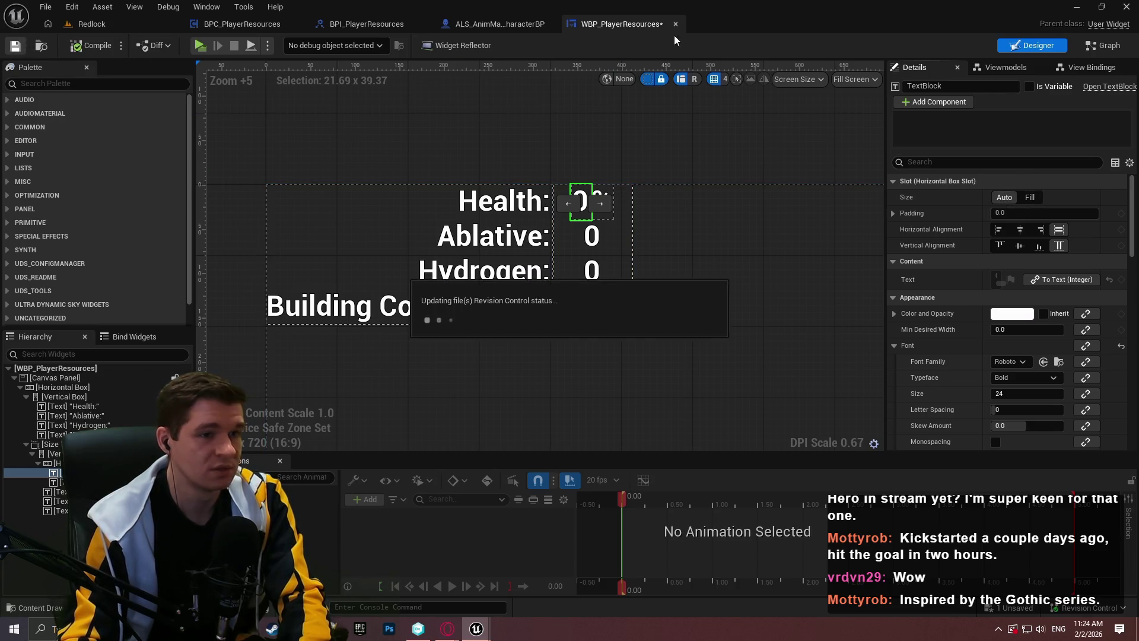
left_click(143, 24)
Step: Playtest the debug health keys from the character blueprint's event graph
left_click(495, 23)
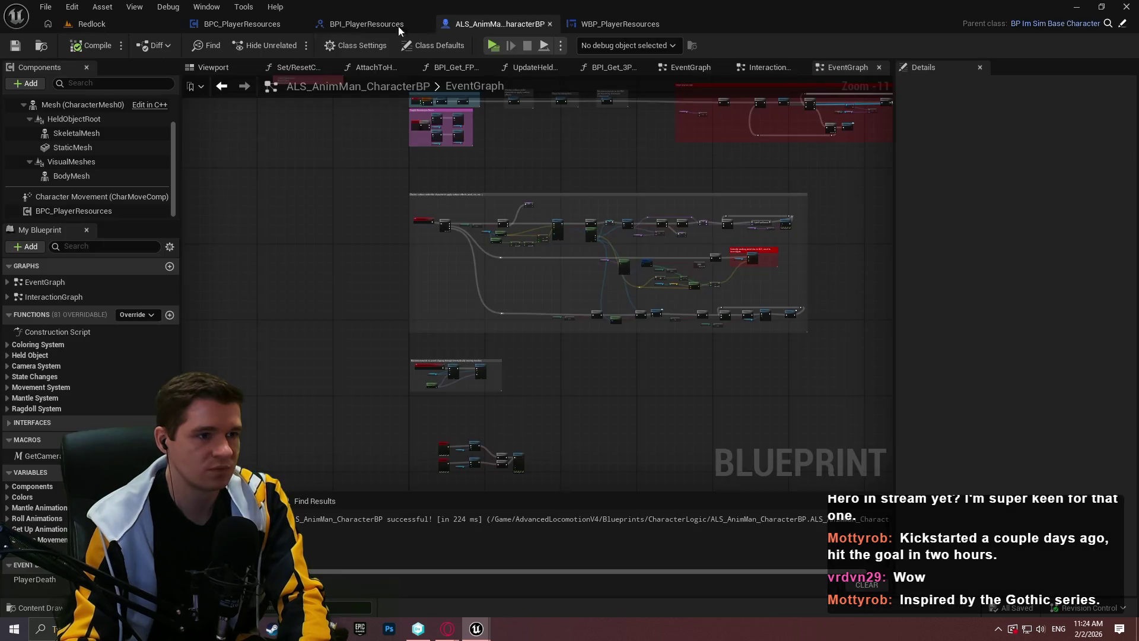
left_click(242, 24)
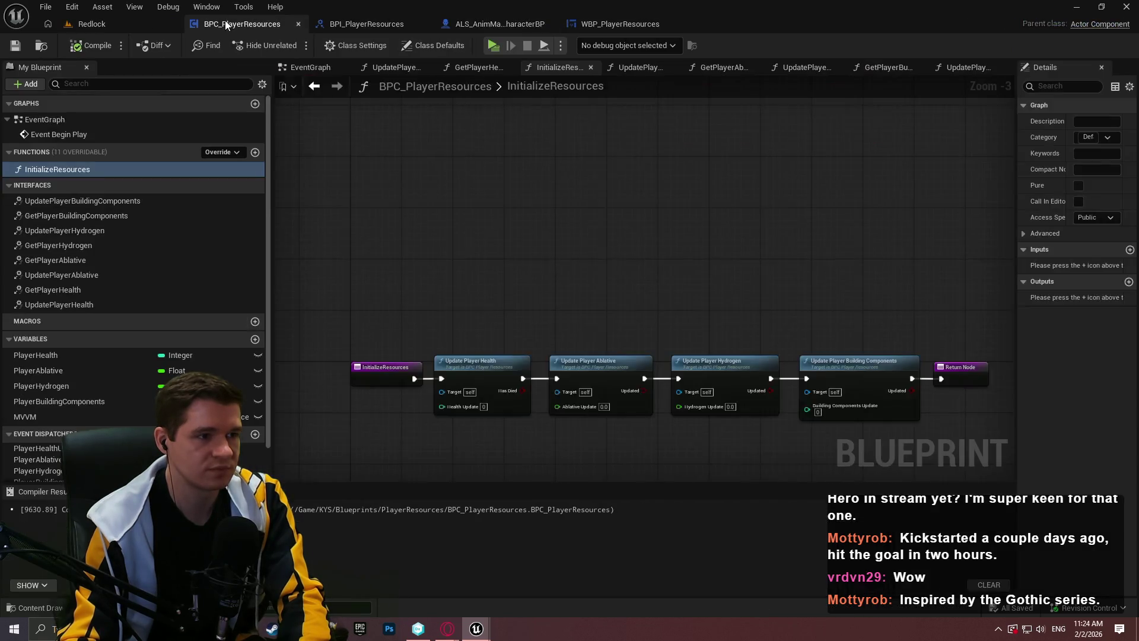
left_click(500, 26)
scroll(608, 226, "down", 3)
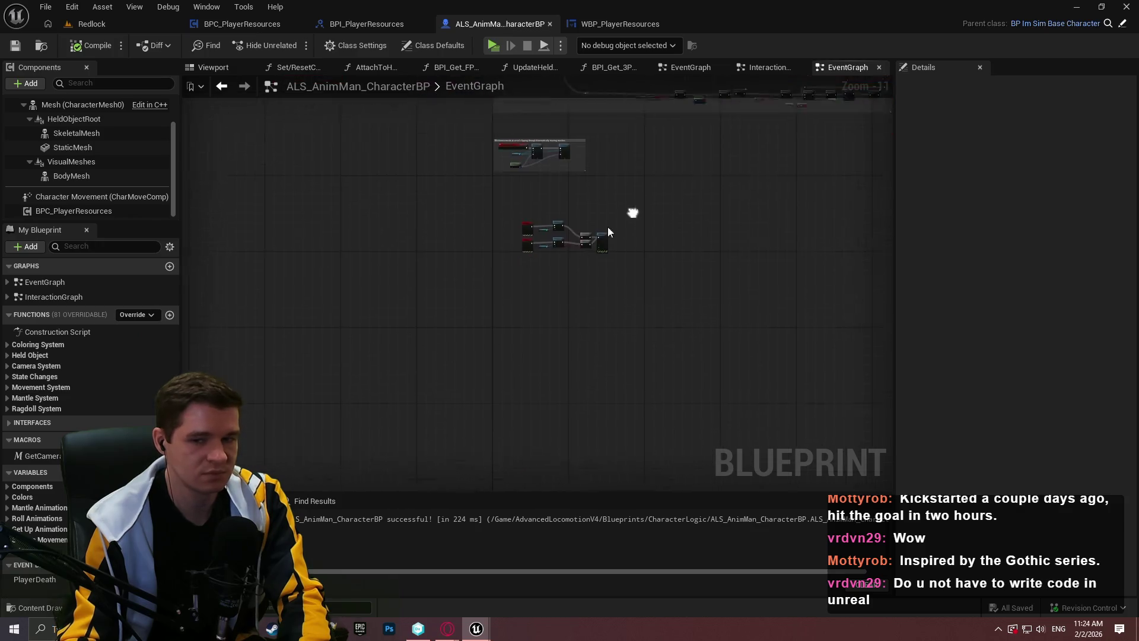
scroll(475, 375, "up", 2)
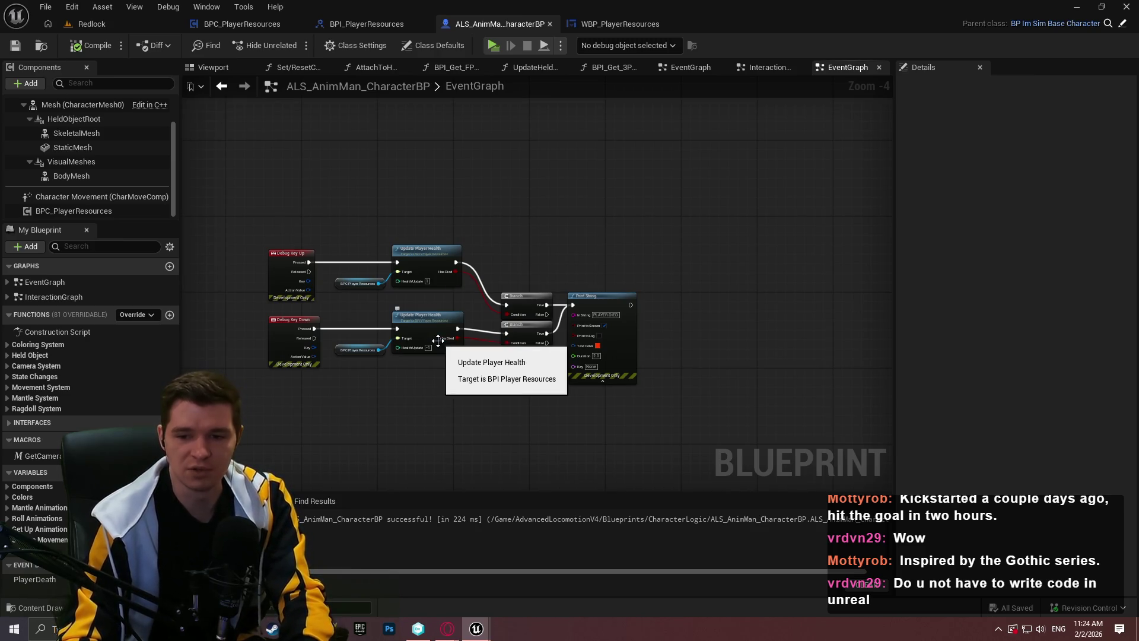
scroll(618, 433, "up", 3)
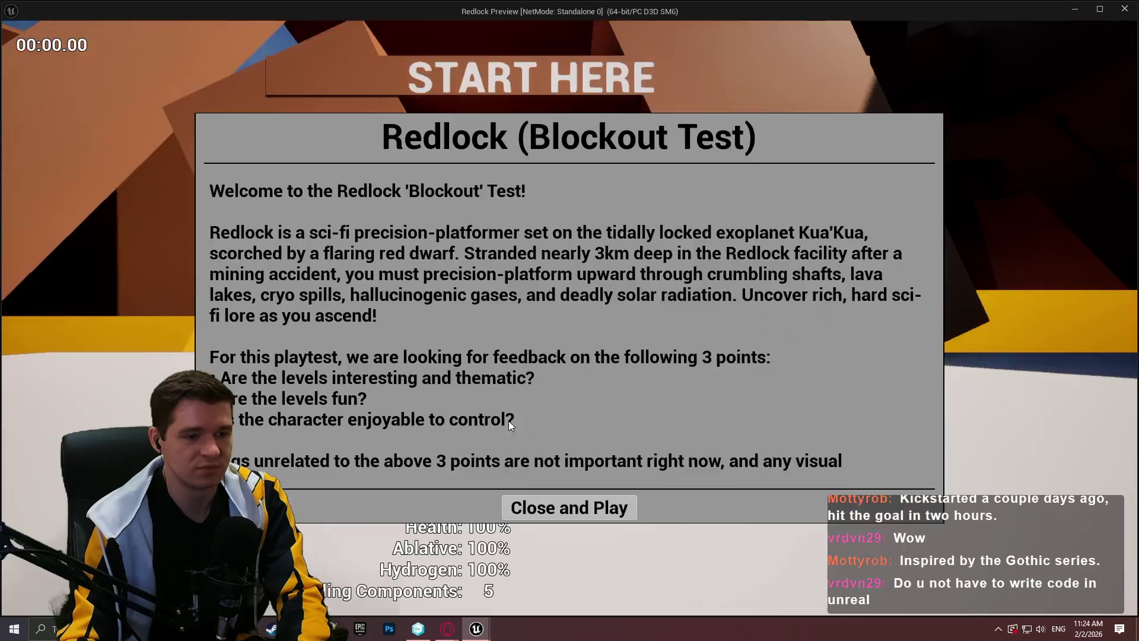
left_click(569, 506)
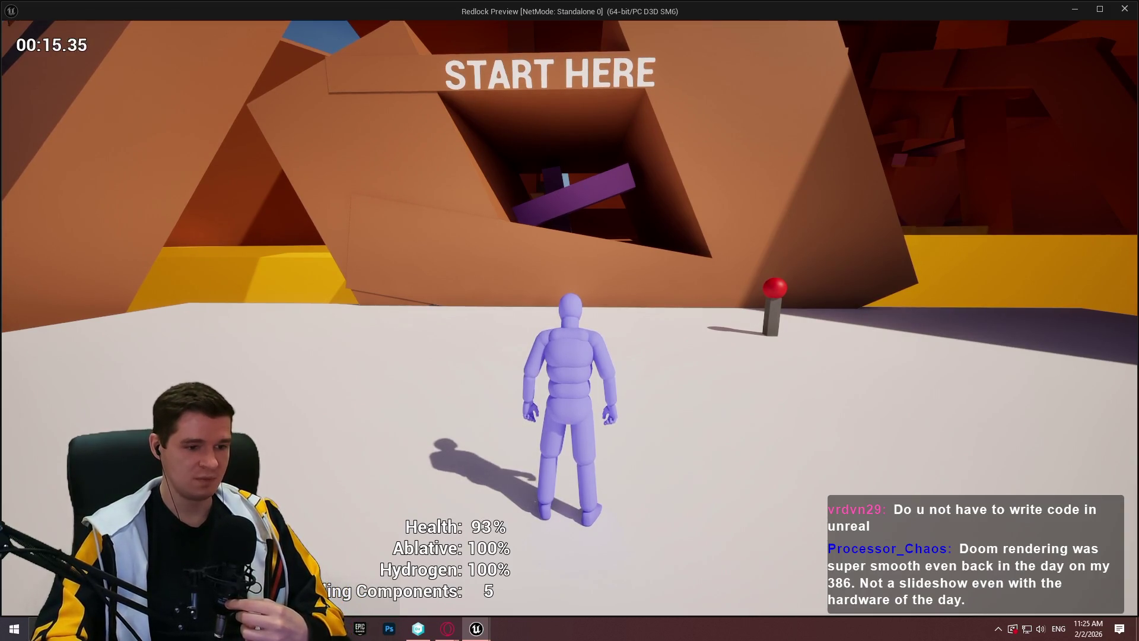
key("Escape")
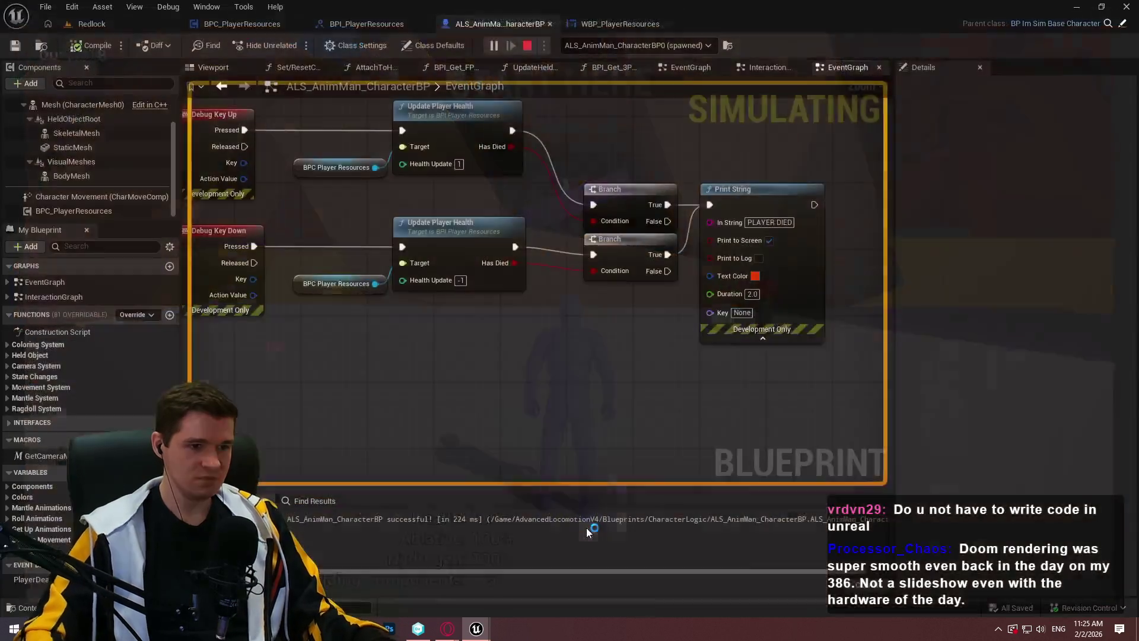
Step: Select the Update Player Health, Branch and Print String nodes in the event graph
scroll(681, 351, "down", 2)
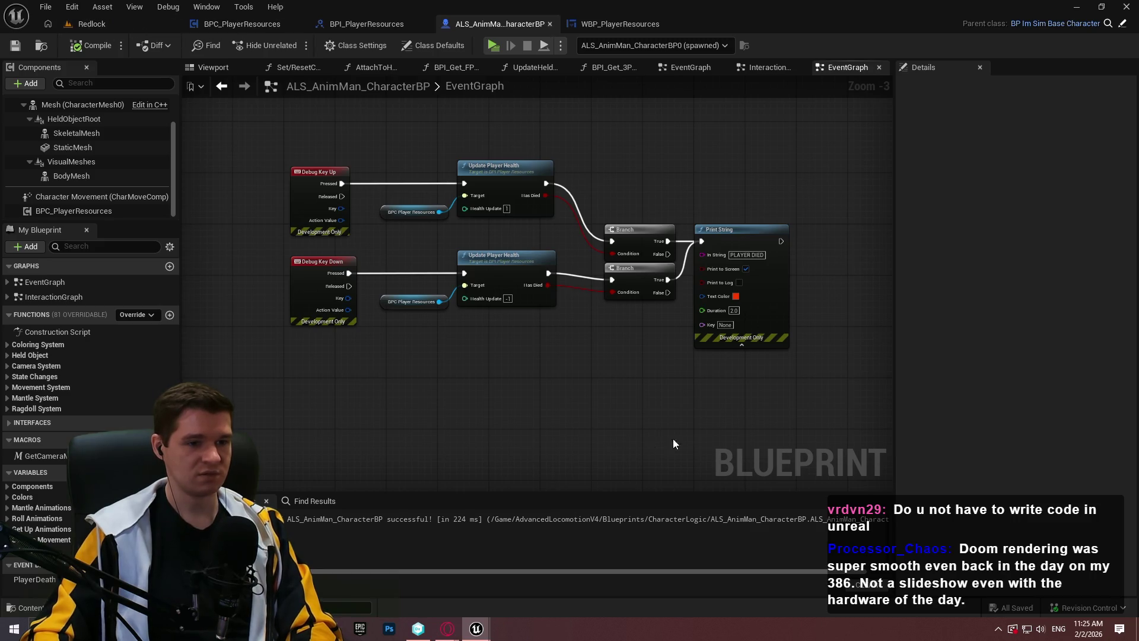
key("Home")
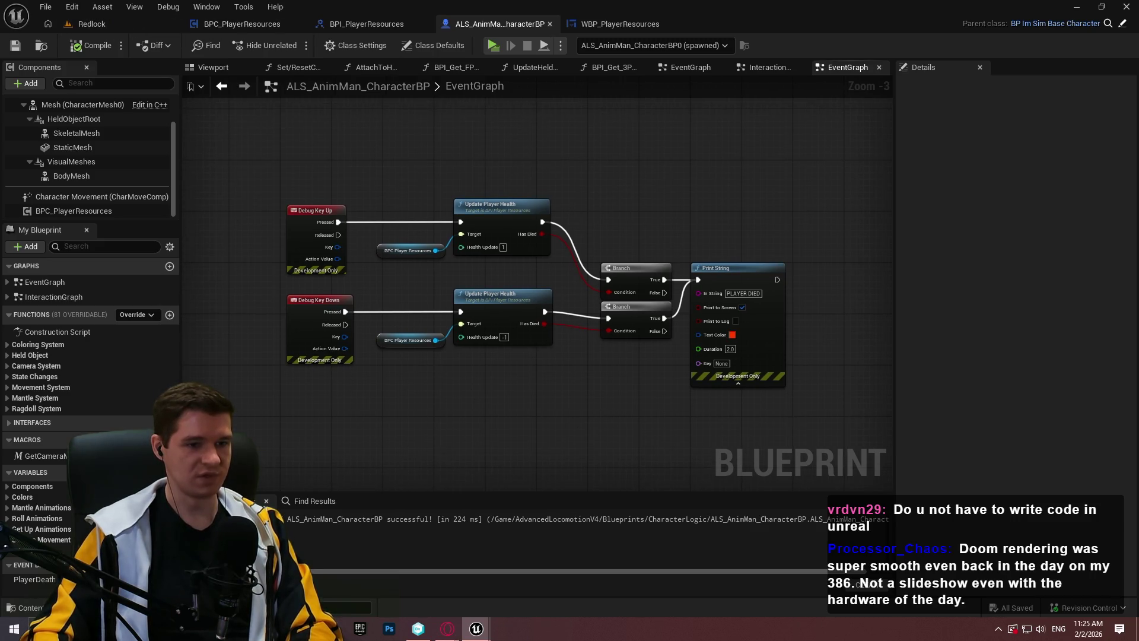
left_click_drag(673, 436, 671, 384)
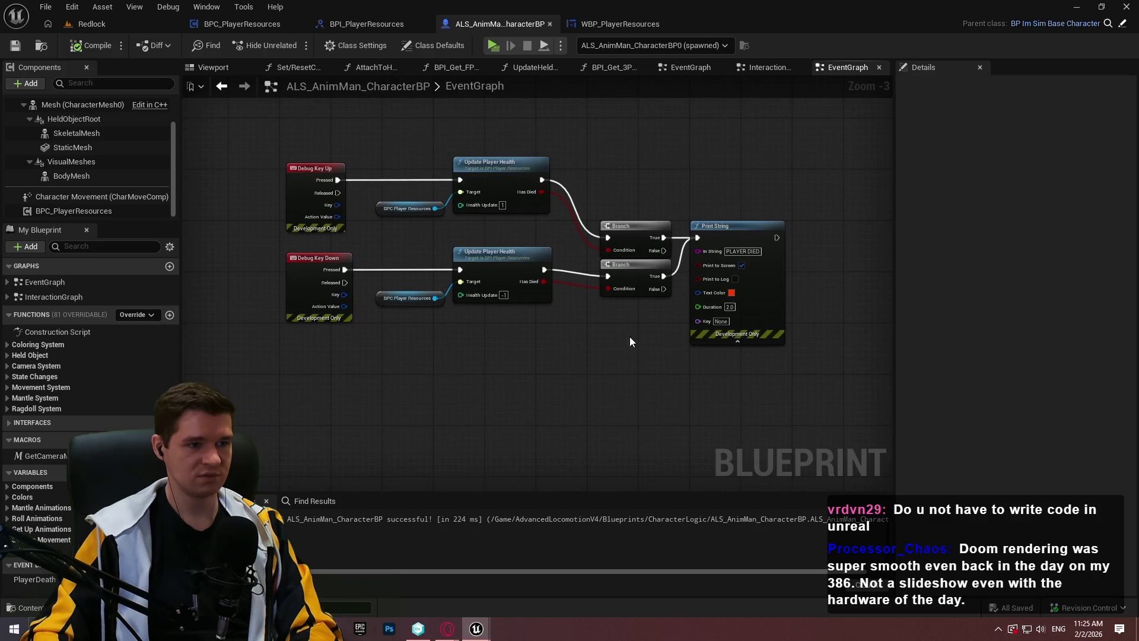
scroll(629, 337, "up", 2)
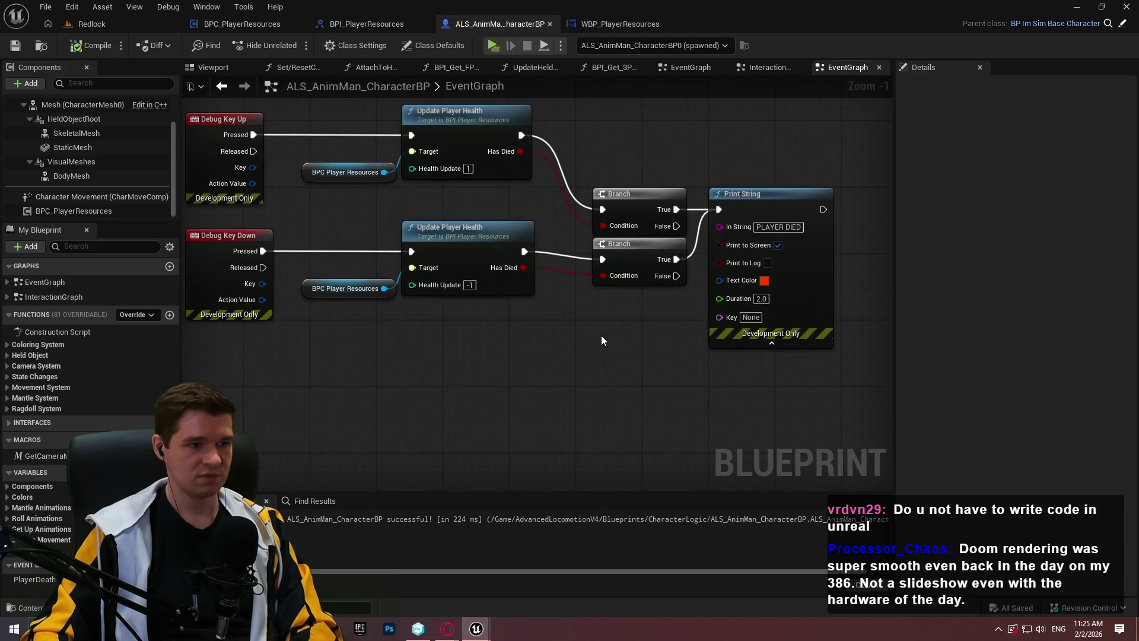
left_click_drag(600, 336, 621, 351)
mouse_move(846, 407)
left_mouse_down()
mouse_move(603, 184)
mouse_move(419, 119)
left_mouse_up()
Step: Delete the health debug nodes and make Debug Key Up call Update Player Ablative with 0.01
key("Delete")
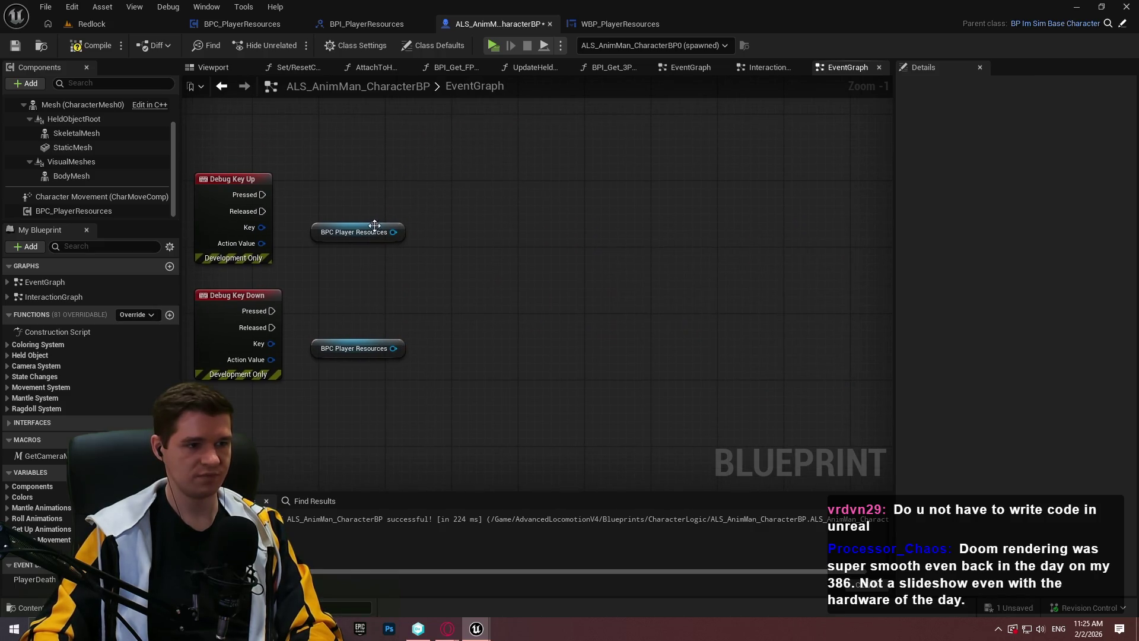
left_click_drag(393, 232, 424, 208)
type("update")
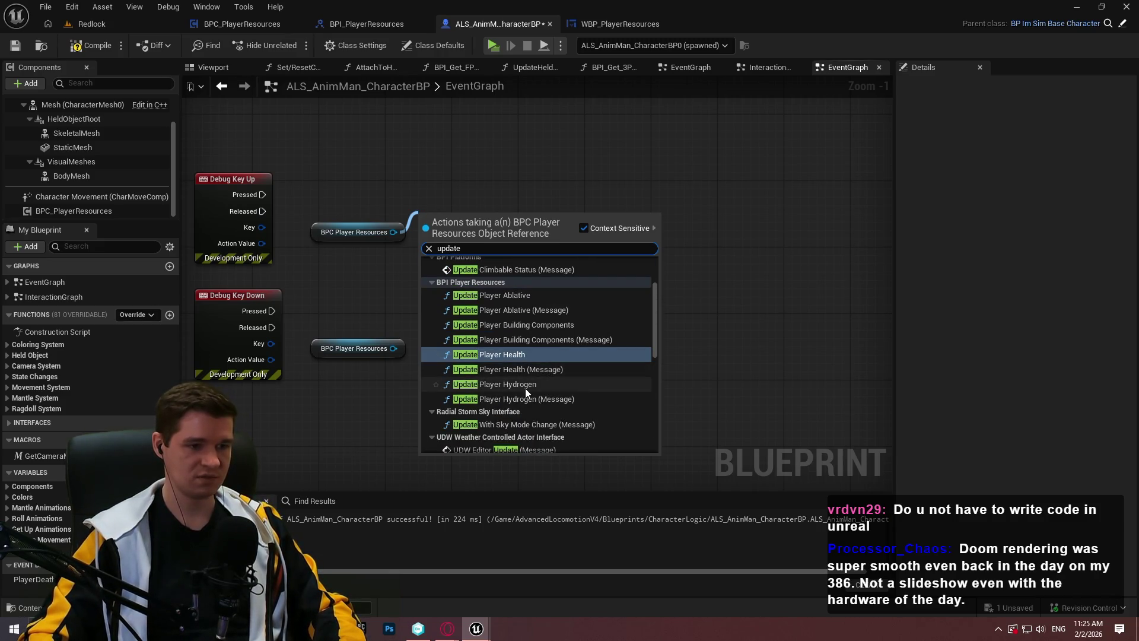
left_click(522, 292)
left_click_drag(456, 227, 477, 196)
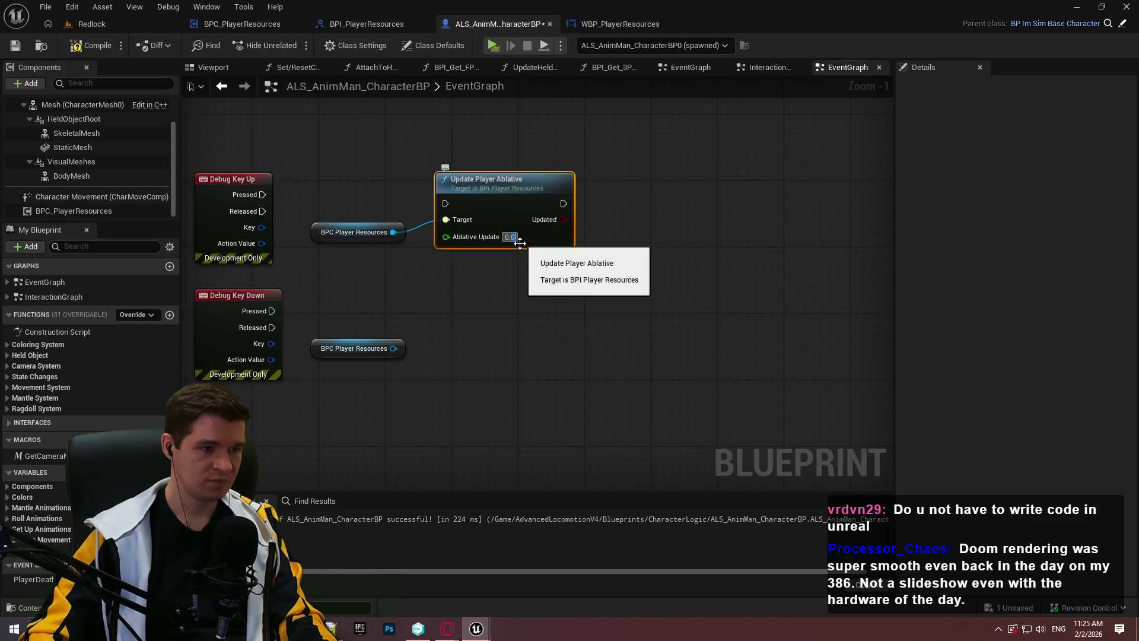
left_click(366, 214)
left_click_drag(263, 195, 445, 204)
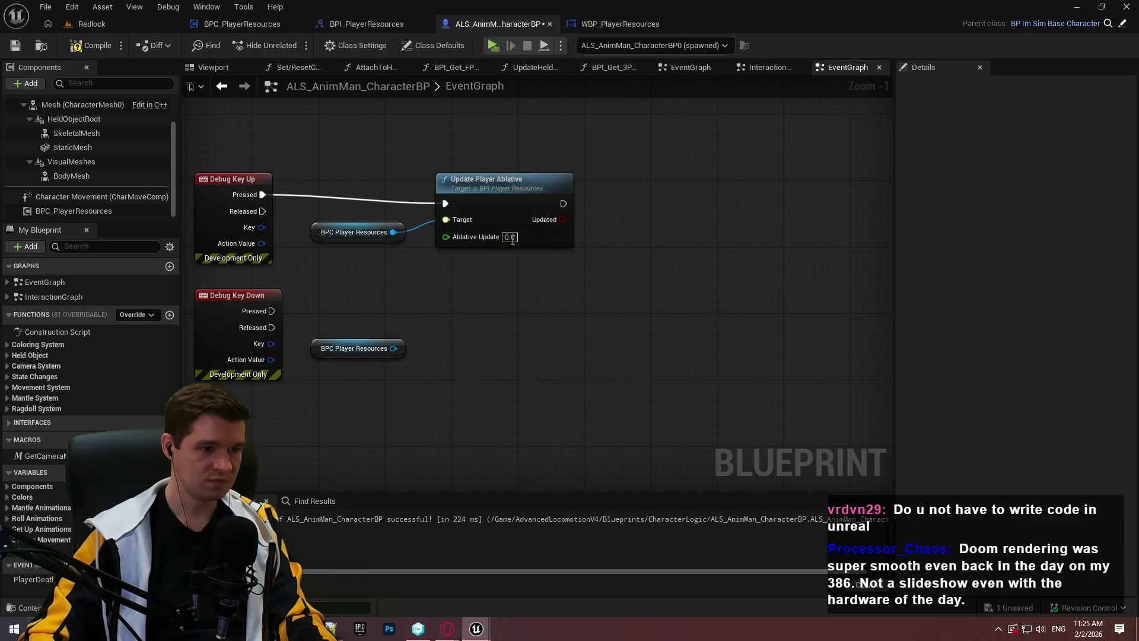
type("1")
key("Return")
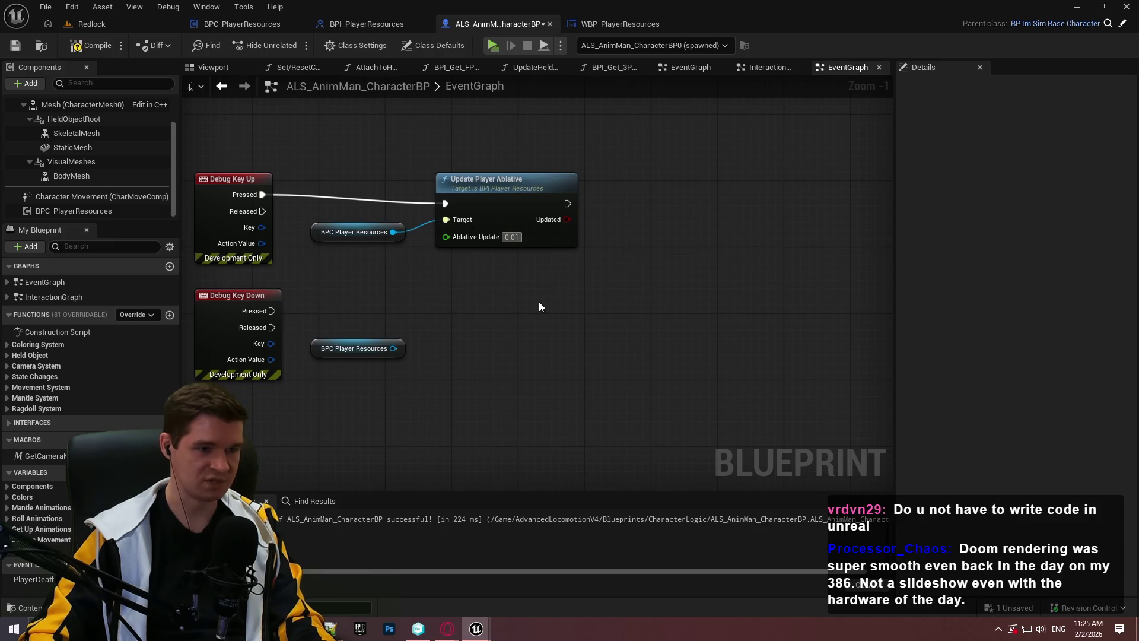
Step: Duplicate the ablative call for Debug Key Down with a value of -0.01
left_click(550, 241)
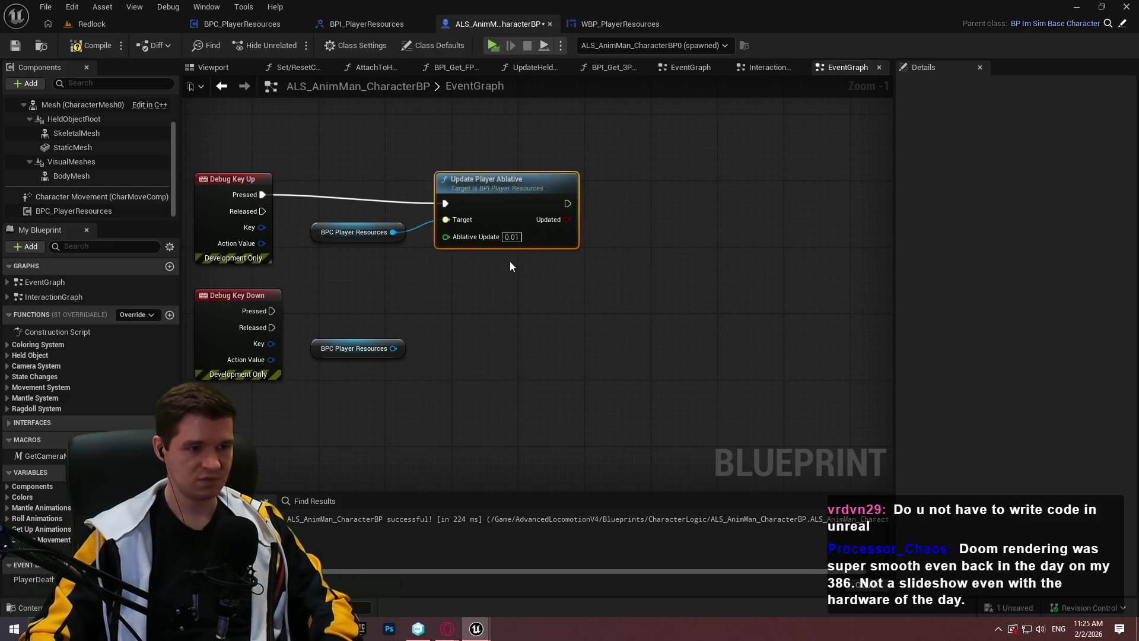
key("ctrl+c")
key("ctrl+v")
left_click_drag(411, 394, 273, 311)
left_click_drag(392, 349, 421, 412)
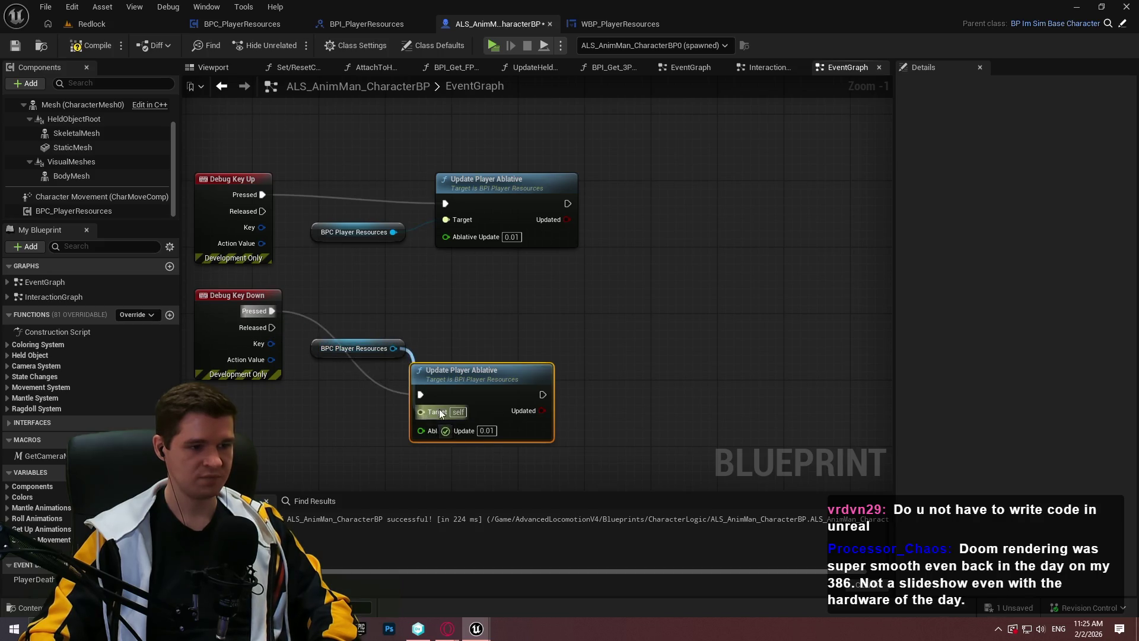
left_click_drag(490, 442, 506, 367)
type("-0.01")
key("Return")
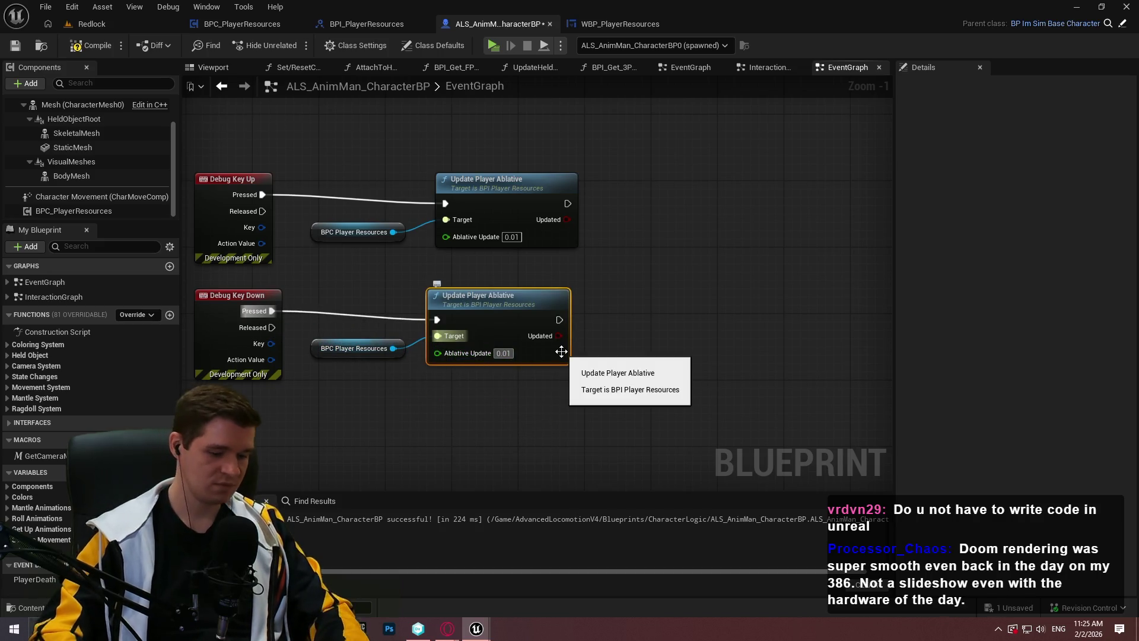
left_click(618, 262)
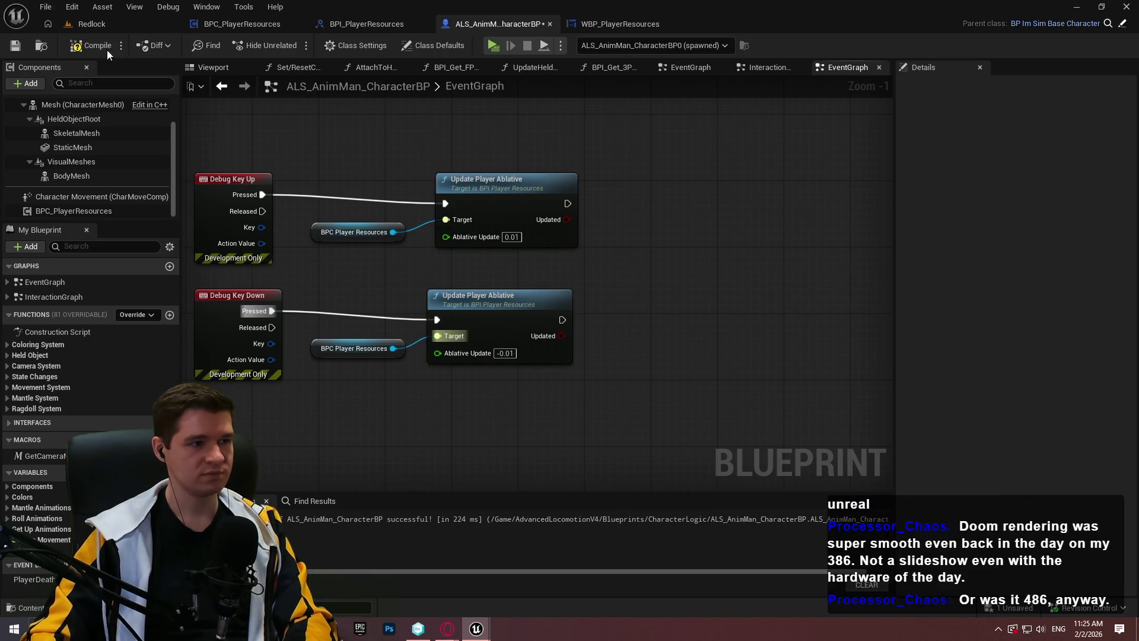
Step: Compile, save and playtest the ablative debug keys
left_click(16, 47)
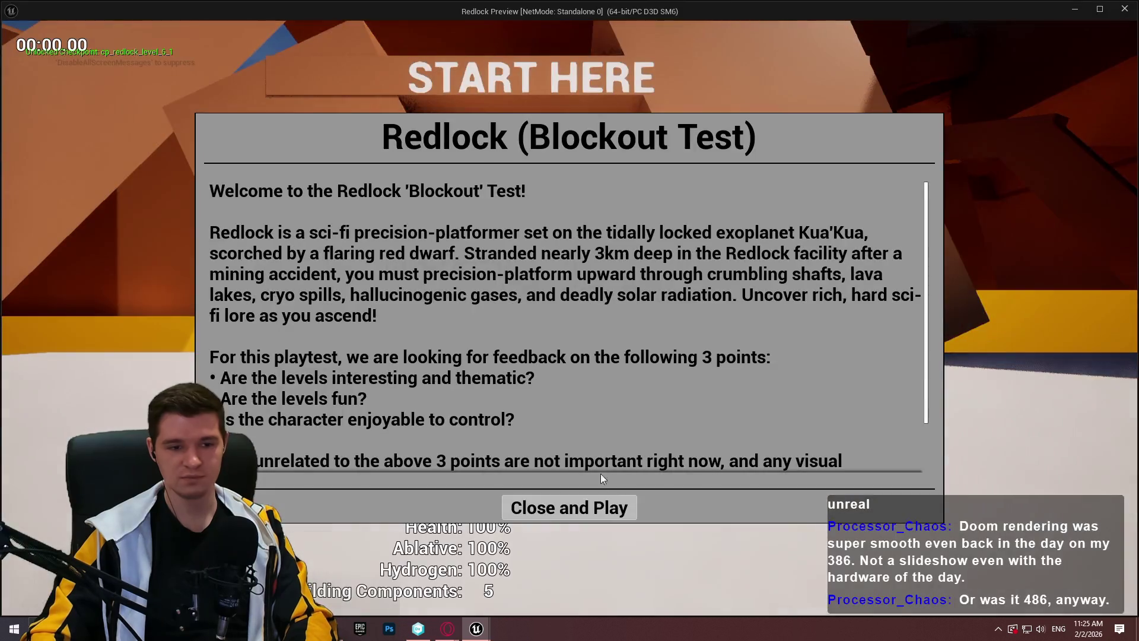
left_click(569, 506)
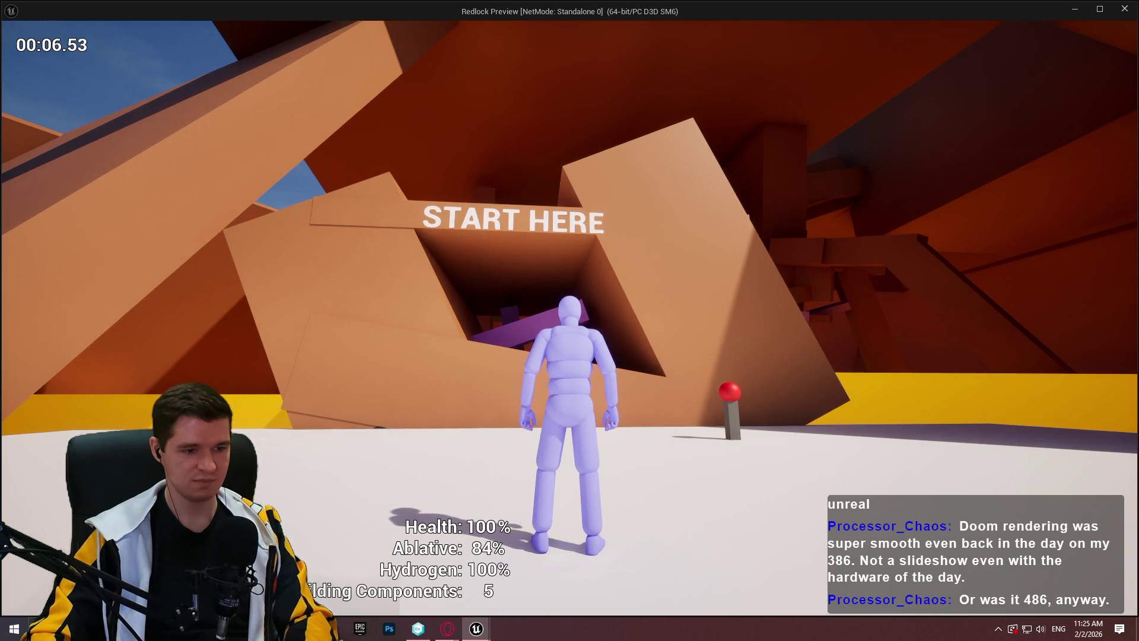
key("Escape")
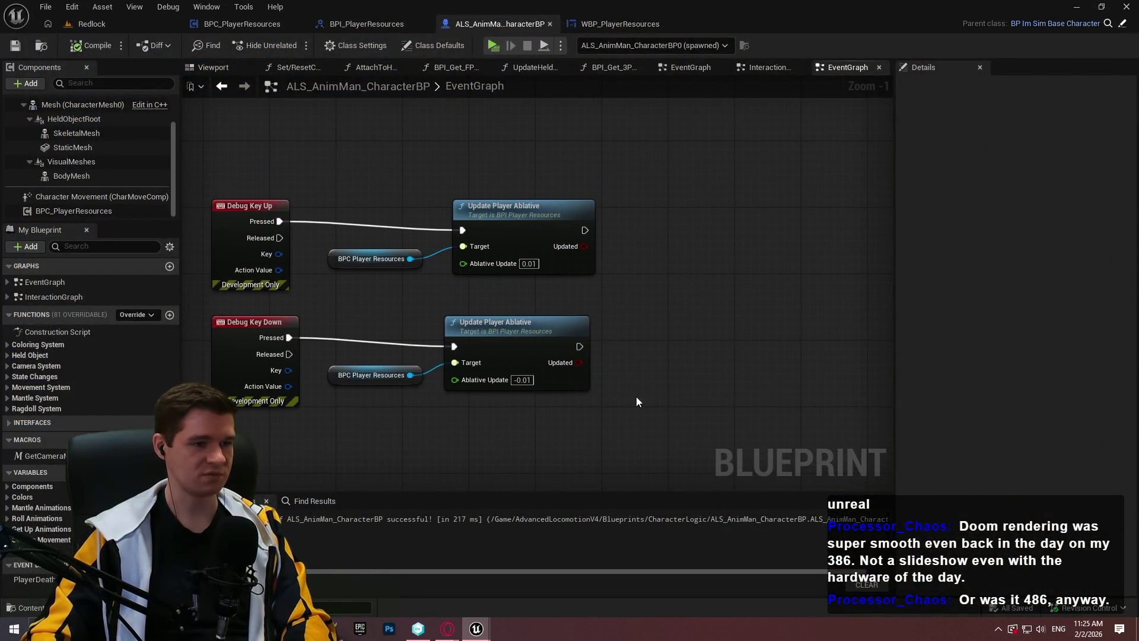
Step: Delete both Update Player Ablative nodes from the event graph
left_click_drag(636, 396, 439, 190)
key("Delete")
left_click_drag(411, 259, 468, 237)
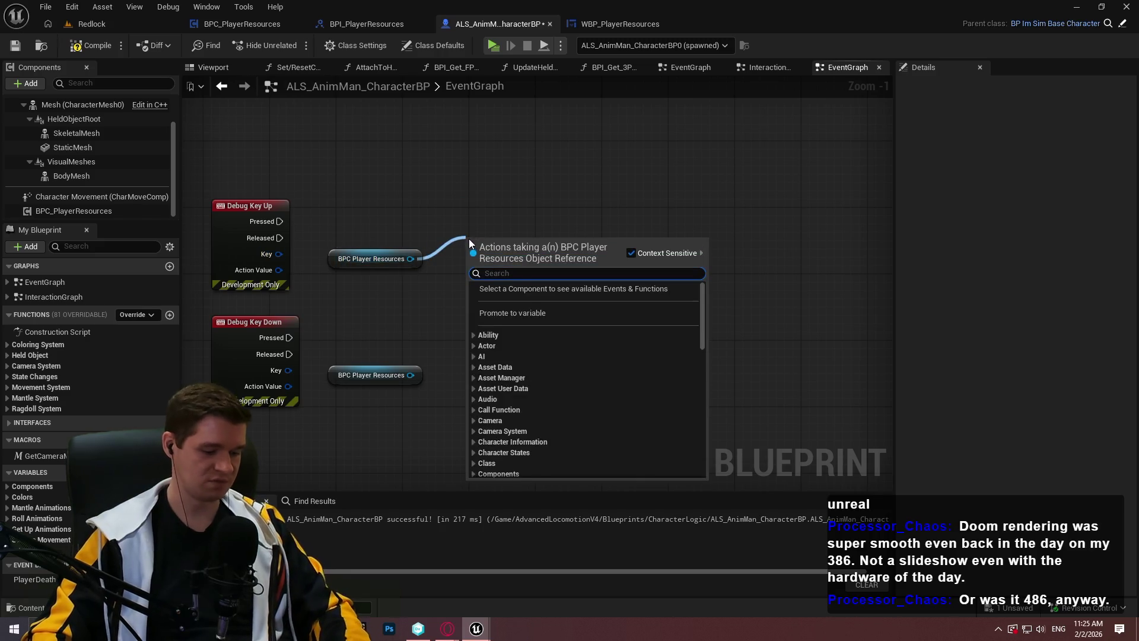
Step: Add an Update Player Hydrogen call of 0.01, driven by Debug Key Up's Pressed
type("hydr")
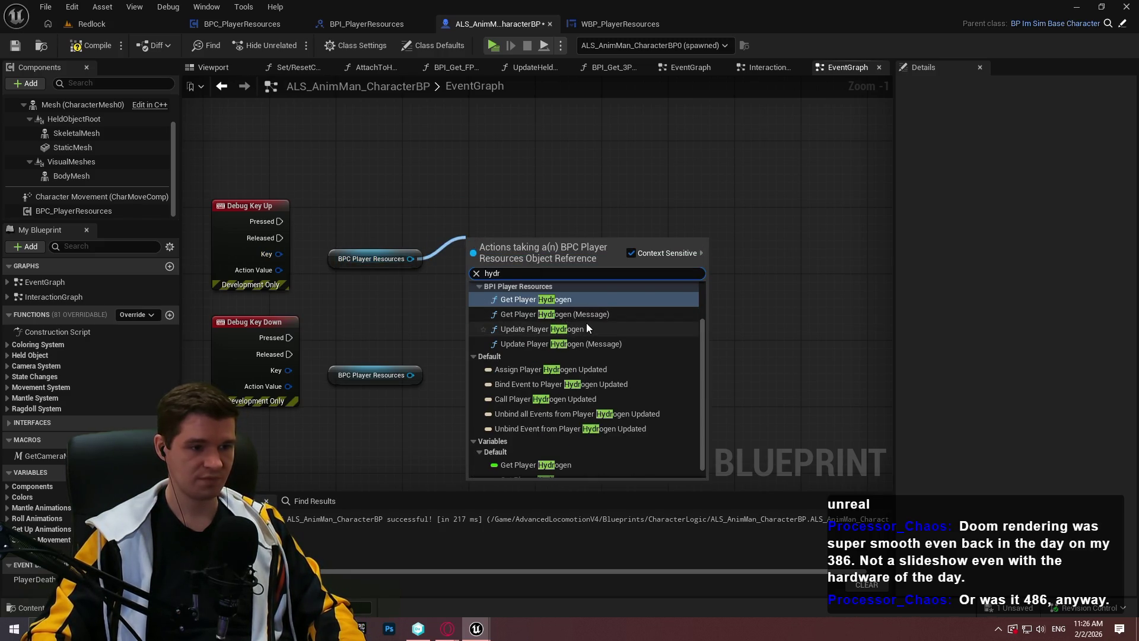
left_click(575, 331)
mouse_move(471, 263)
left_mouse_down()
mouse_move(415, 261)
mouse_move(280, 221)
left_mouse_up()
mouse_move(535, 270)
left_mouse_down()
mouse_move(525, 216)
mouse_move(527, 237)
left_mouse_up()
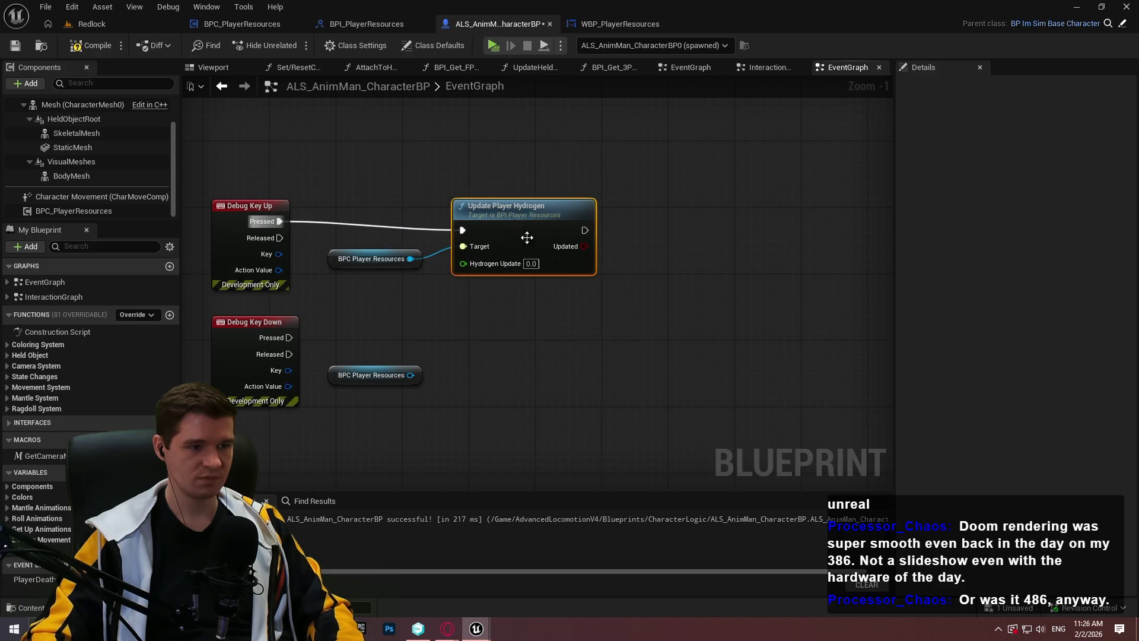
Step: Duplicate the hydrogen call for Debug Key Down with an amount of -0.01
key("ctrl+c")
key("ctrl+v")
left_click_drag(512, 338, 289, 337)
left_click_drag(411, 375, 512, 354)
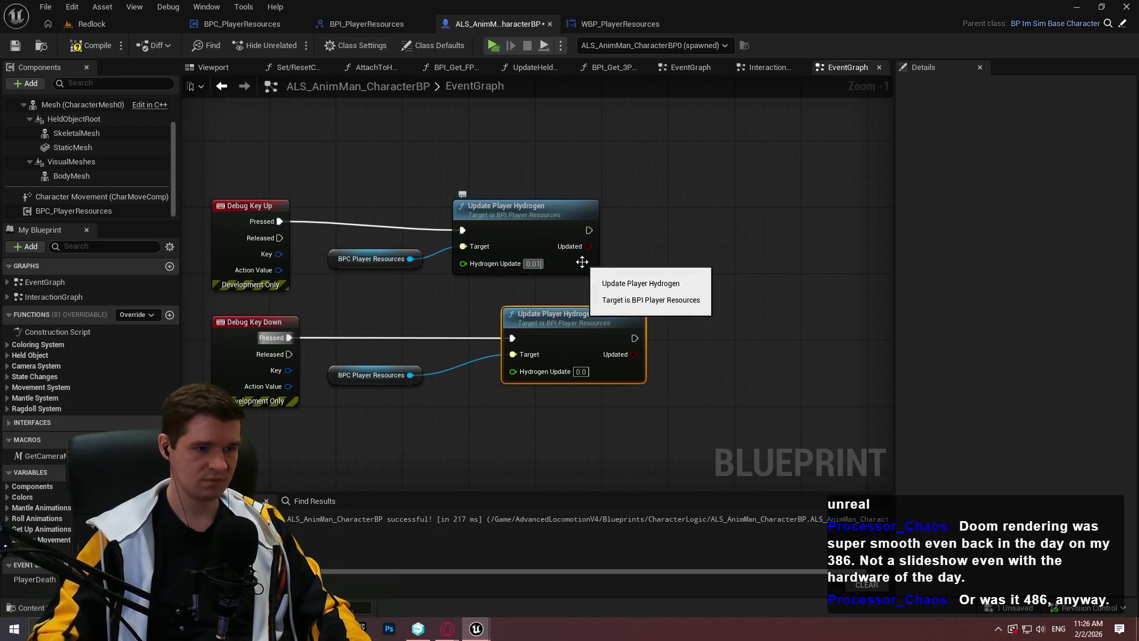
left_click(580, 371)
type("-0.0")
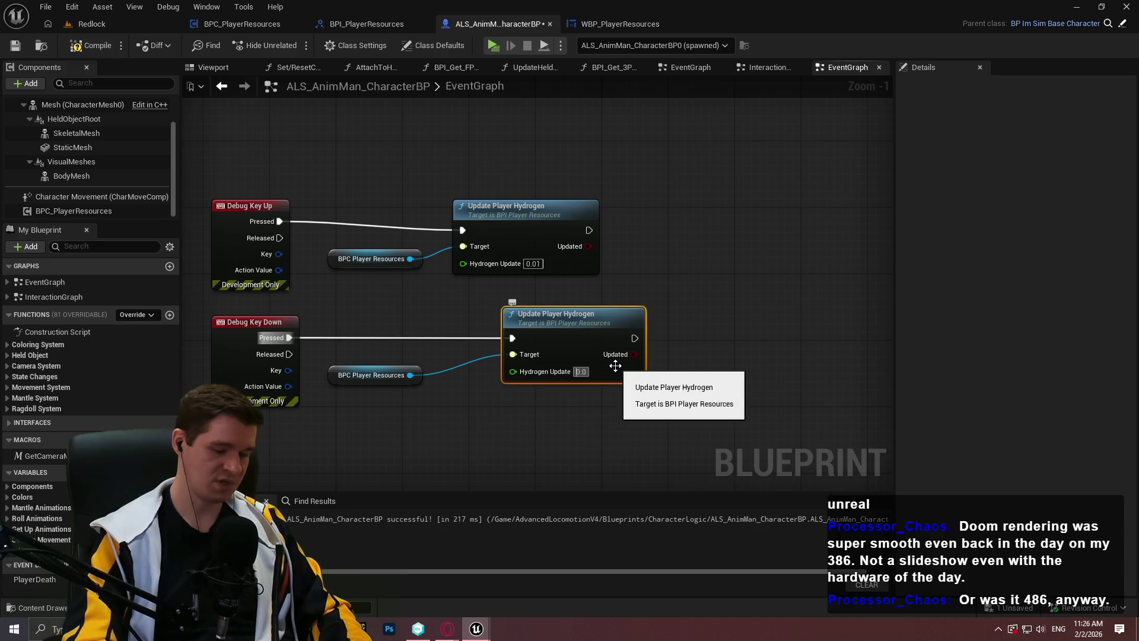
type("1")
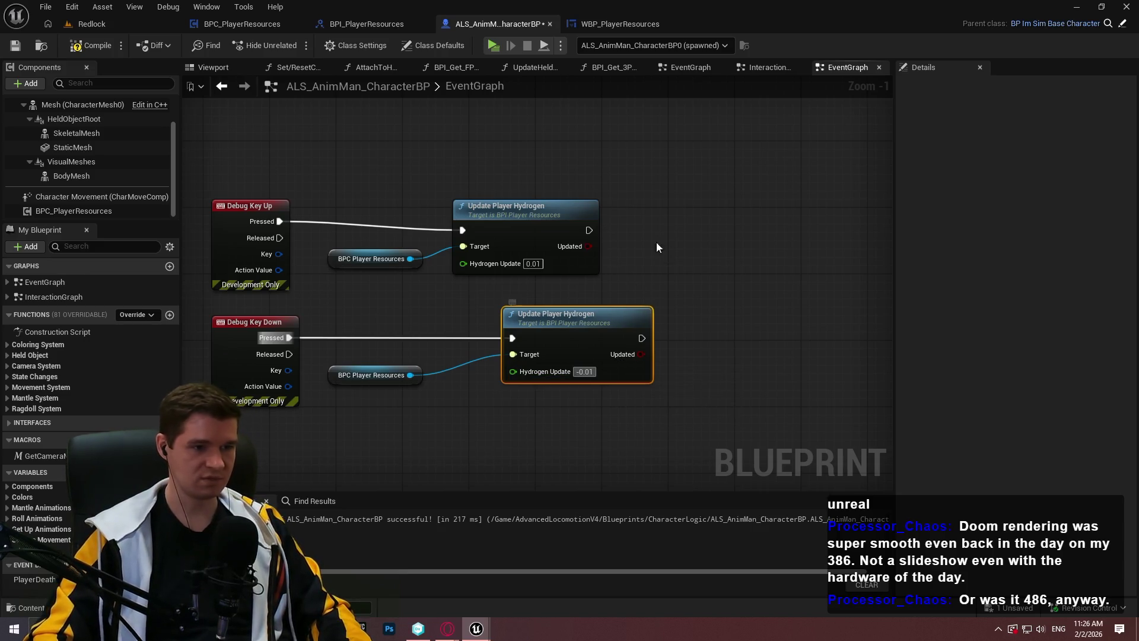
left_click(656, 246)
Step: Compile the character blueprint and playtest the game preview
left_click(90, 45)
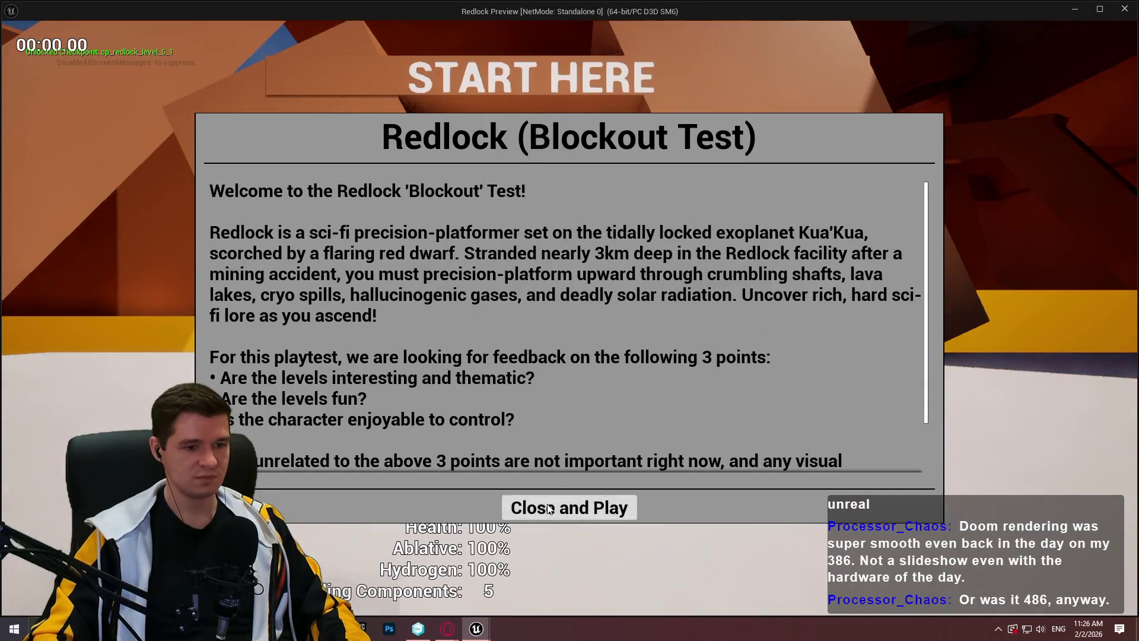
left_click(571, 505)
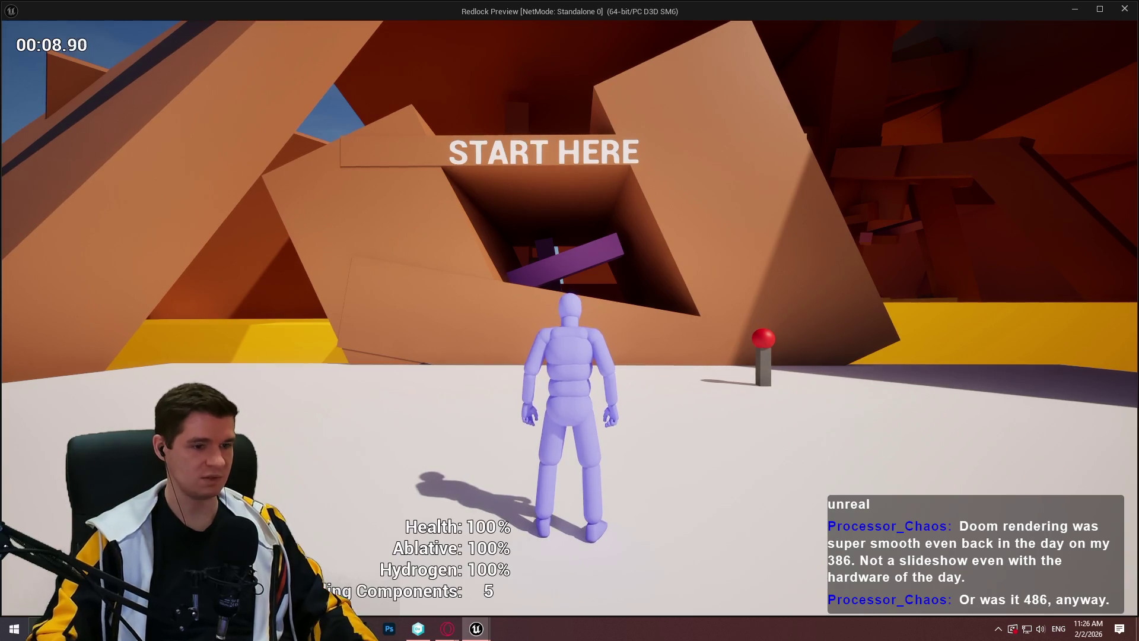
key("Escape")
Step: Replace the hydrogen nodes with an Update Player Building Components call of 1 on Debug Key Up
left_click_drag(731, 348, 532, 210)
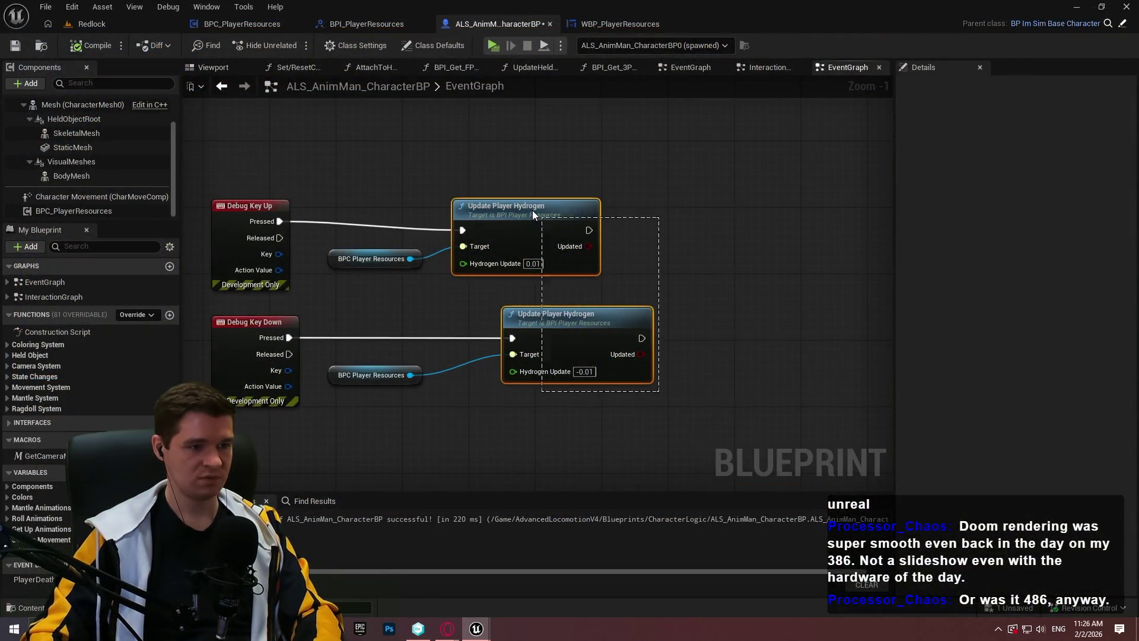
key("Delete")
left_click_drag(409, 259, 496, 216)
type("building")
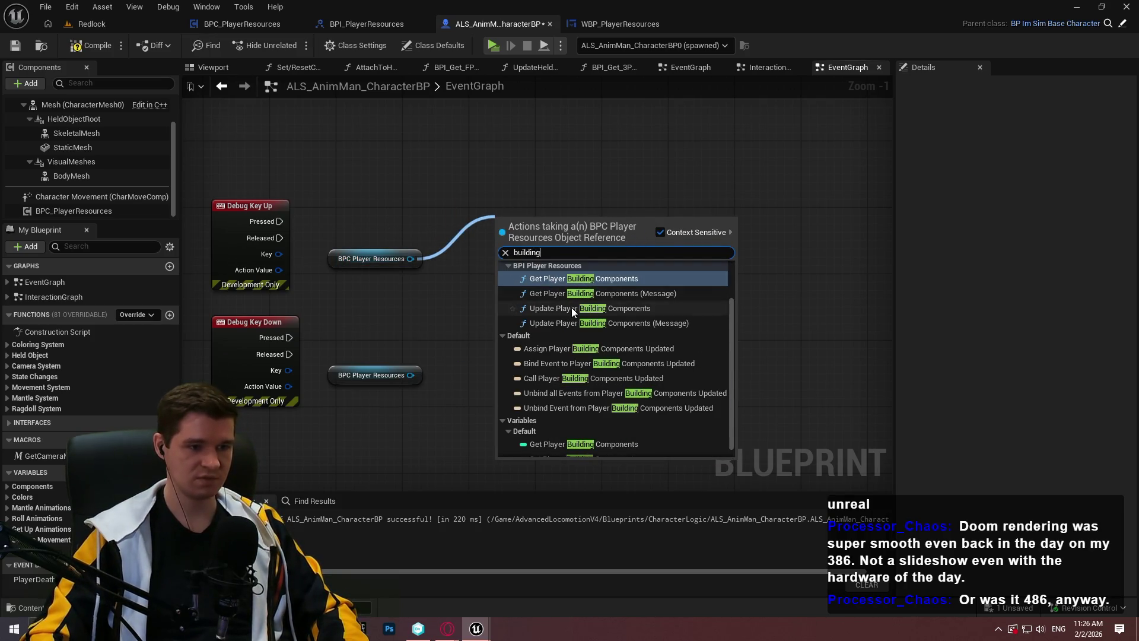
left_click(571, 308)
type("1")
key("Return")
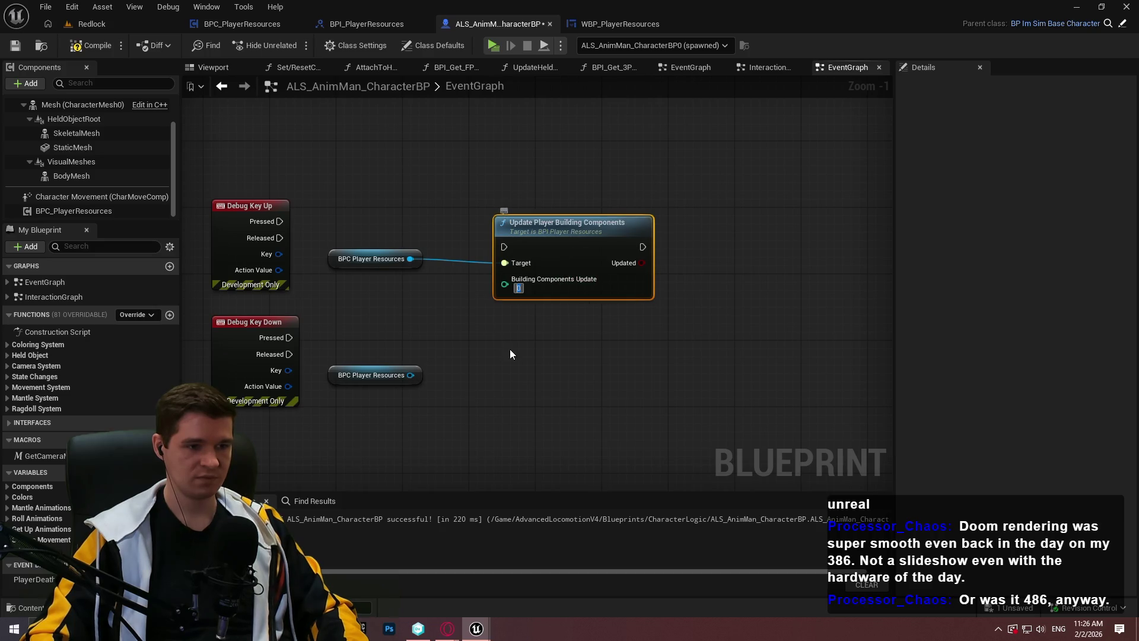
mouse_move(504, 246)
left_mouse_down()
mouse_move(282, 231)
mouse_move(279, 222)
left_mouse_up()
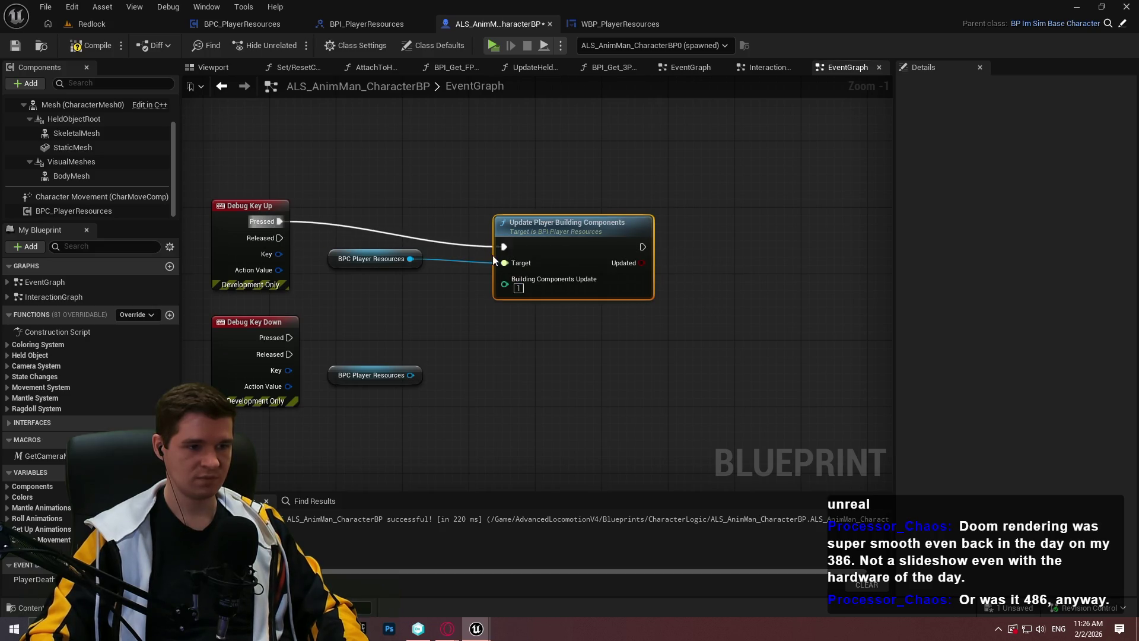
Step: Duplicate the building components call for Debug Key Down with an amount of -1
key("ctrl+c")
key("ctrl+v")
left_click_drag(487, 363, 289, 338)
type("1")
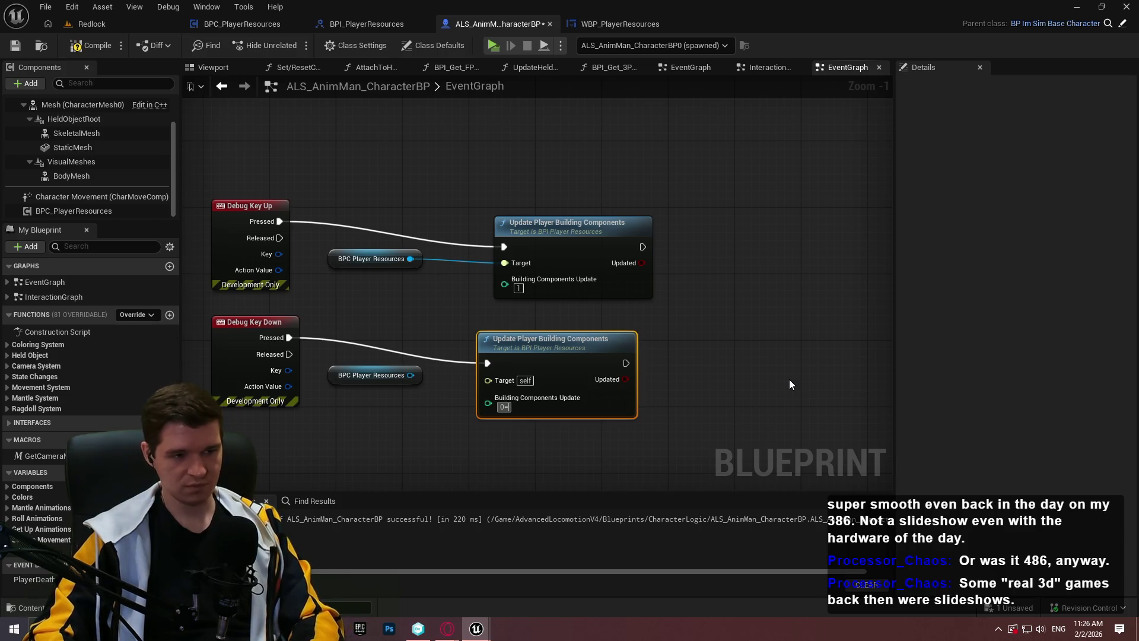
key("BackSpace")
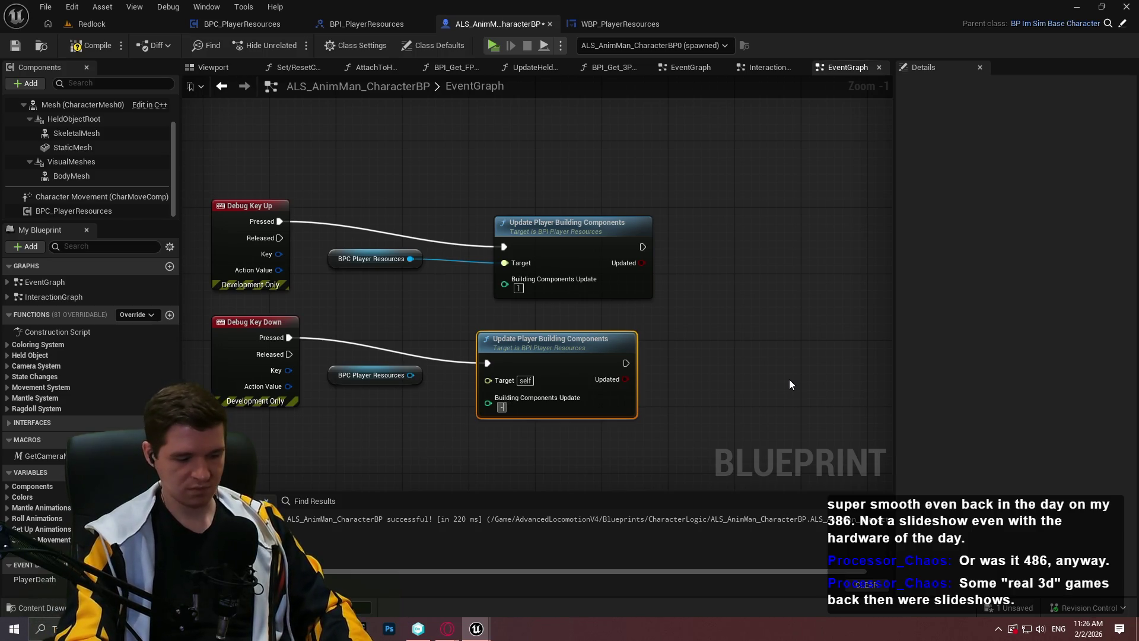
type("-1")
key("Return")
left_click_drag(501, 383, 410, 376)
left_click_drag(558, 357, 542, 341)
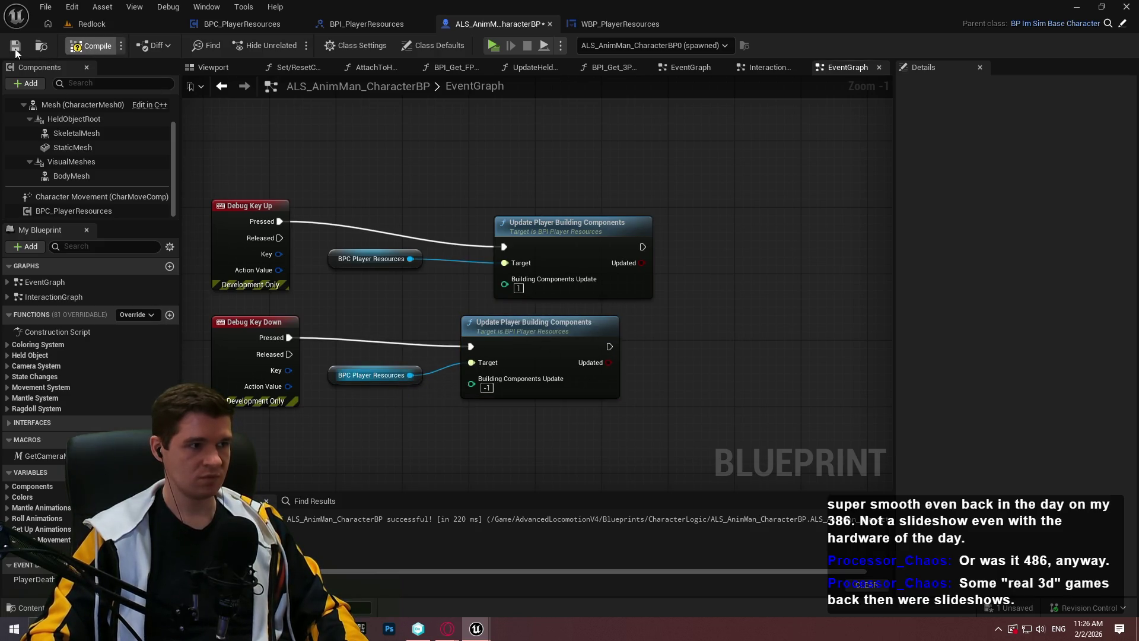
Step: Save the character blueprint and playtest the game preview
left_click(15, 46)
left_click(493, 45)
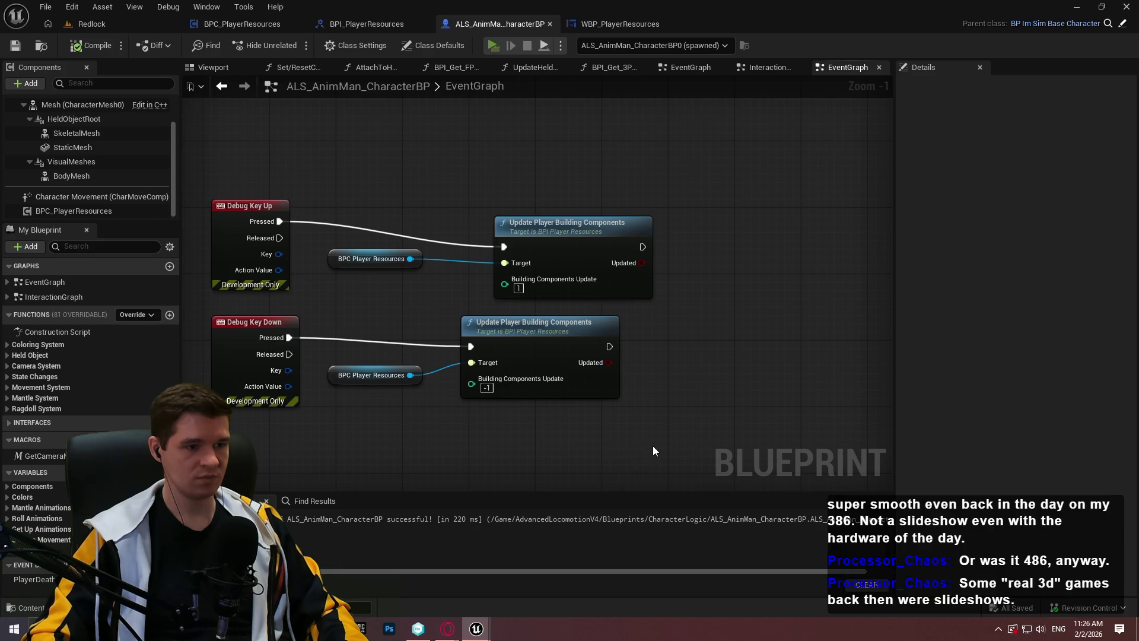
left_click(541, 508)
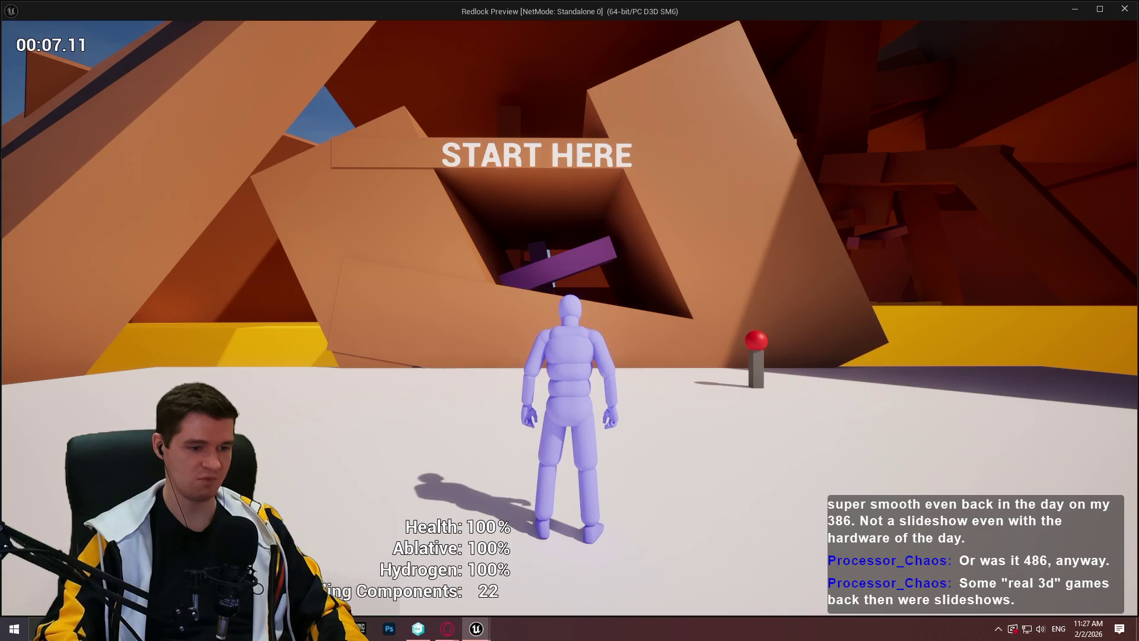
key("Escape")
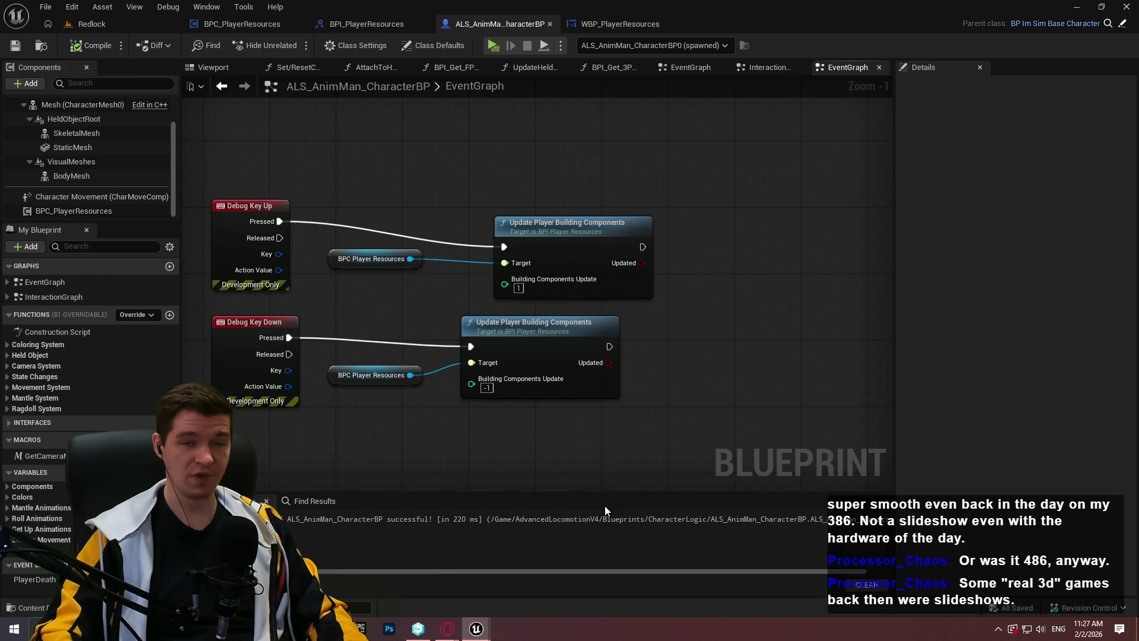
Step: In WBP_PlayerResources, inspect the Health, Ablative, Hydrogen and Building Components text bindings
left_click(642, 24)
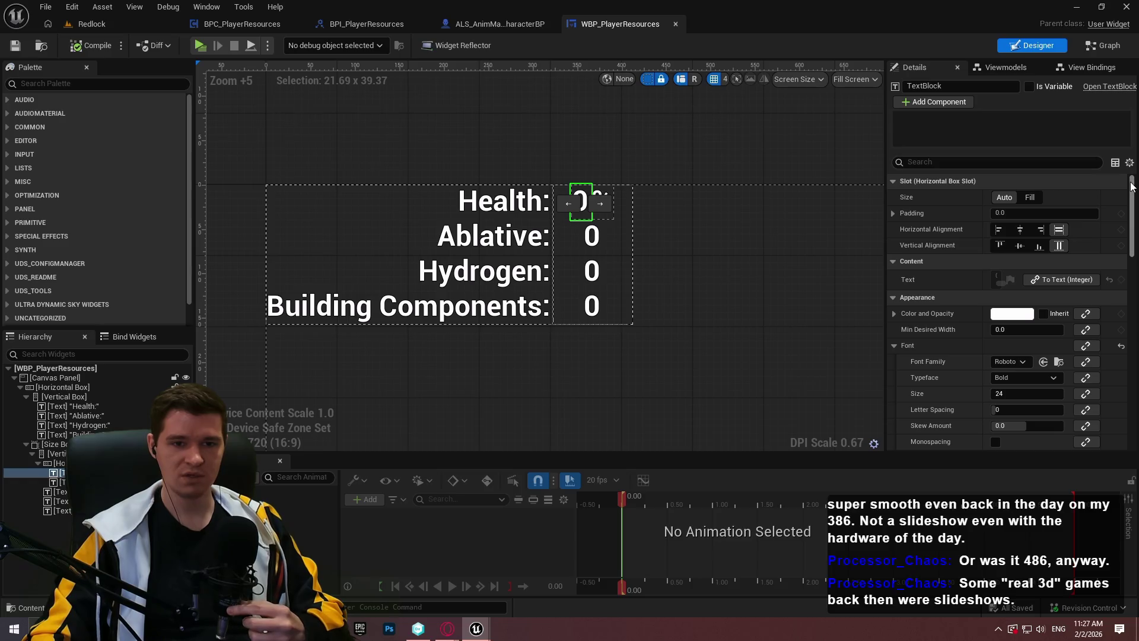
left_click(1074, 70)
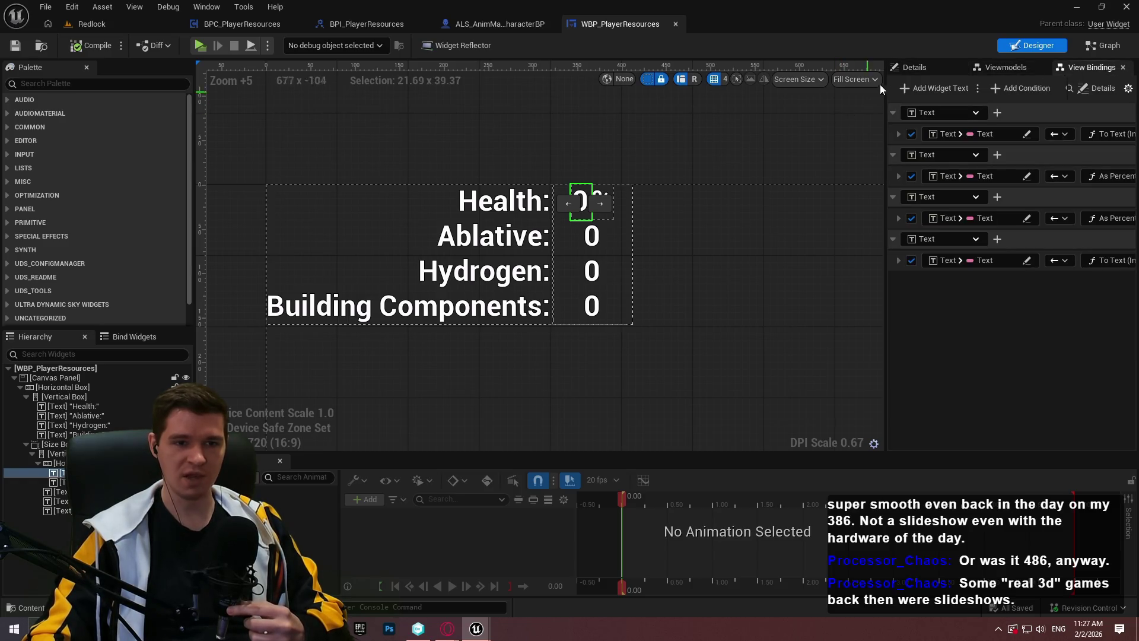
mouse_move(886, 146)
left_mouse_down()
mouse_move(573, 146)
mouse_move(818, 146)
mouse_move(808, 158)
mouse_move(842, 172)
mouse_move(554, 178)
mouse_move(879, 185)
left_mouse_up()
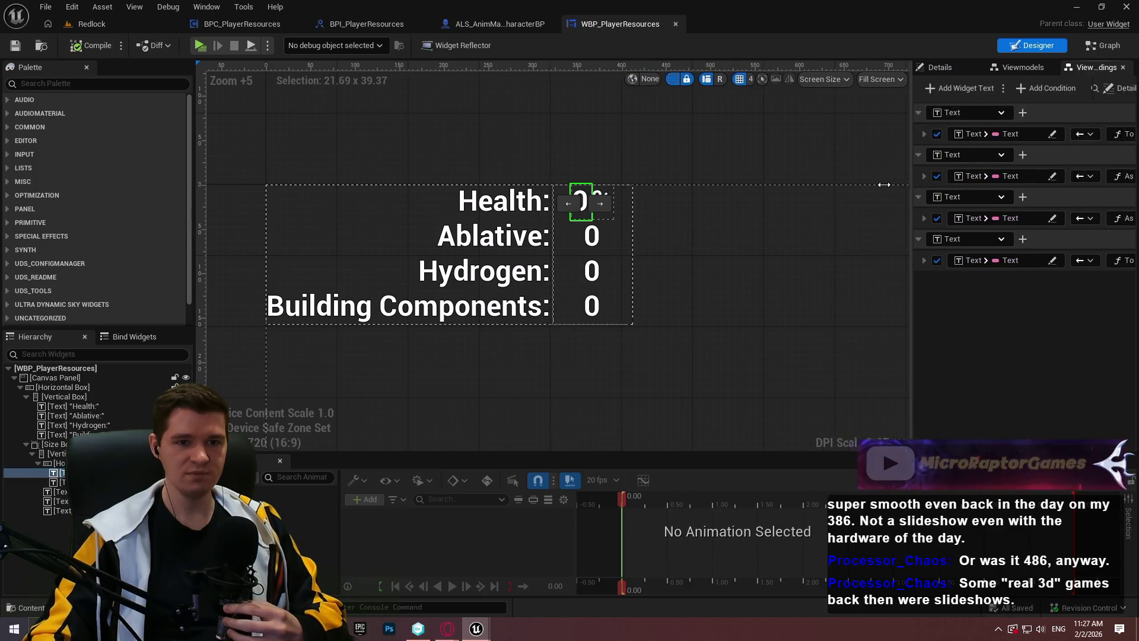
left_click(903, 66)
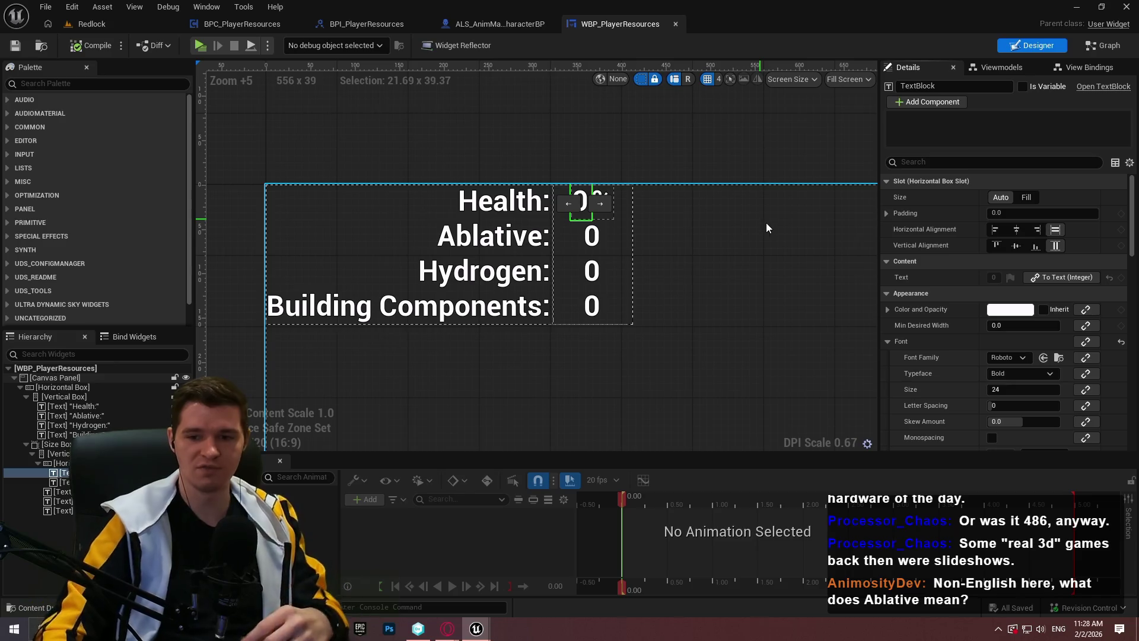
left_click(627, 164)
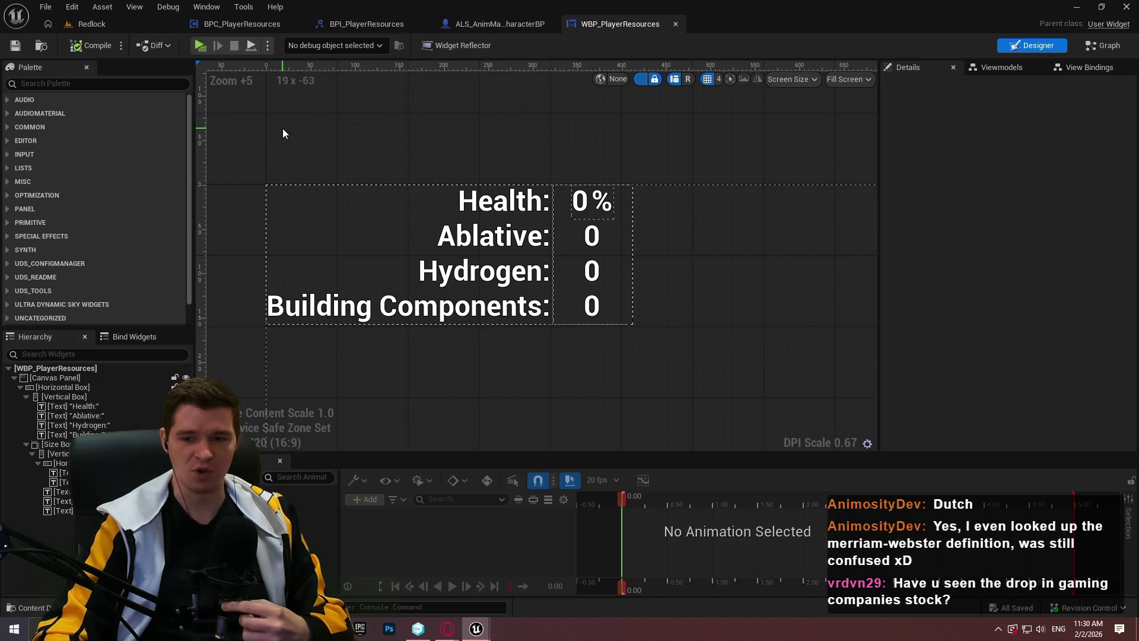
Step: In BPC_PlayerResources, open the UpdatePlayerAblative graph from the Interfaces list
left_click(243, 25)
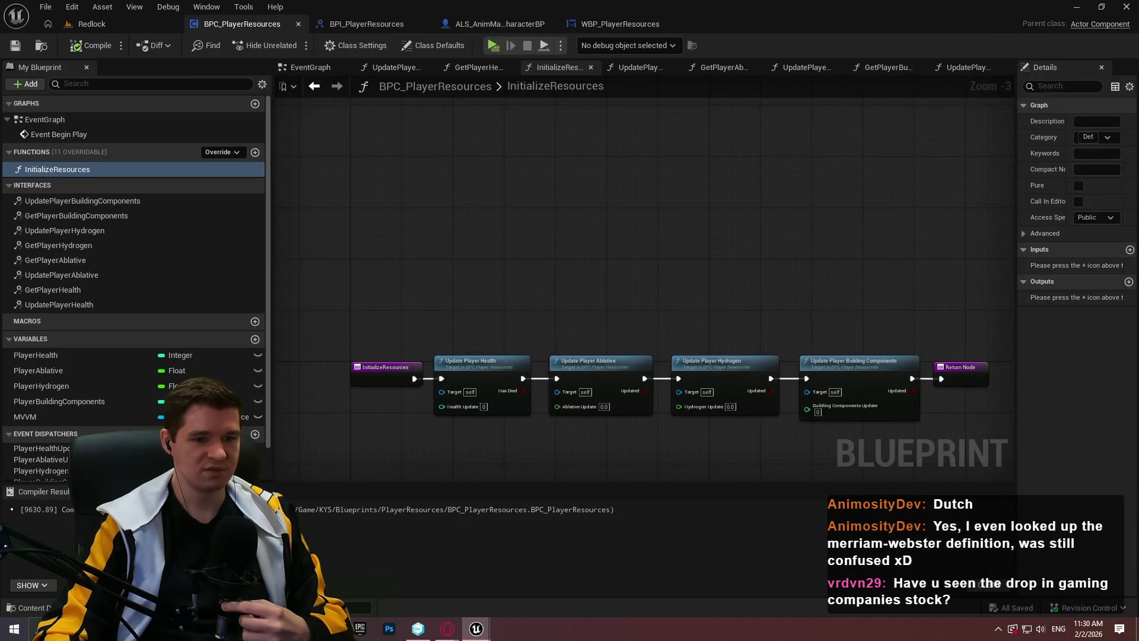
left_click(558, 67)
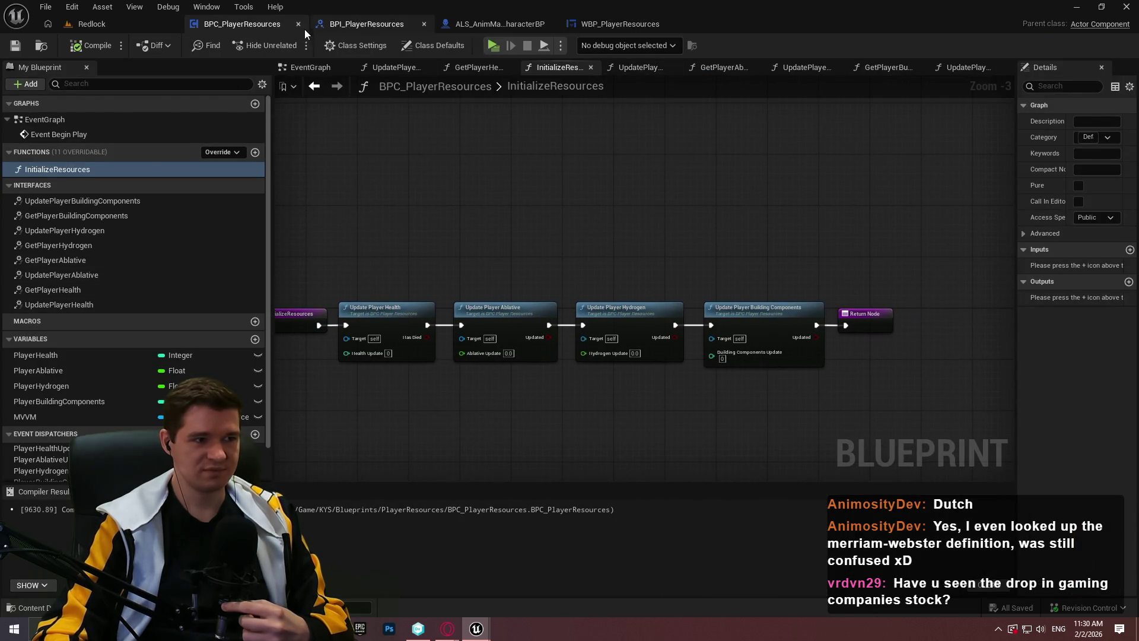
scroll(183, 268, "down", 1)
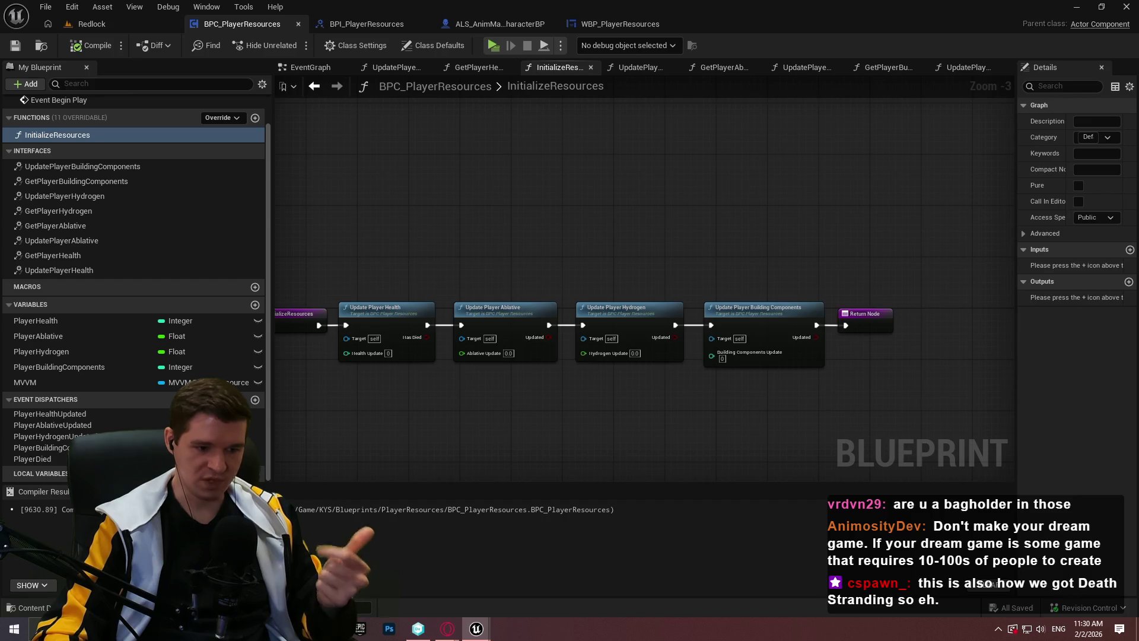
double_click(107, 242)
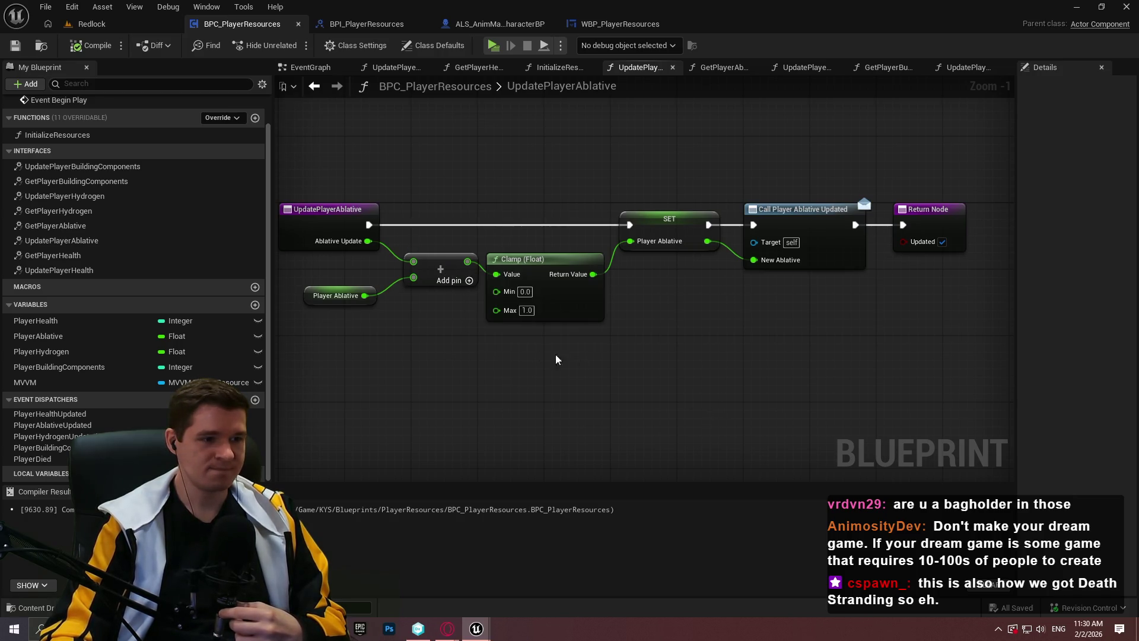
Step: Shift UpdatePlayerAblative's Clamp through Return nodes slightly to the right
left_click_drag(596, 342, 711, 346)
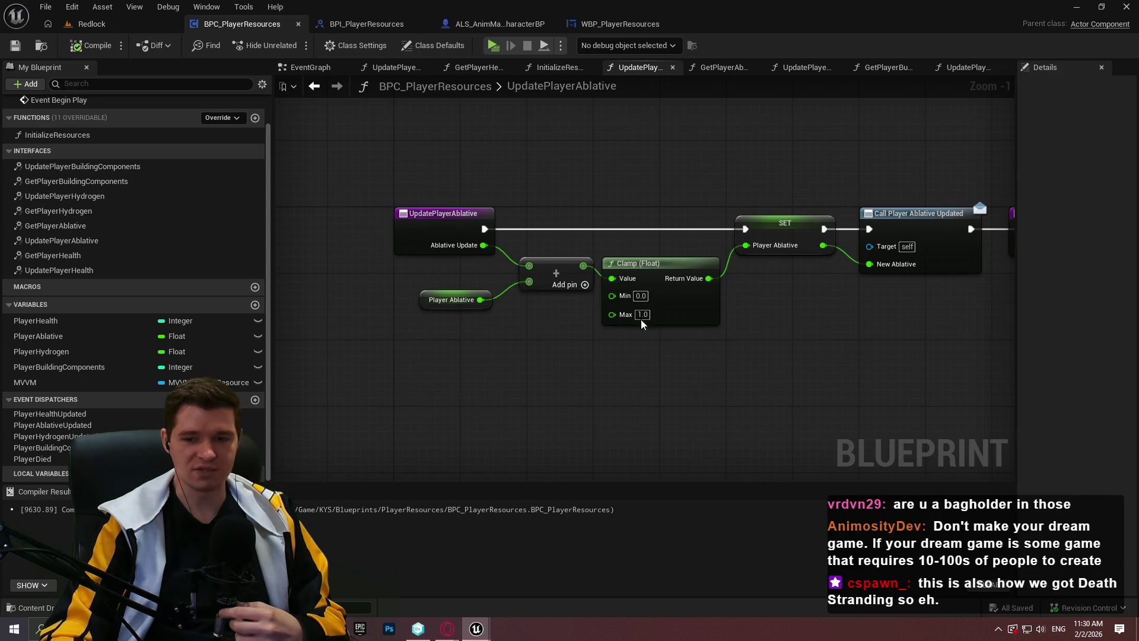
left_click_drag(797, 349, 736, 346)
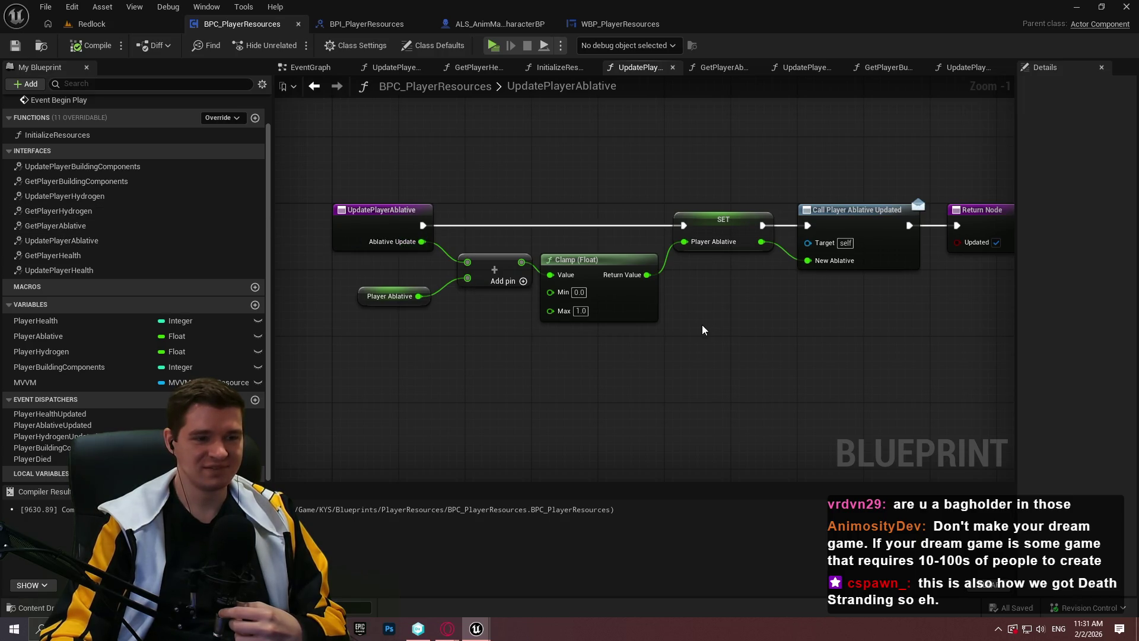
left_click_drag(696, 321, 669, 325)
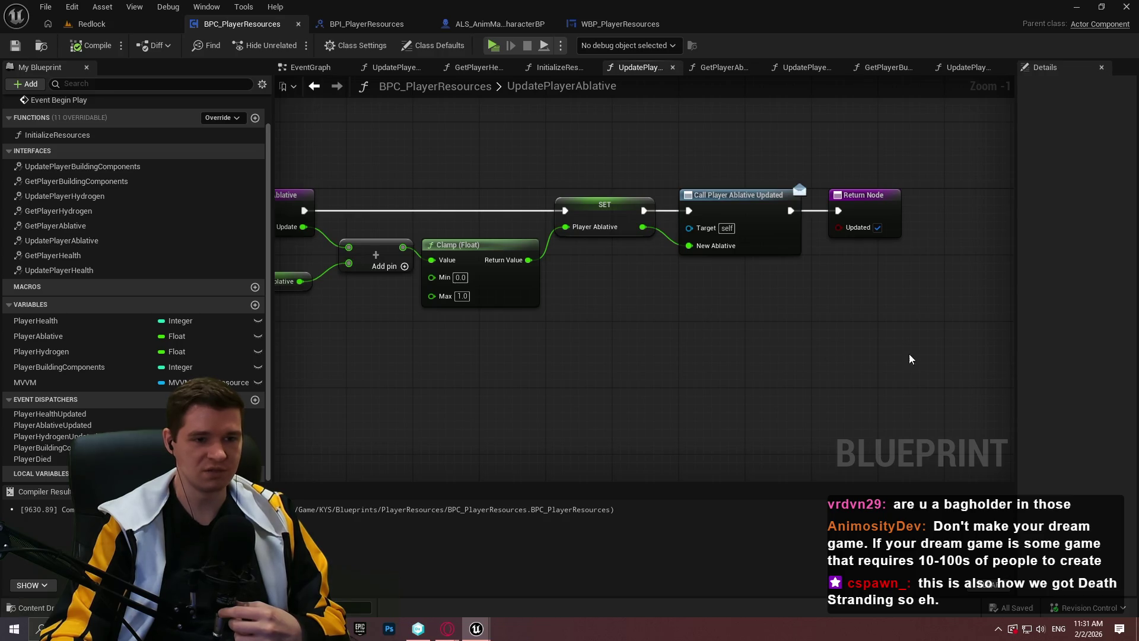
left_click_drag(911, 358, 485, 184)
left_click_drag(520, 254, 528, 254)
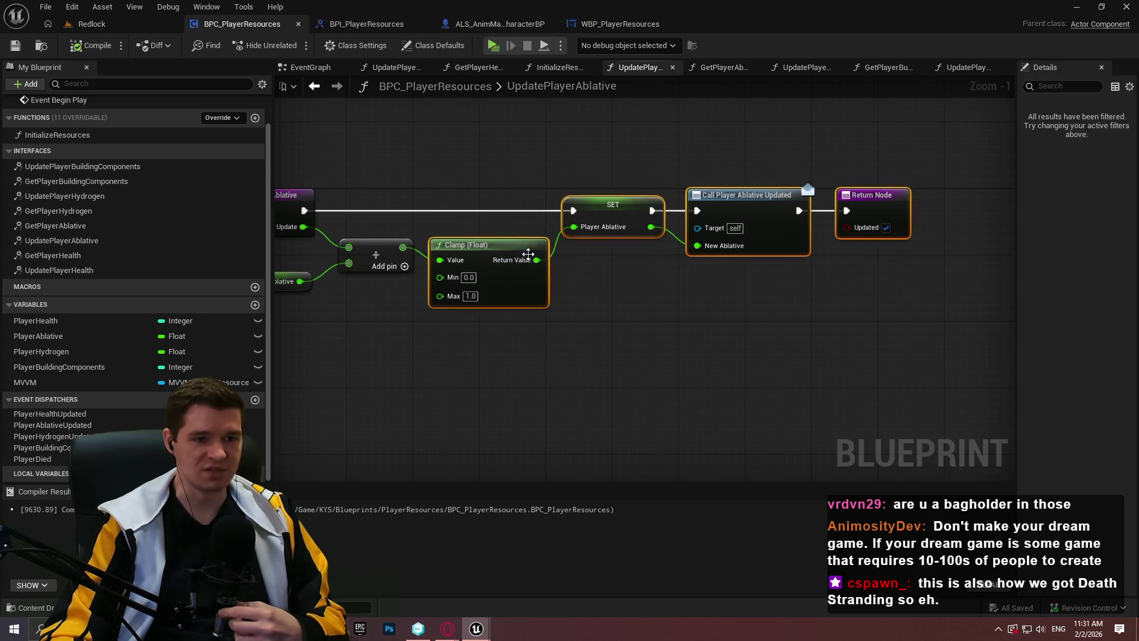
Step: Save BPC_PlayerResources and bring the UpdatePlayerAblative entry node into view
left_click(13, 51)
left_click(765, 274)
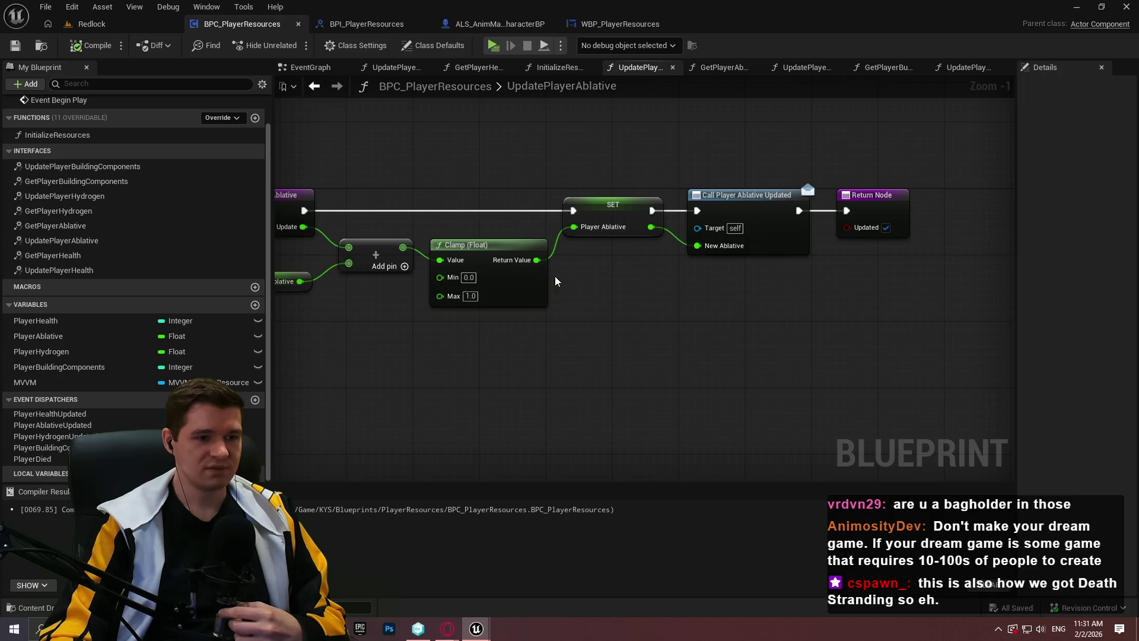
left_click_drag(559, 279, 605, 255)
Step: From the Redlock level's Content Browser, open BPFL_KYS in the KYS > Core folder
left_click(121, 22)
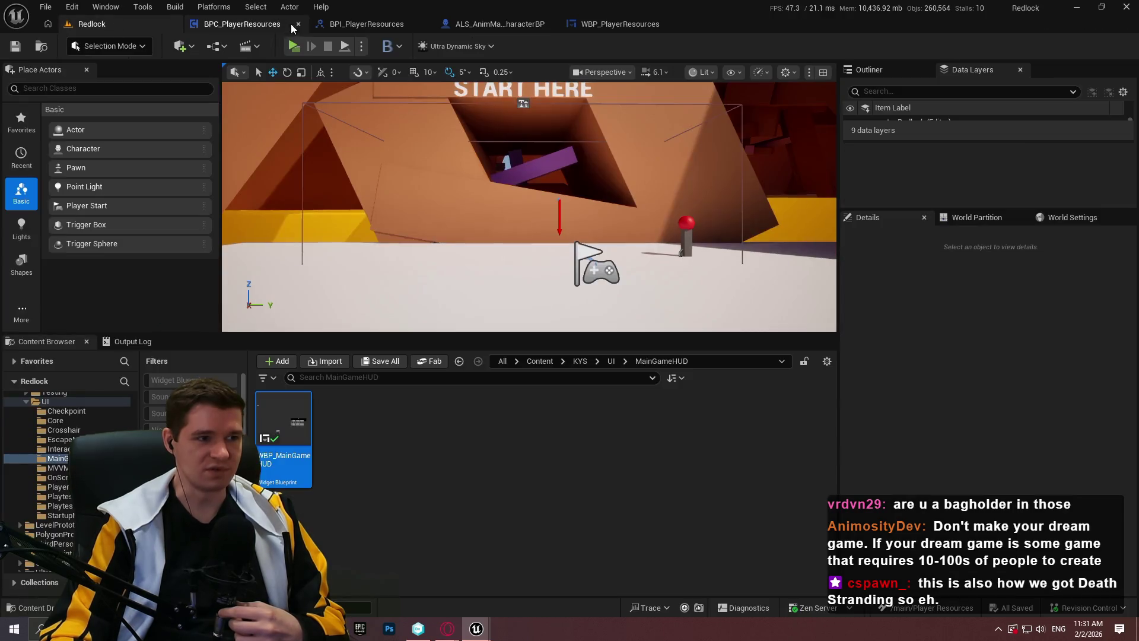
left_click_drag(509, 334, 508, 417)
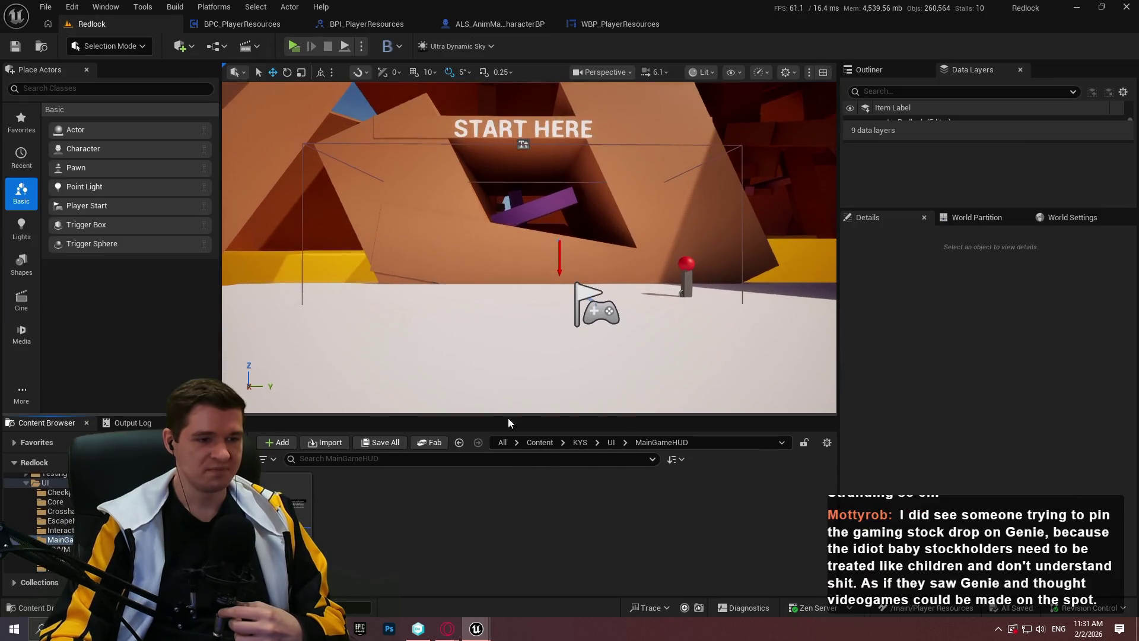
left_click(580, 442)
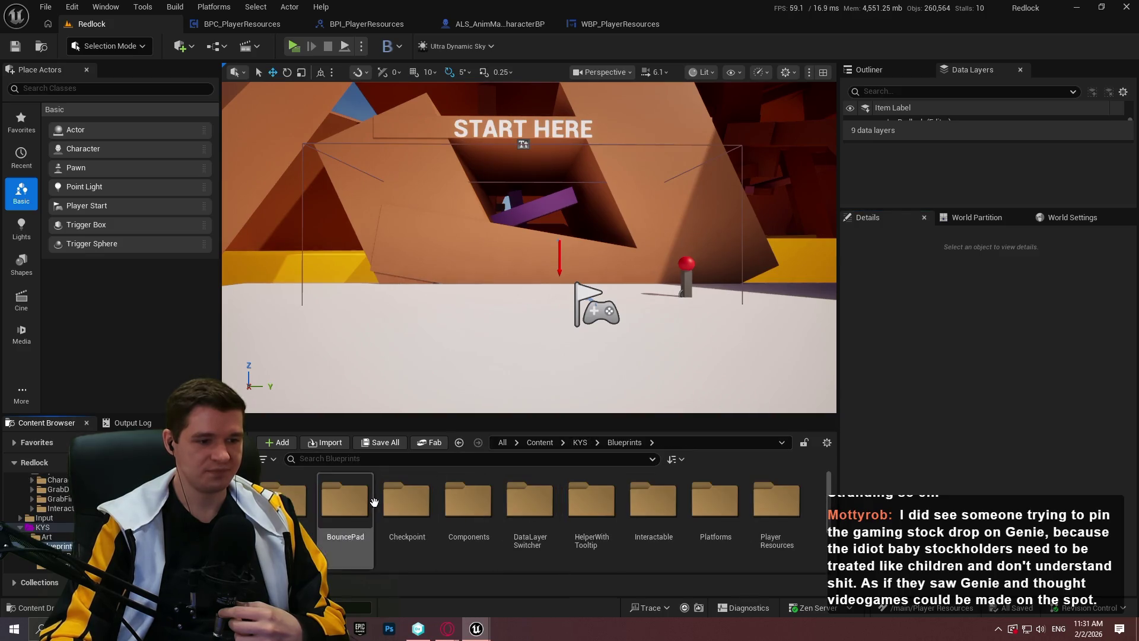
double_click(384, 514)
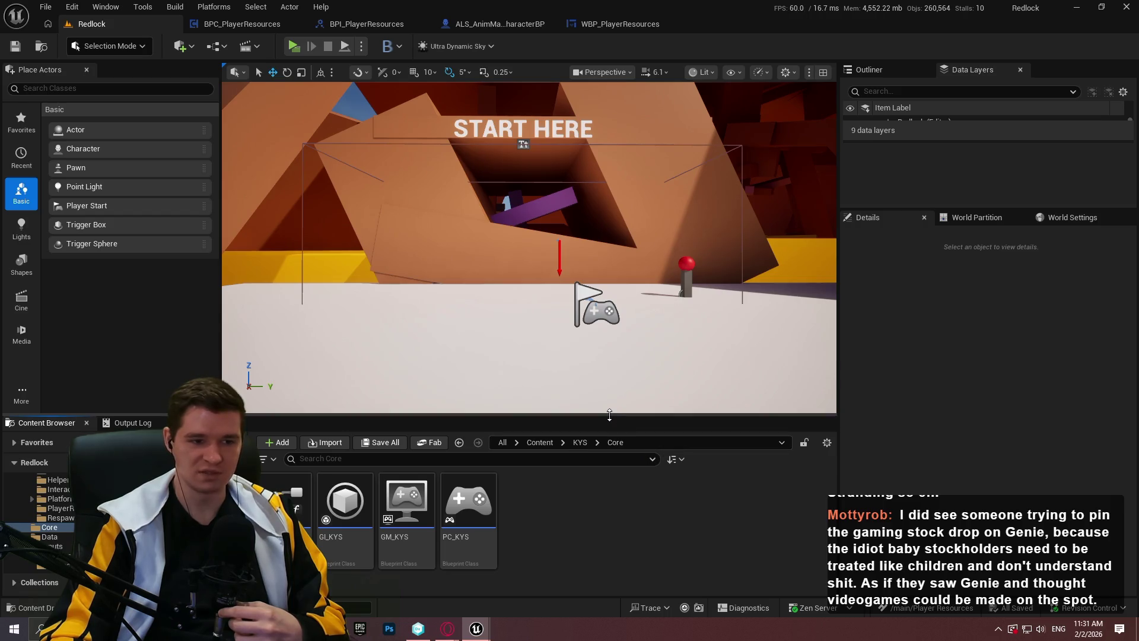
left_click_drag(613, 411, 613, 392)
double_click(285, 483)
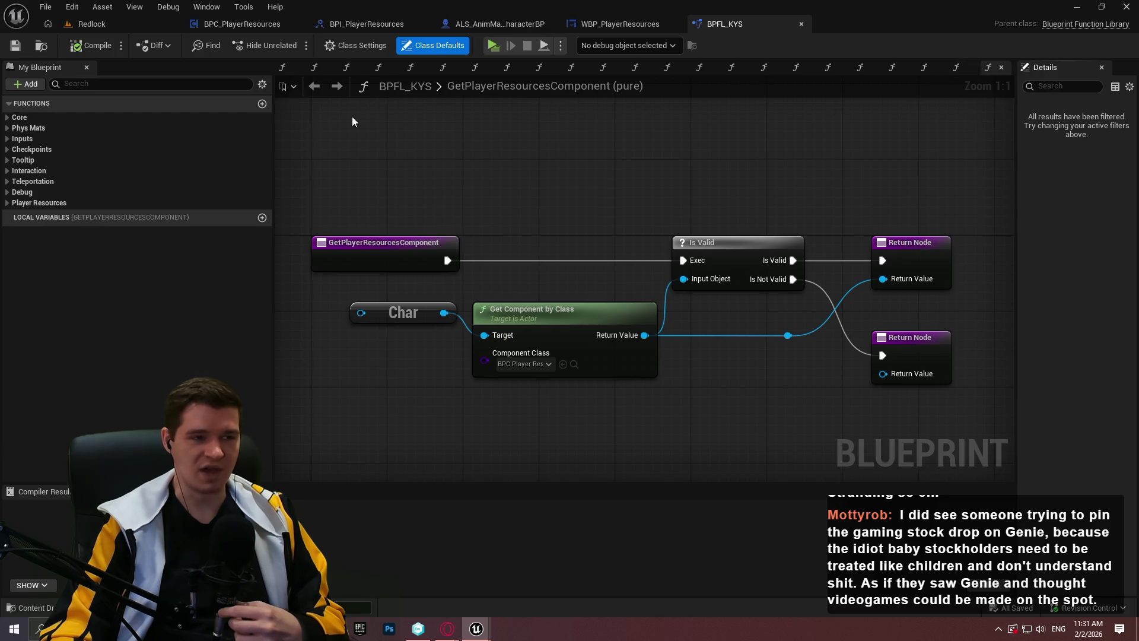
Step: Close all other function tabs, keeping only GetPlayerResourcesComponent open
right_click(991, 71)
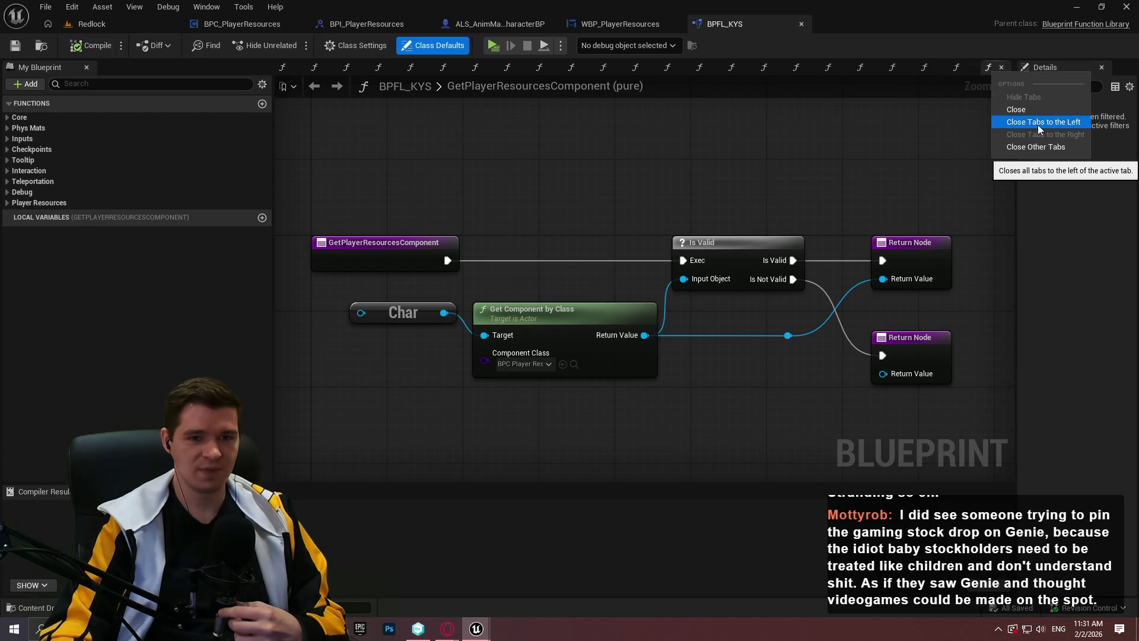
left_click(1034, 145)
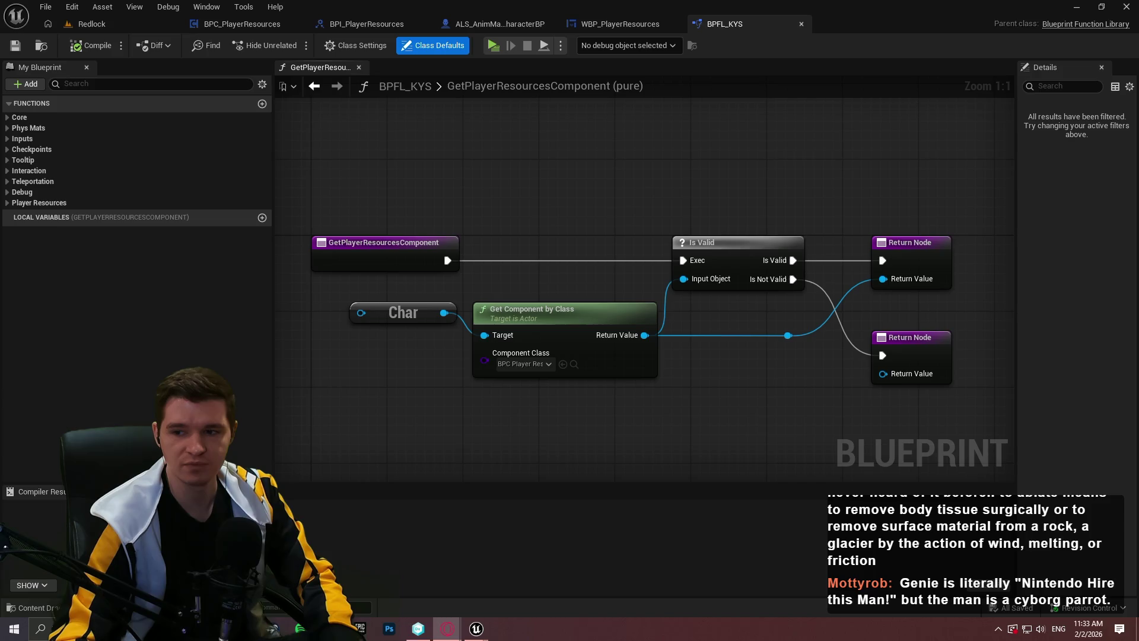
Step: Search the browser for aerospace ablation, skim the results, then close the browser
key("alt+Tab")
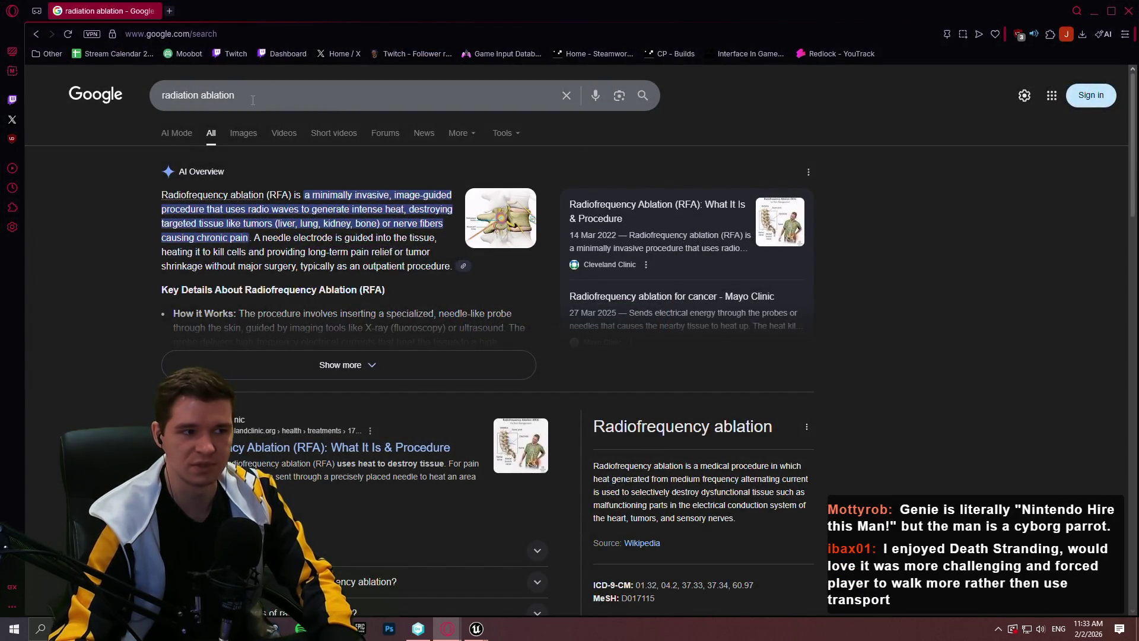
left_click_drag(252, 100, 28, 63)
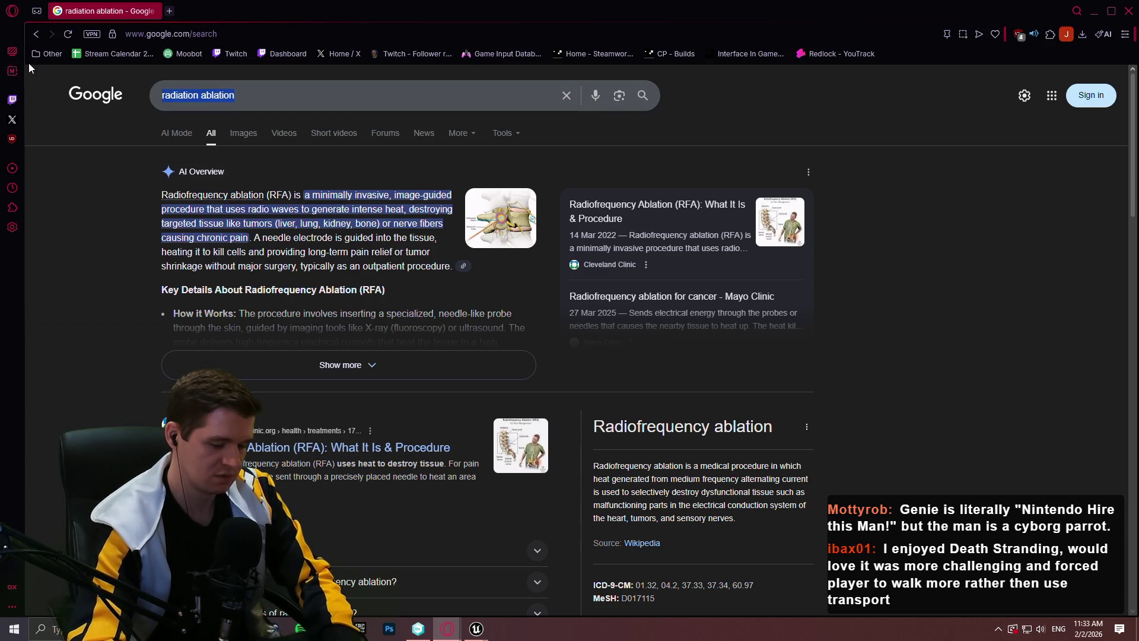
type("aerospac")
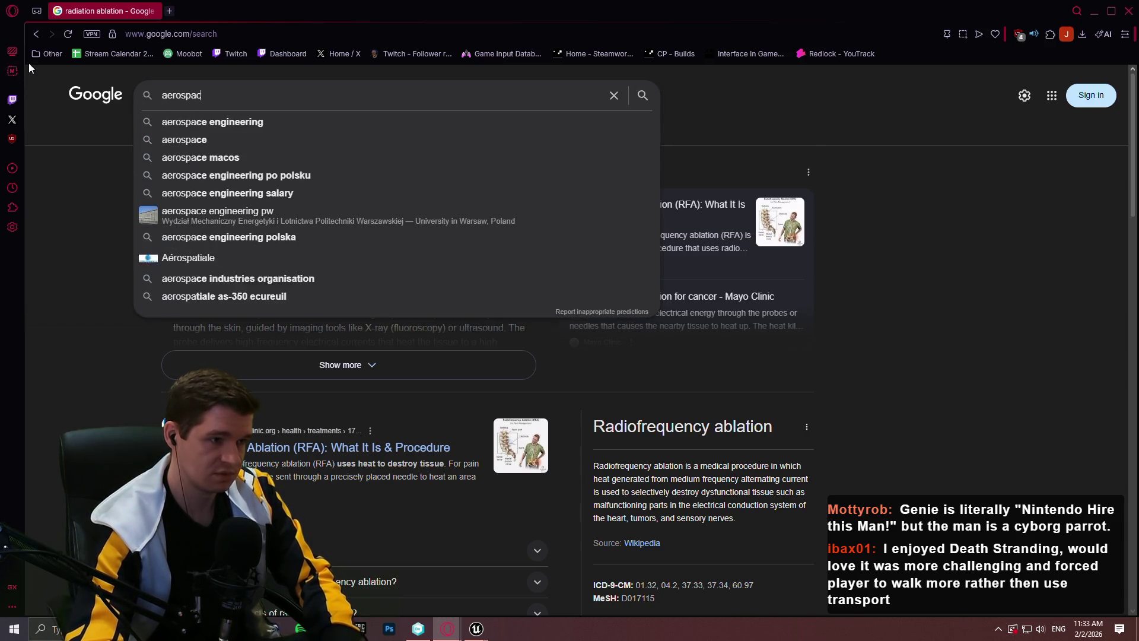
type("e ablati")
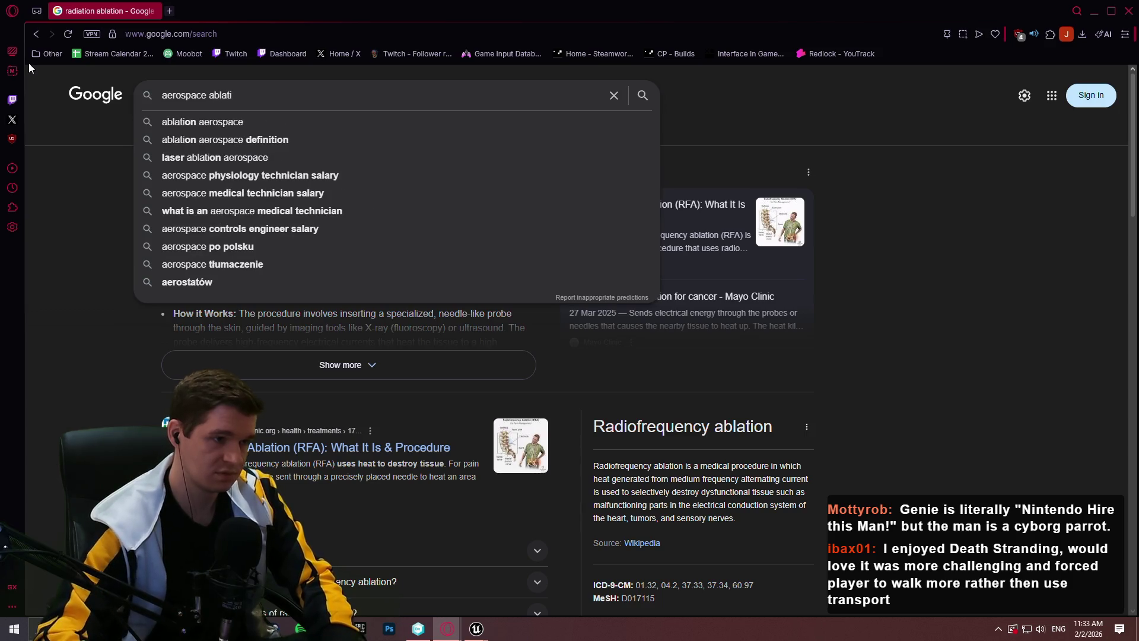
key("Down")
key("Return")
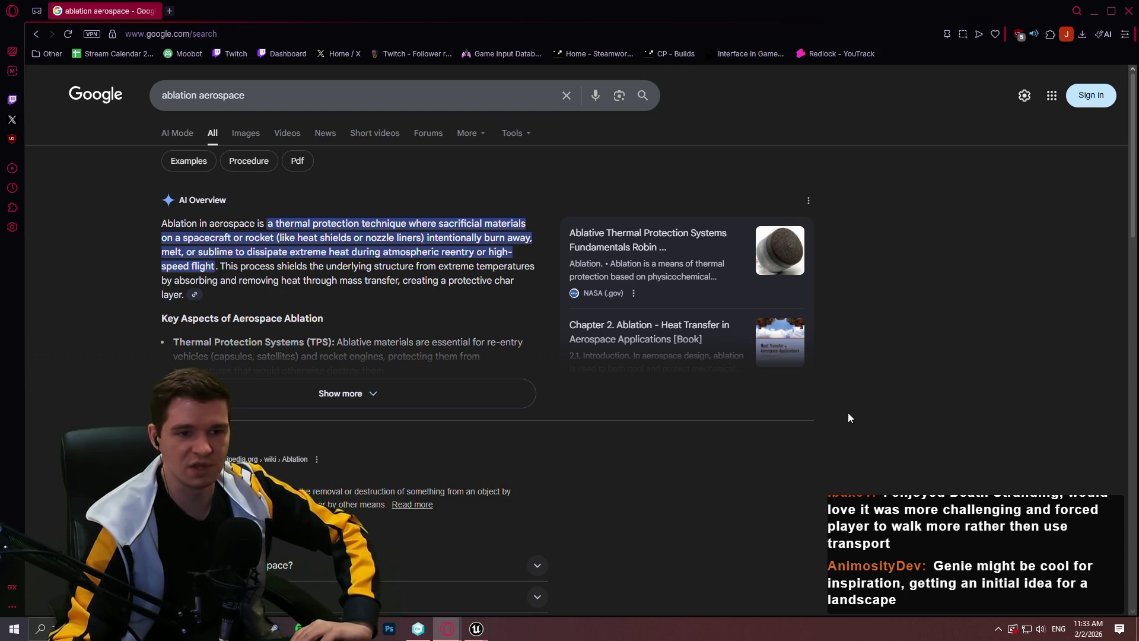
scroll(848, 411, "down", 5)
scroll(821, 259, "down", 2)
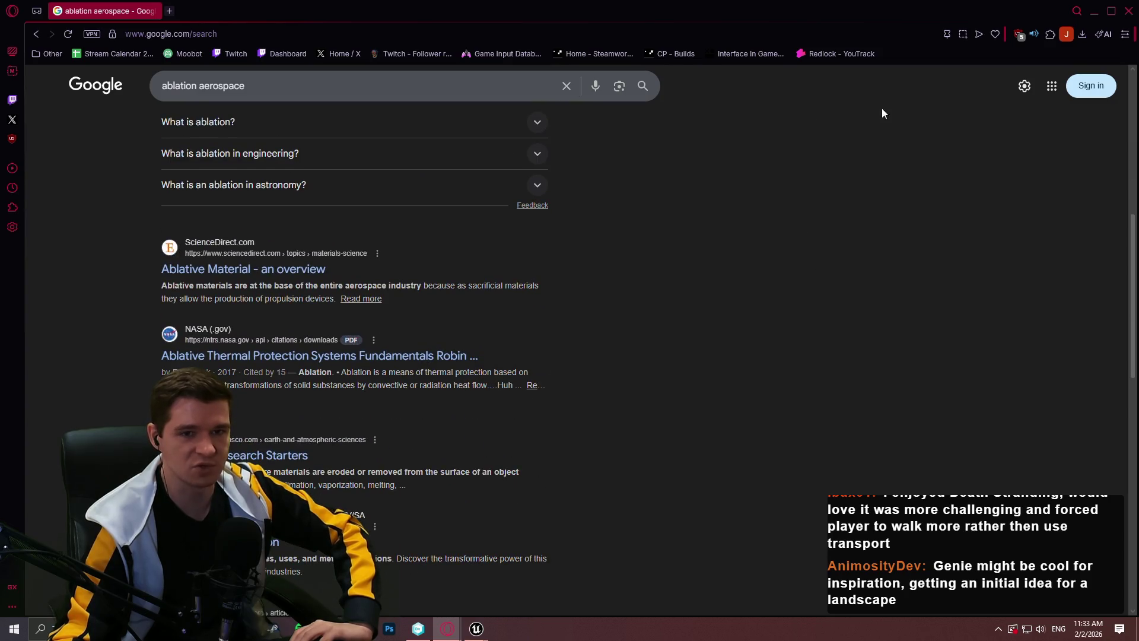
left_click(1128, 10)
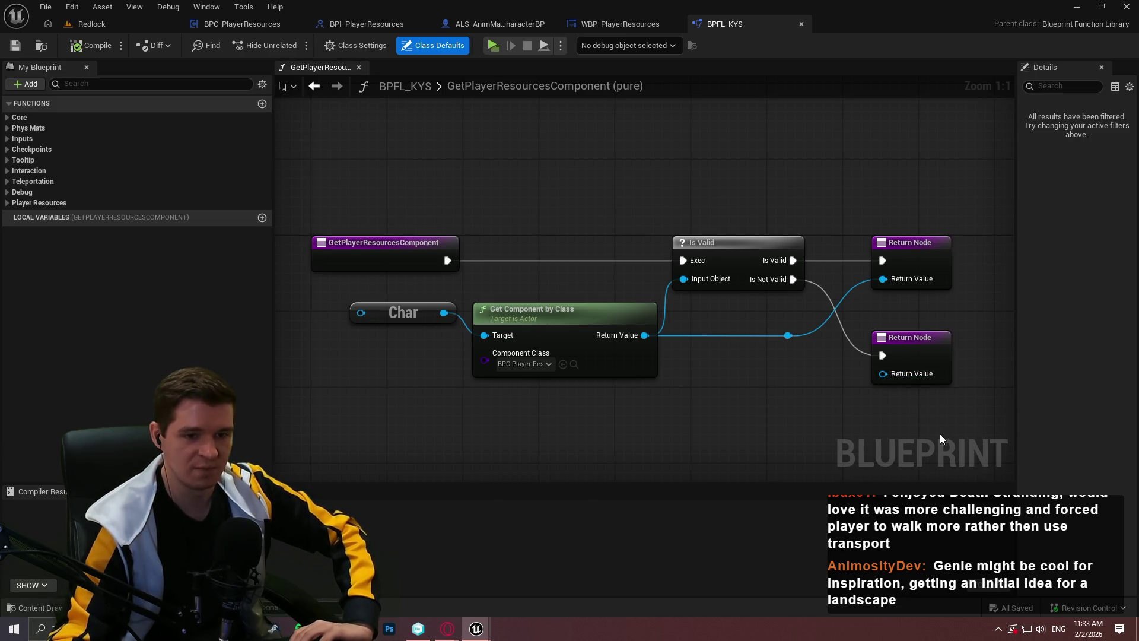
Step: Move Is Valid, the reroute and both Return Nodes slightly right, then save BPFL_KYS
mouse_move(971, 422)
left_mouse_down()
mouse_move(743, 268)
mouse_move(756, 249)
mouse_move(746, 249)
left_mouse_up()
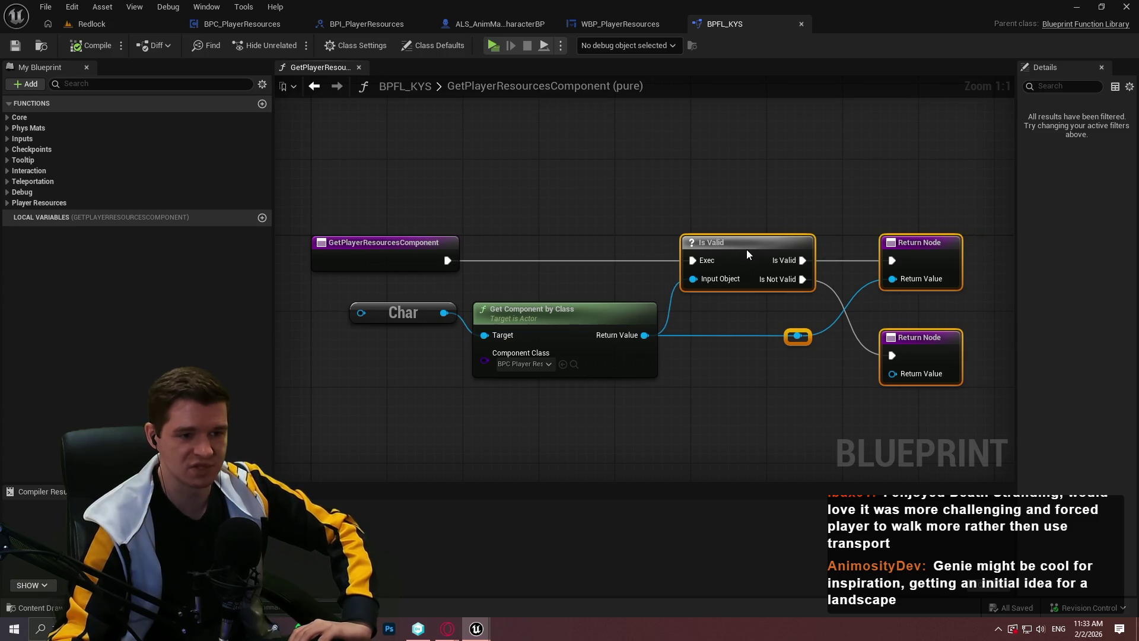
left_click(821, 411)
left_click_drag(760, 405, 679, 387)
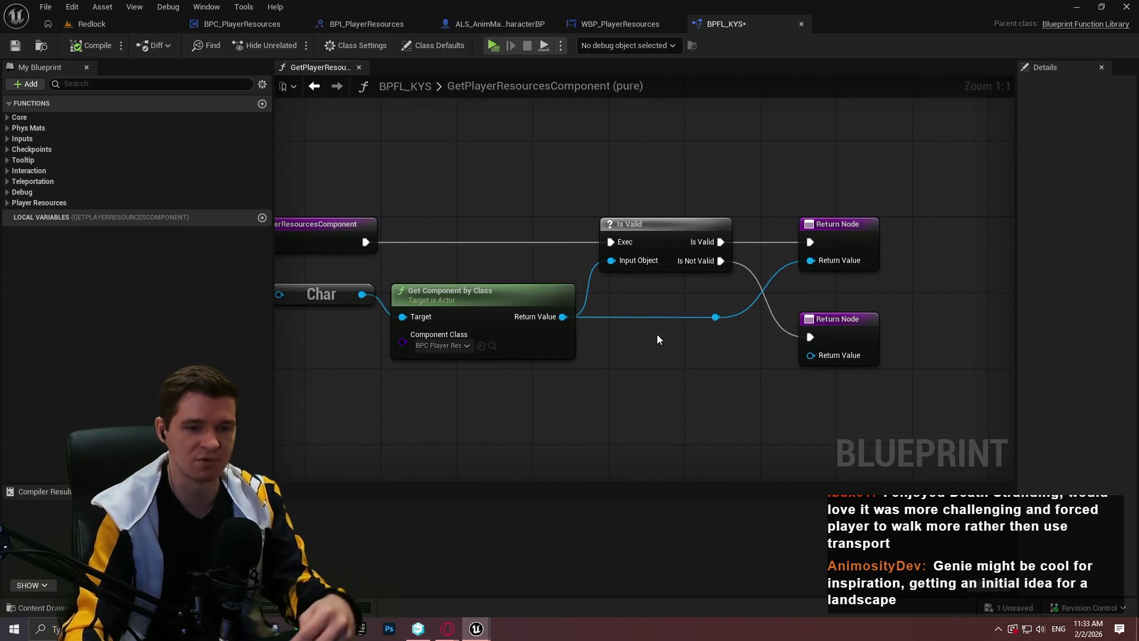
left_click(16, 47)
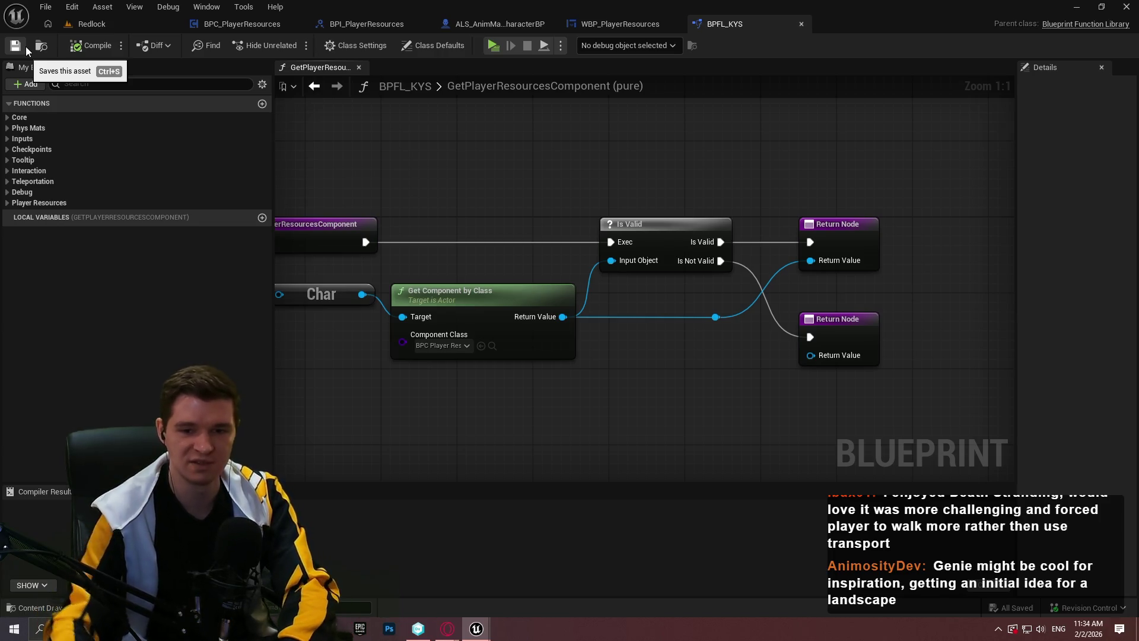
mouse_move(650, 417)
left_mouse_down()
mouse_move(795, 360)
mouse_move(685, 360)
left_mouse_up()
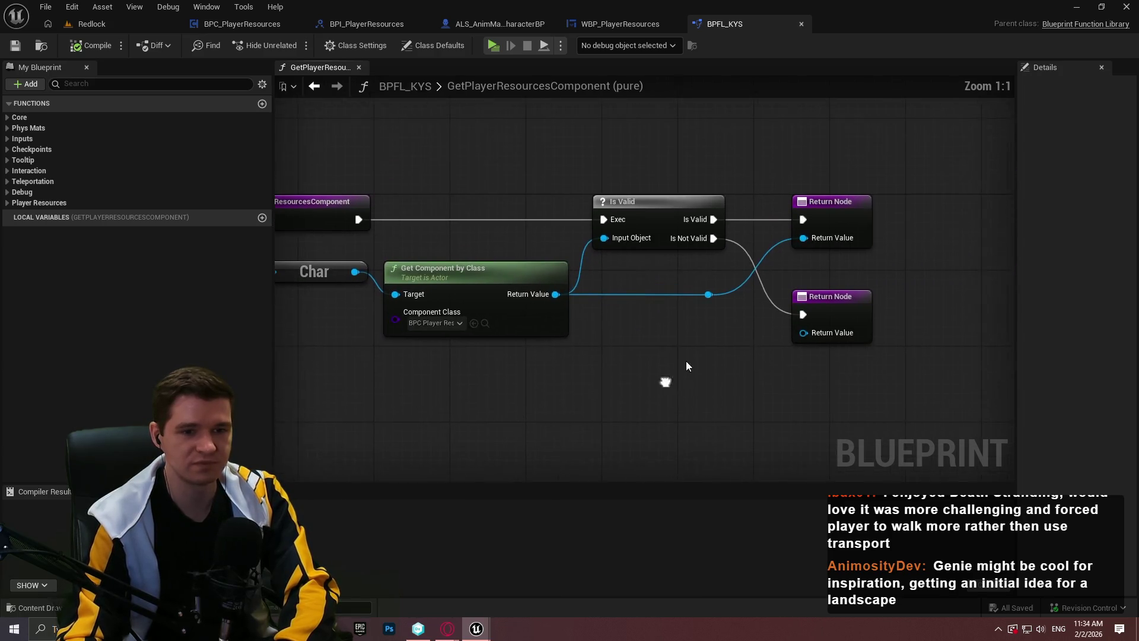
scroll(582, 315, "down", 2)
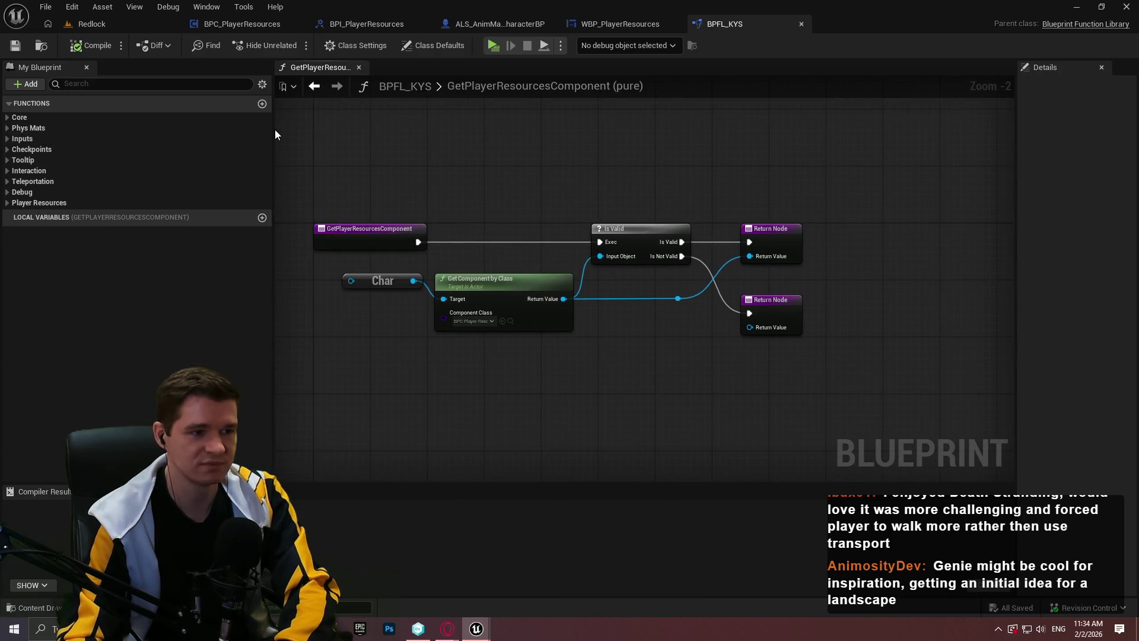
left_click_drag(274, 130, 228, 343)
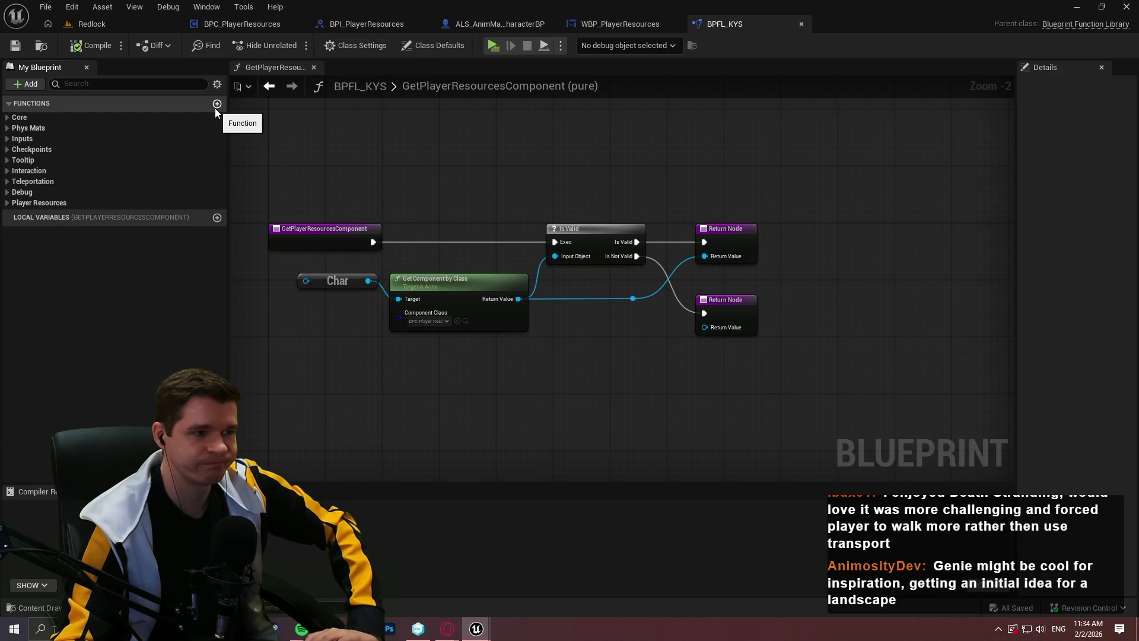
Step: Create a GetPlayerHealth function that gets the Player Resources Component and checks it with Is Valid
left_click(215, 109)
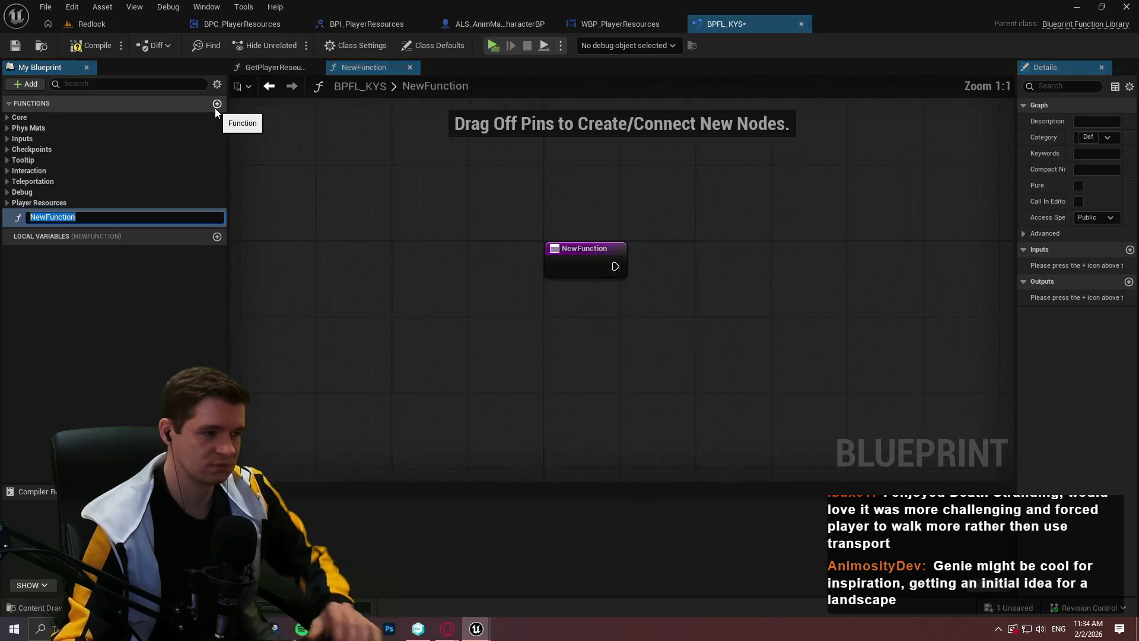
type("GetPlayerHealth")
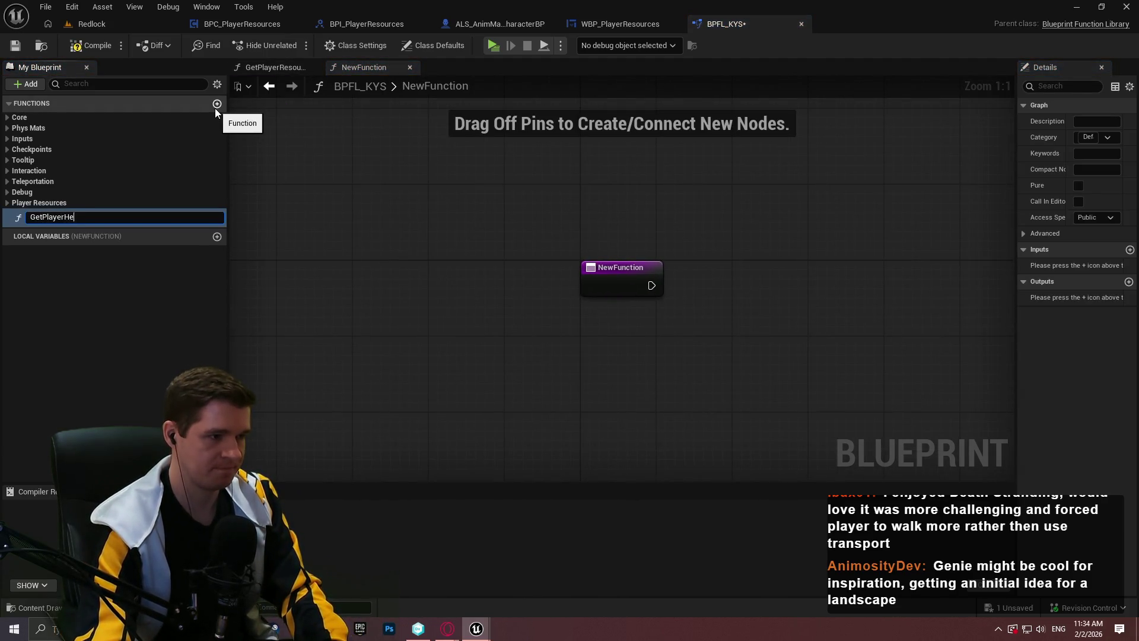
key("Return")
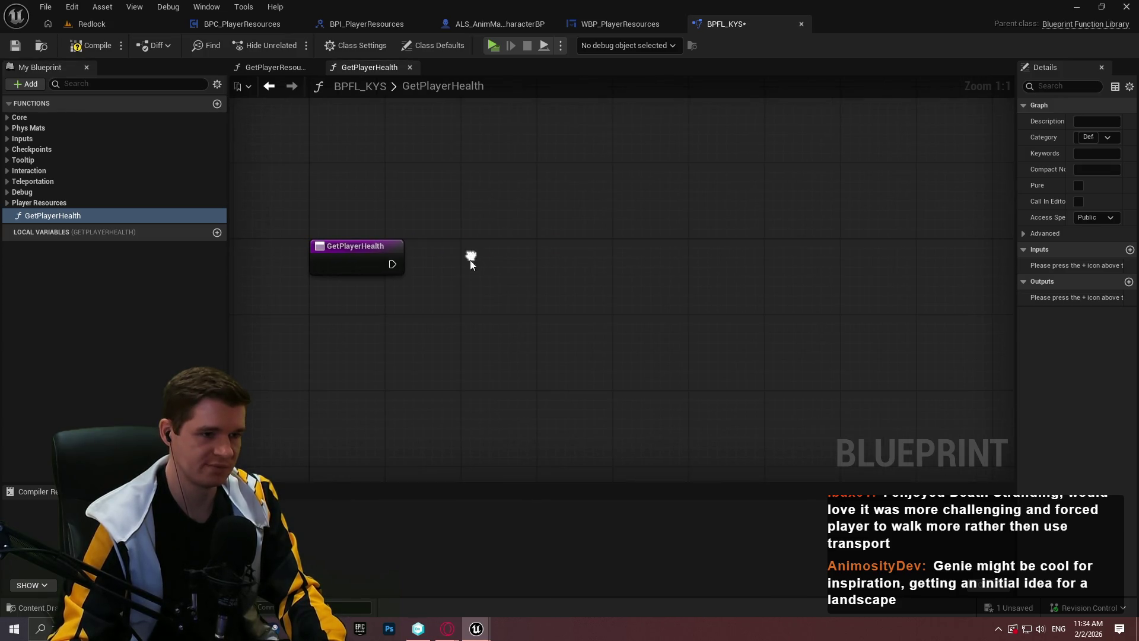
right_click(454, 289)
type("getplayerres")
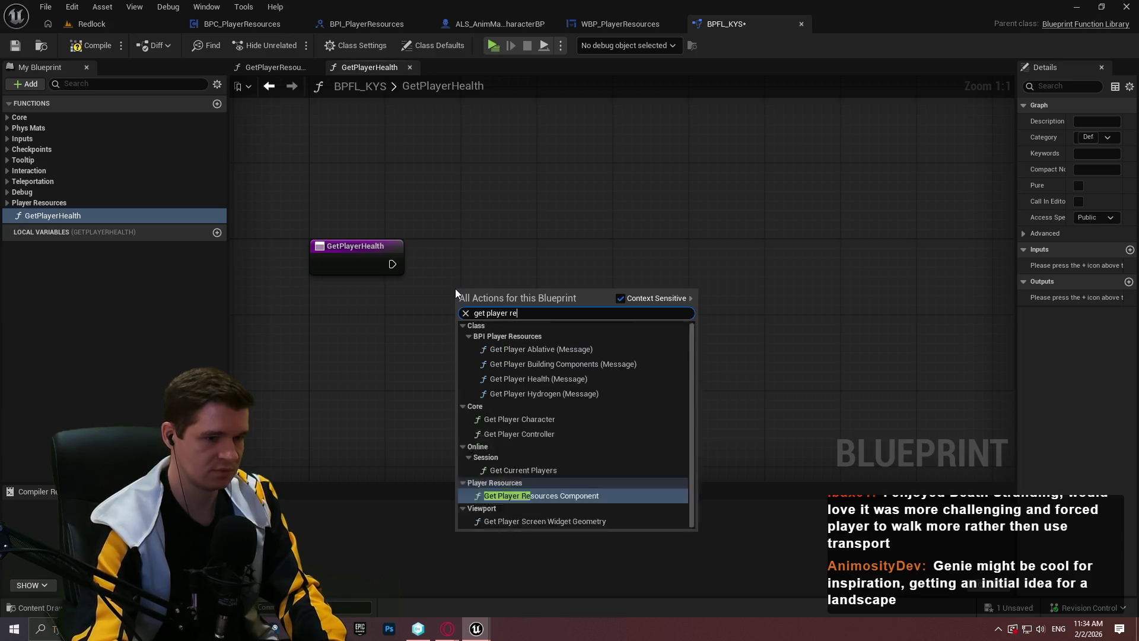
key("Return")
left_click_drag(454, 289, 324, 327)
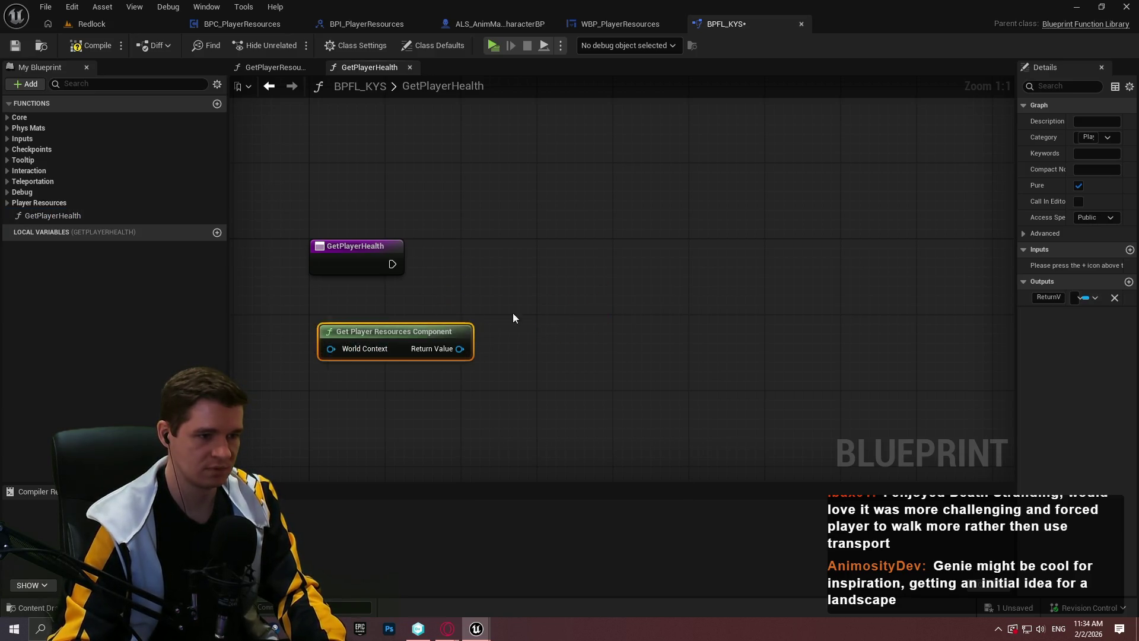
left_click_drag(460, 348, 542, 312)
type("valid")
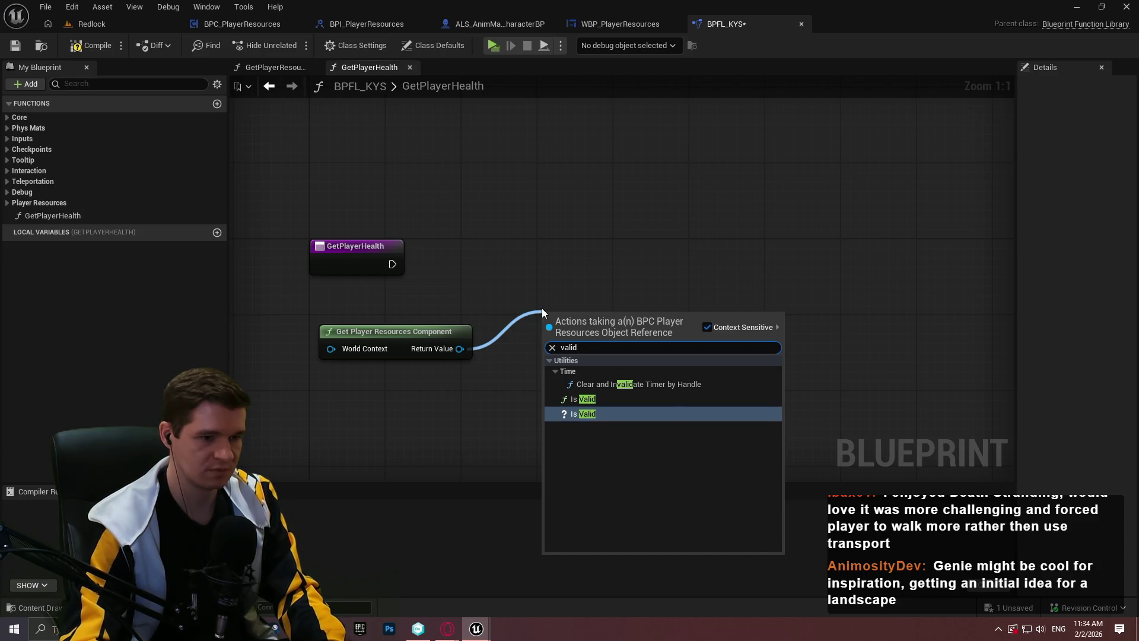
key("Return")
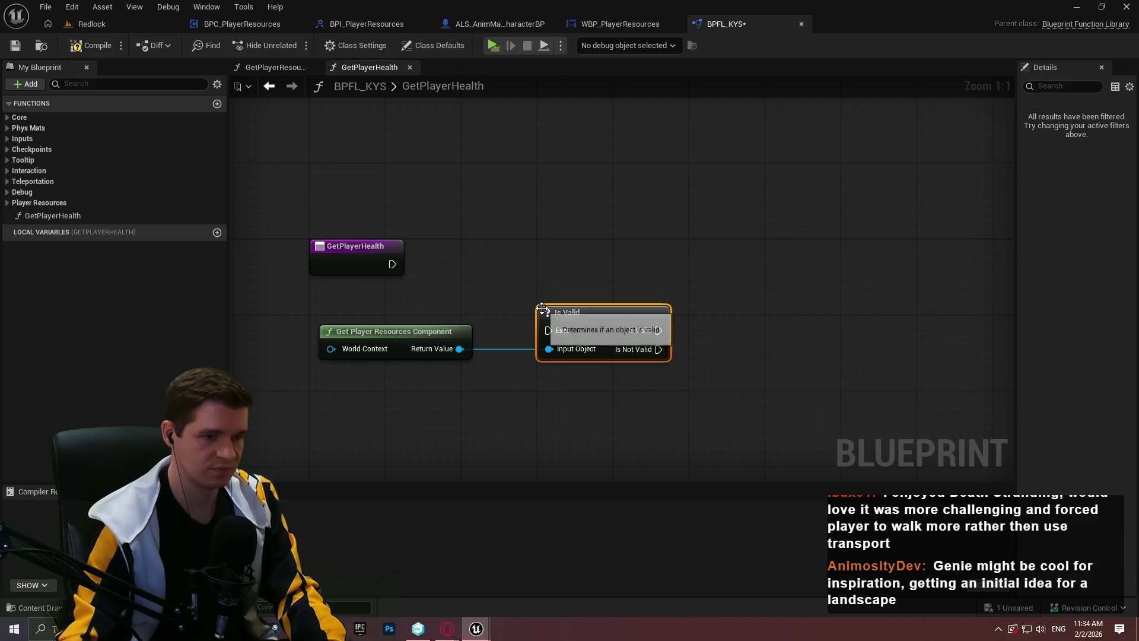
mouse_move(548, 331)
left_mouse_down()
mouse_move(448, 297)
mouse_move(392, 263)
left_mouse_up()
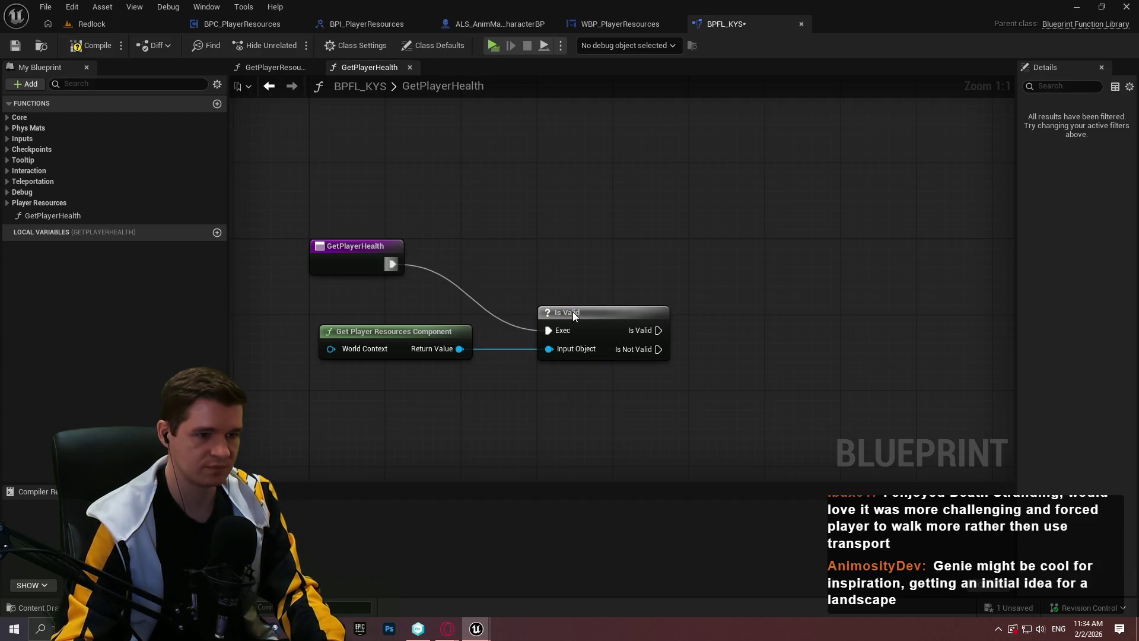
left_click_drag(572, 312, 535, 256)
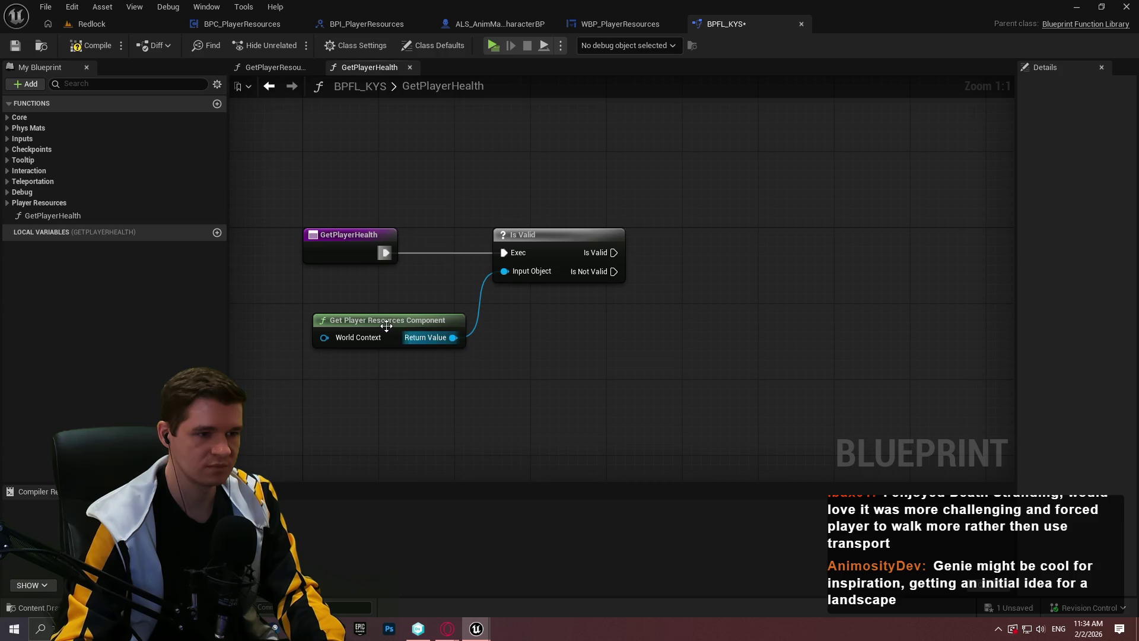
Step: Add a Return Node on the Is Not Valid branch
left_click_drag(382, 321, 373, 311)
left_click(670, 264)
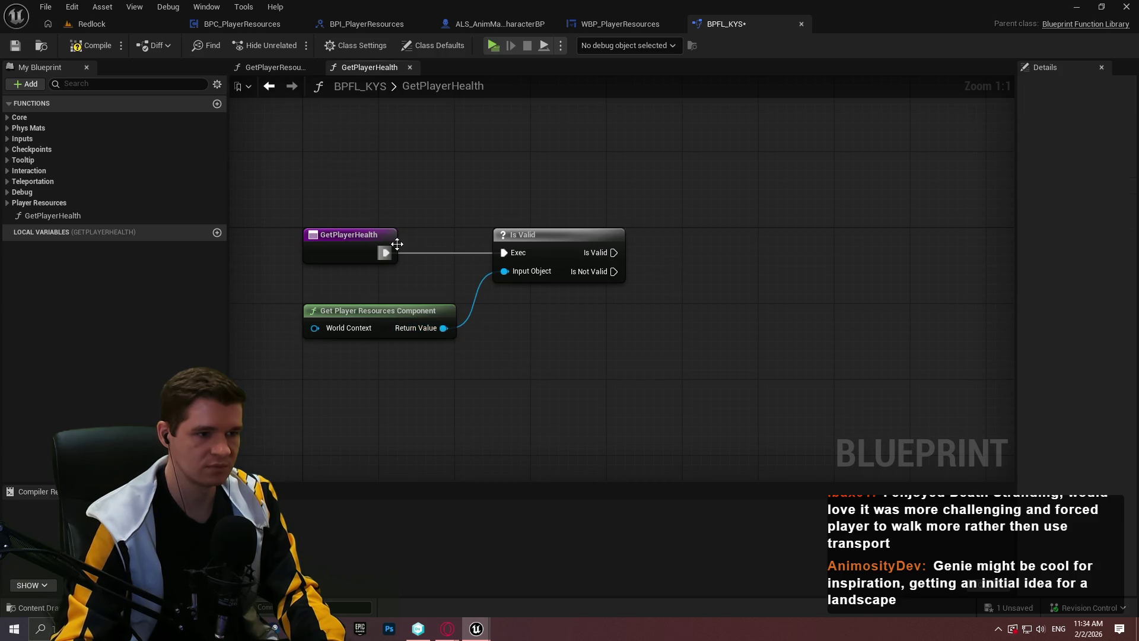
mouse_move(581, 272)
left_mouse_down()
mouse_move(687, 371)
mouse_move(688, 318)
left_mouse_up()
type("return")
left_click(765, 588)
left_click_drag(903, 289, 825, 280)
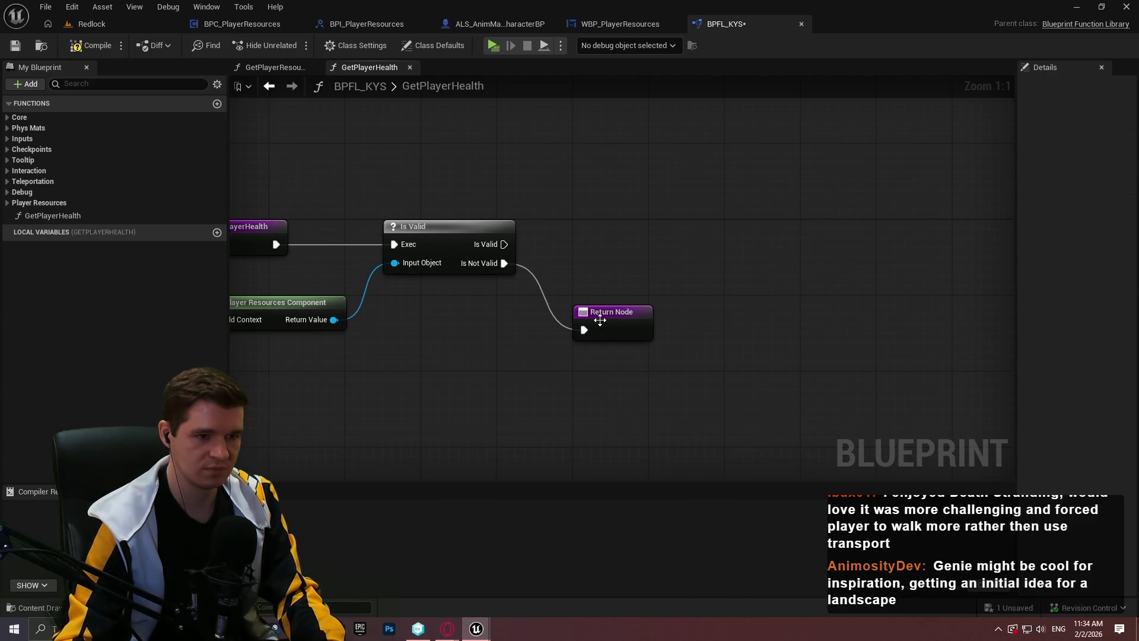
Step: Give the function an Integer output named PlayerHealth
left_click(611, 312)
left_click(1128, 281)
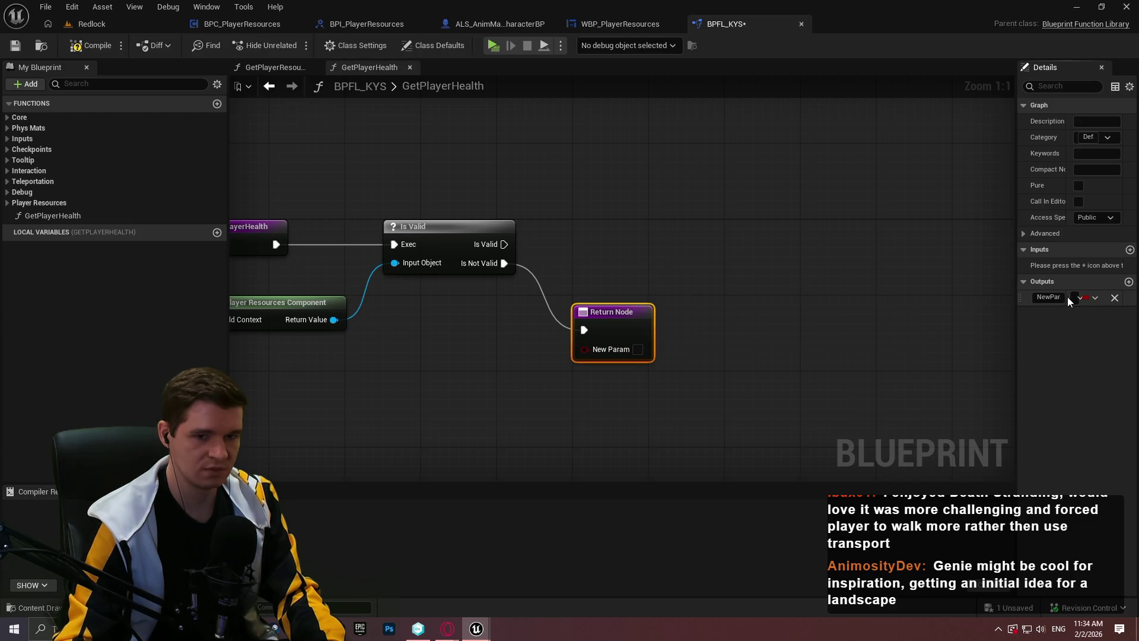
left_click(1080, 297)
left_click(1023, 359)
left_click(1039, 298)
type("PlayerHealth")
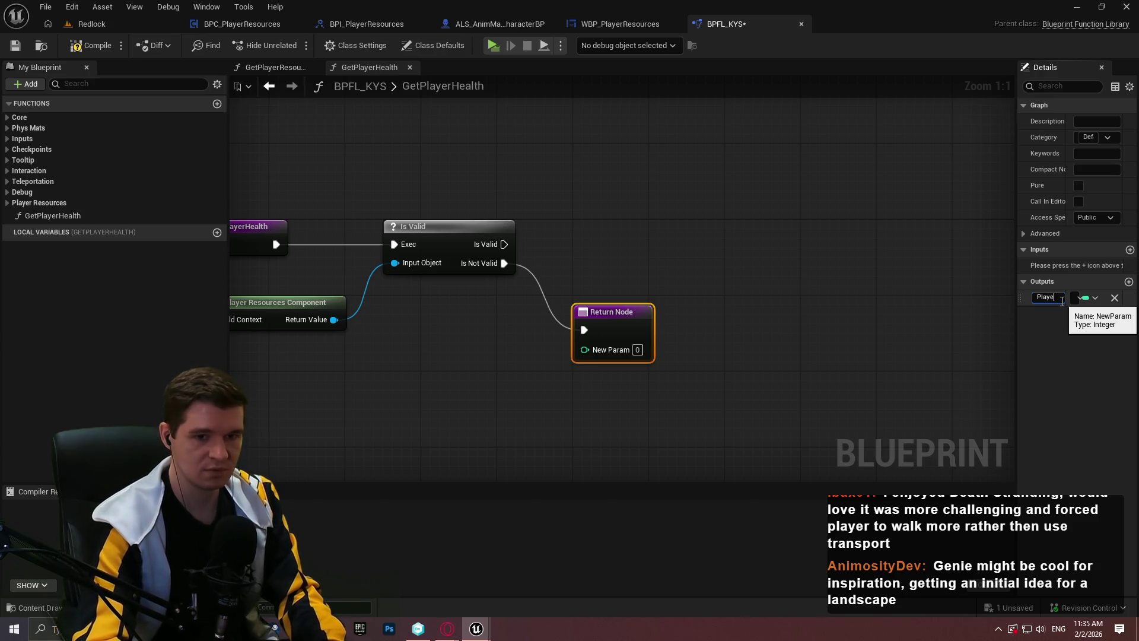
key("Return")
left_click(761, 202)
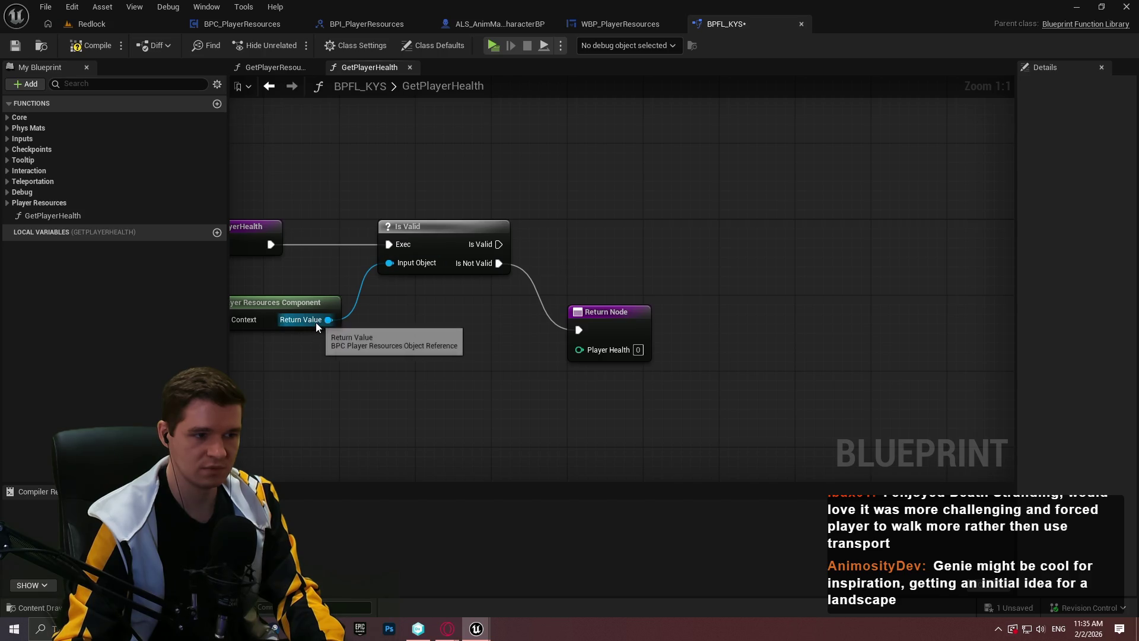
Step: On Is Valid, return the component's Get Player Health value through a second Return Node, then compile and save
left_click_drag(328, 319, 618, 255)
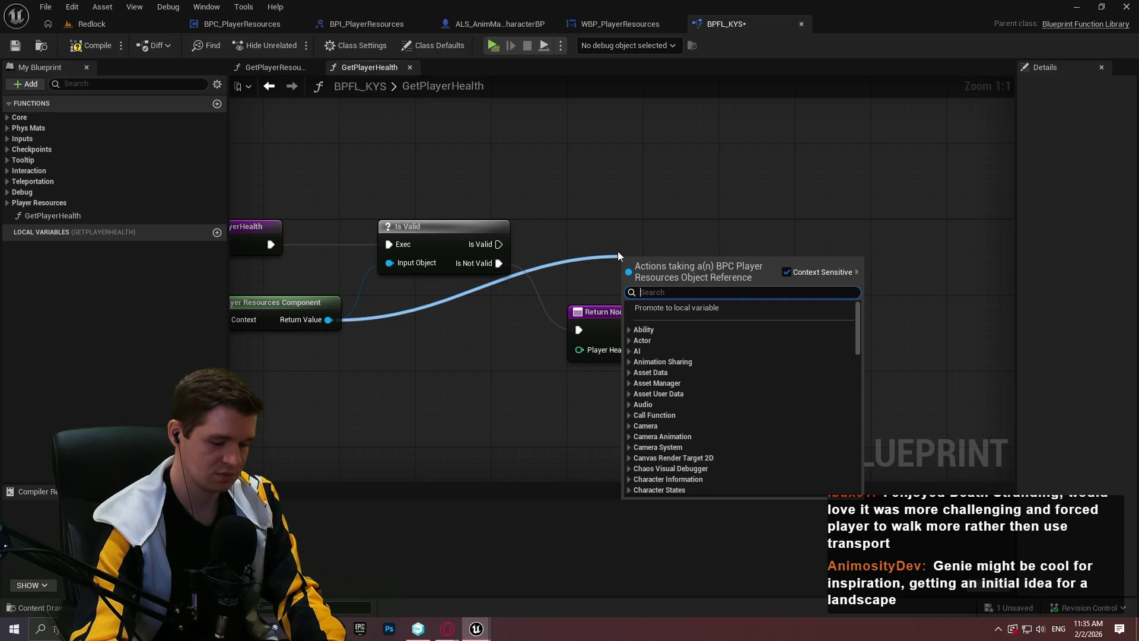
type("get player hea")
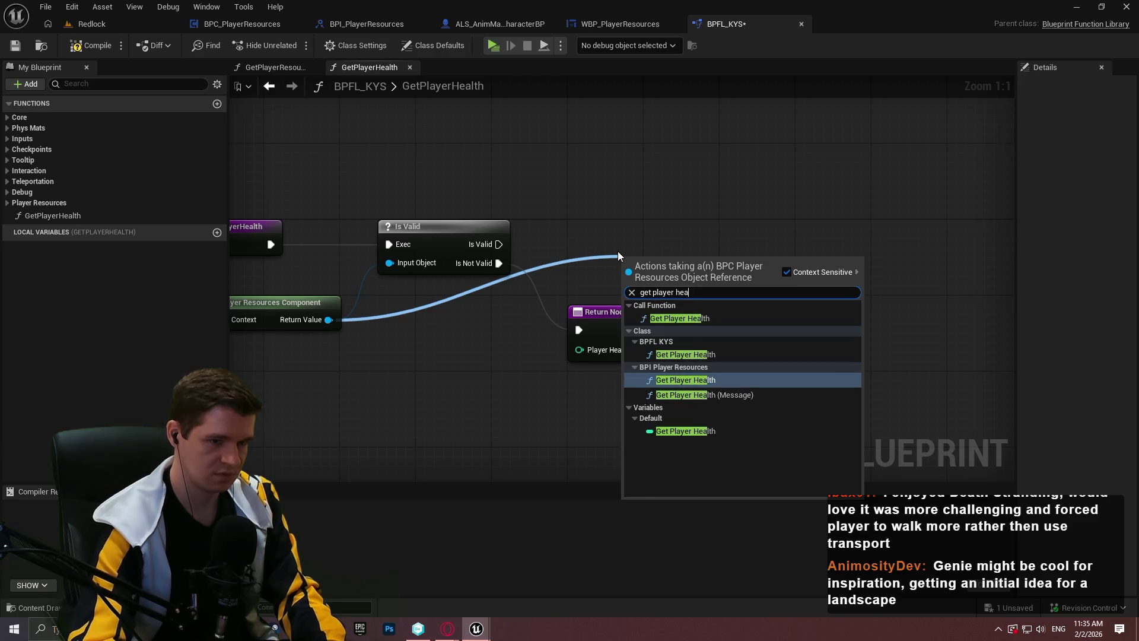
type("l")
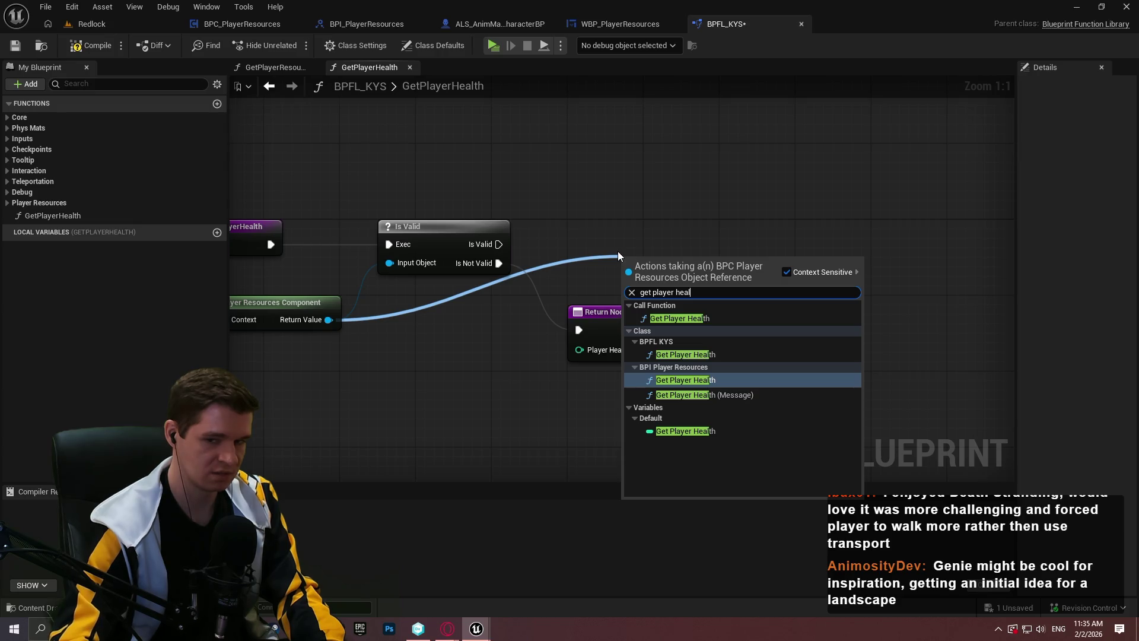
key("Down")
key("Return")
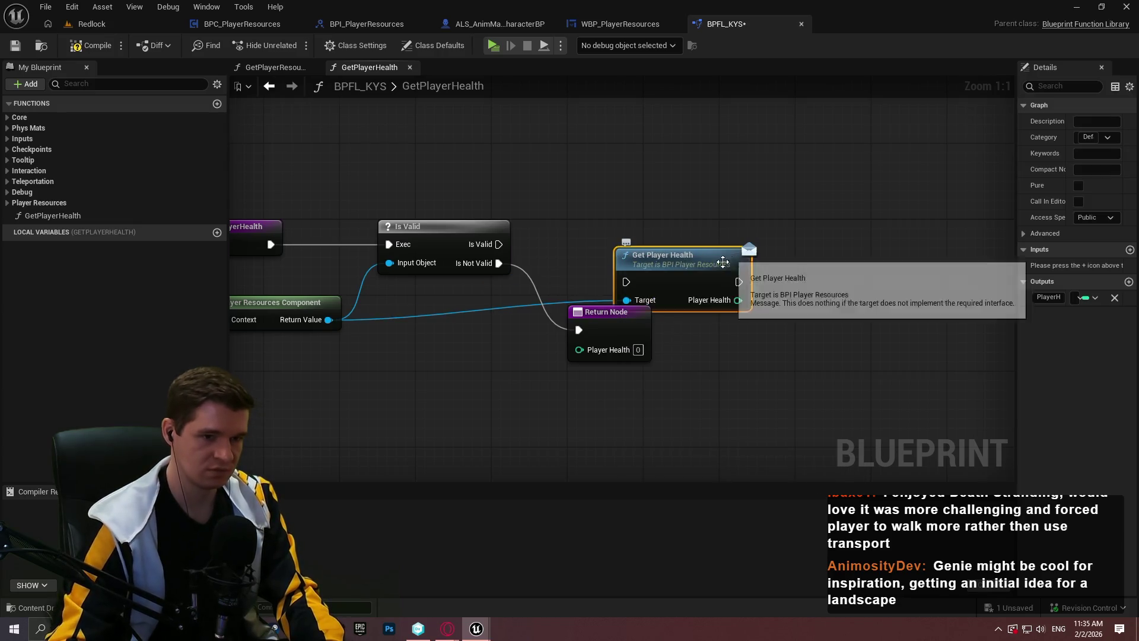
mouse_move(626, 282)
left_mouse_down()
mouse_move(501, 261)
mouse_move(499, 244)
left_mouse_up()
mouse_move(658, 269)
left_mouse_down()
mouse_move(592, 240)
mouse_move(610, 230)
left_mouse_up()
left_click_drag(849, 288, 735, 270)
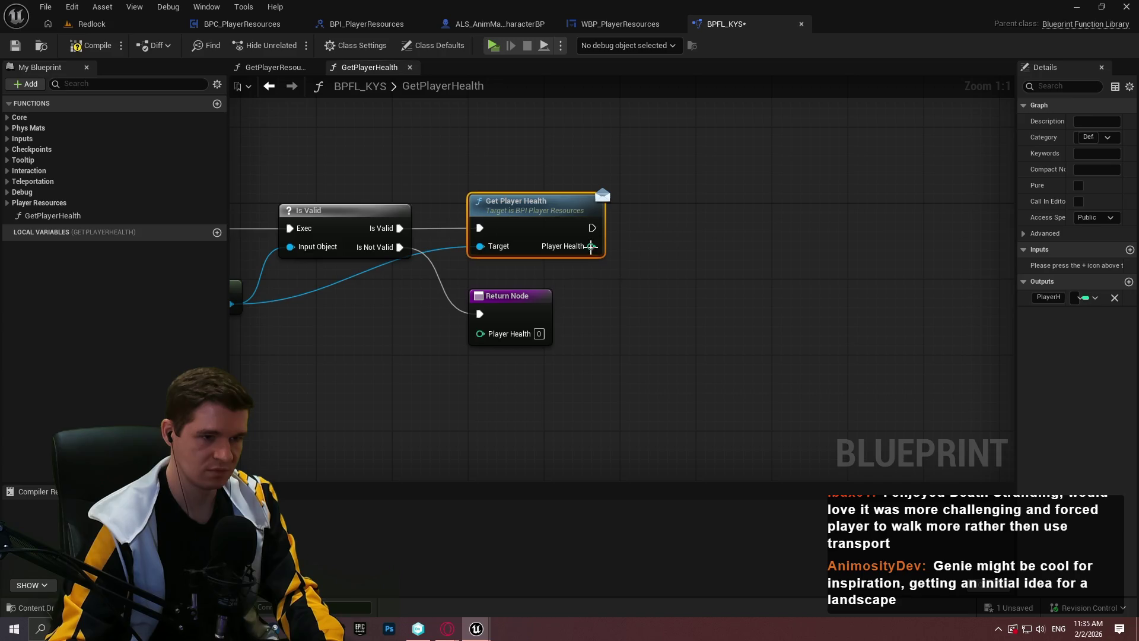
left_click_drag(590, 246, 654, 268)
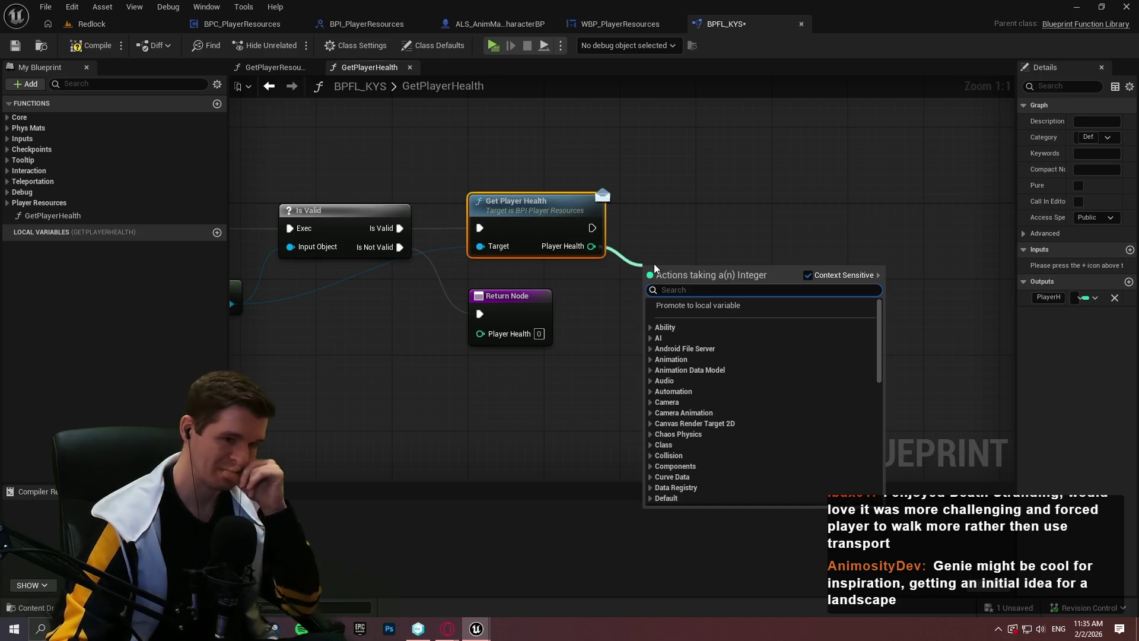
left_click(508, 330)
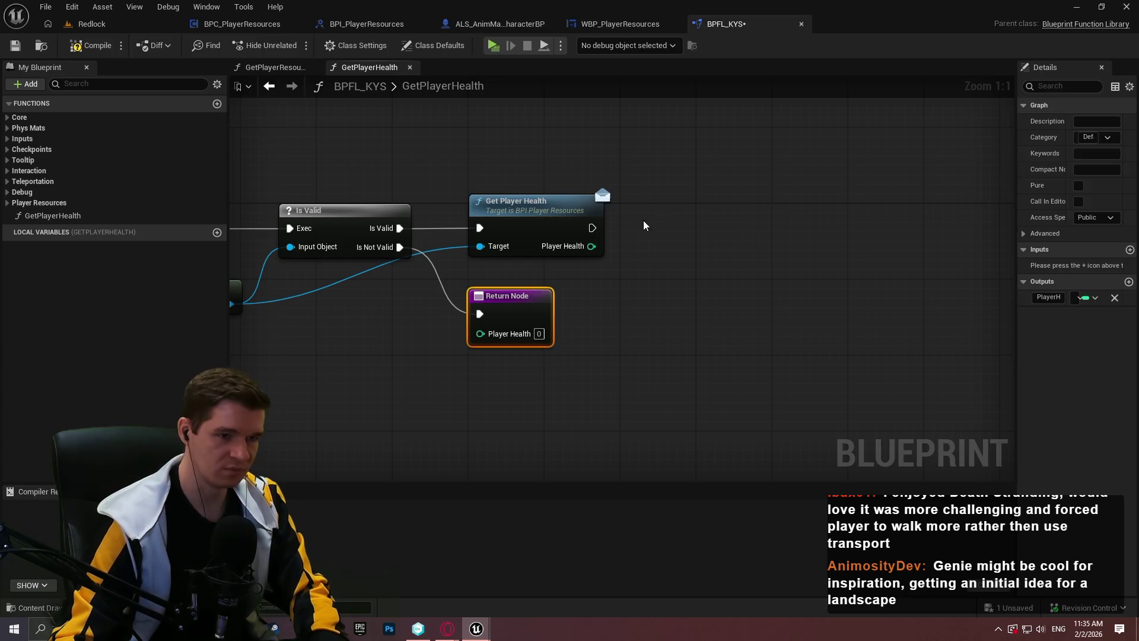
key("ctrl+w")
mouse_move(670, 246)
left_mouse_down()
mouse_move(591, 246)
mouse_move(670, 228)
left_mouse_up()
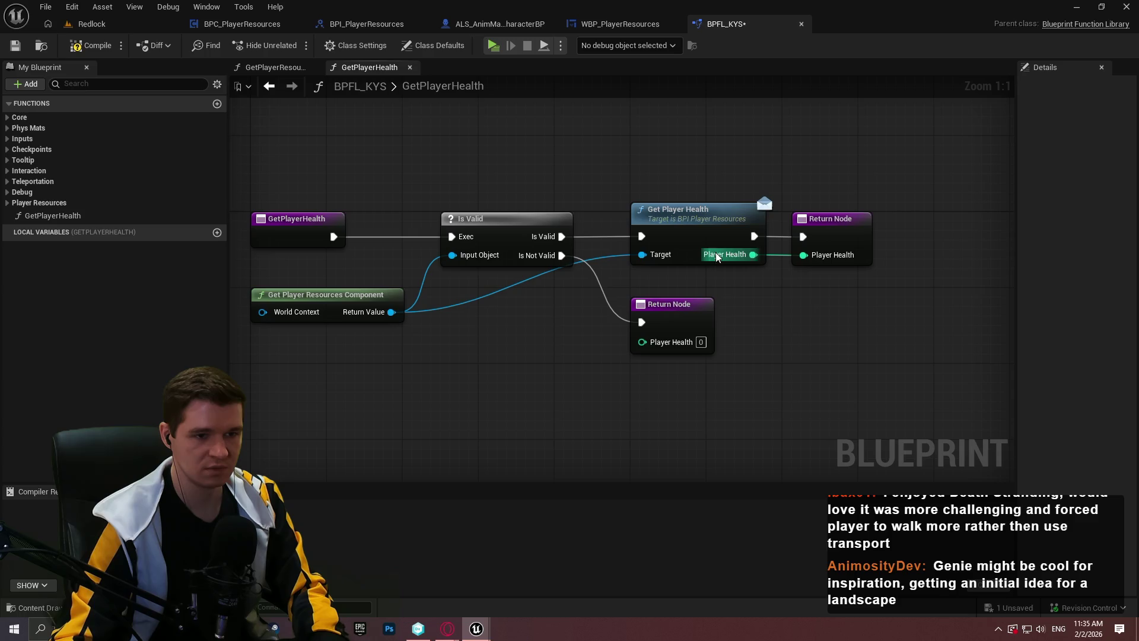
left_click(91, 45)
left_click(14, 45)
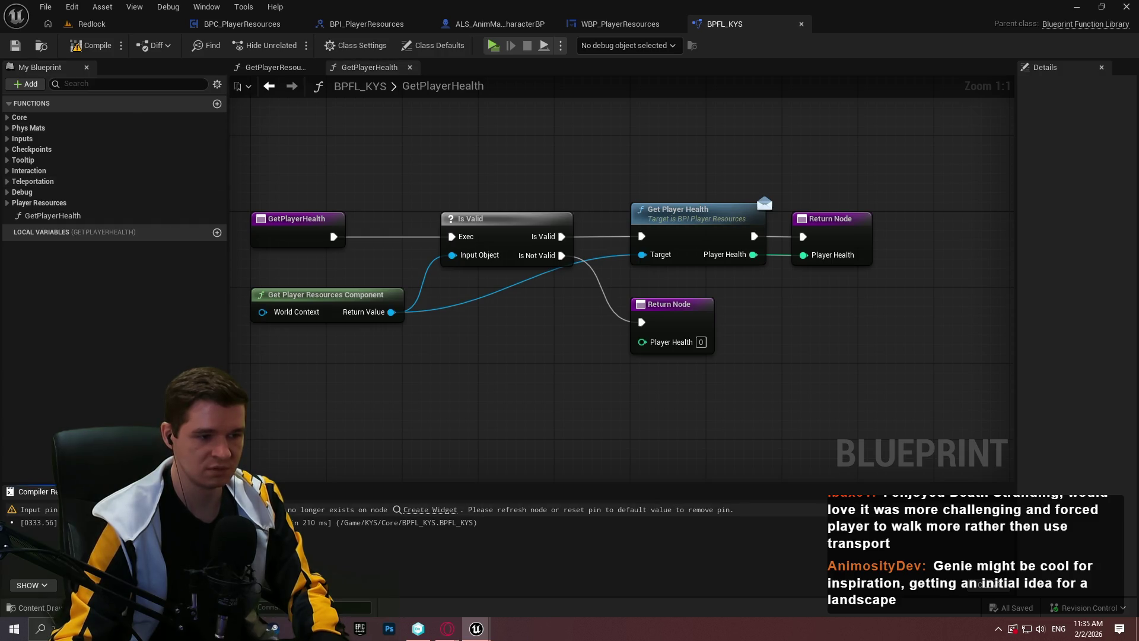
Step: Refresh the Create WBP Main Game HUD Widget node to clear its warning, save, then reopen GetPlayerHealth
left_click(430, 509)
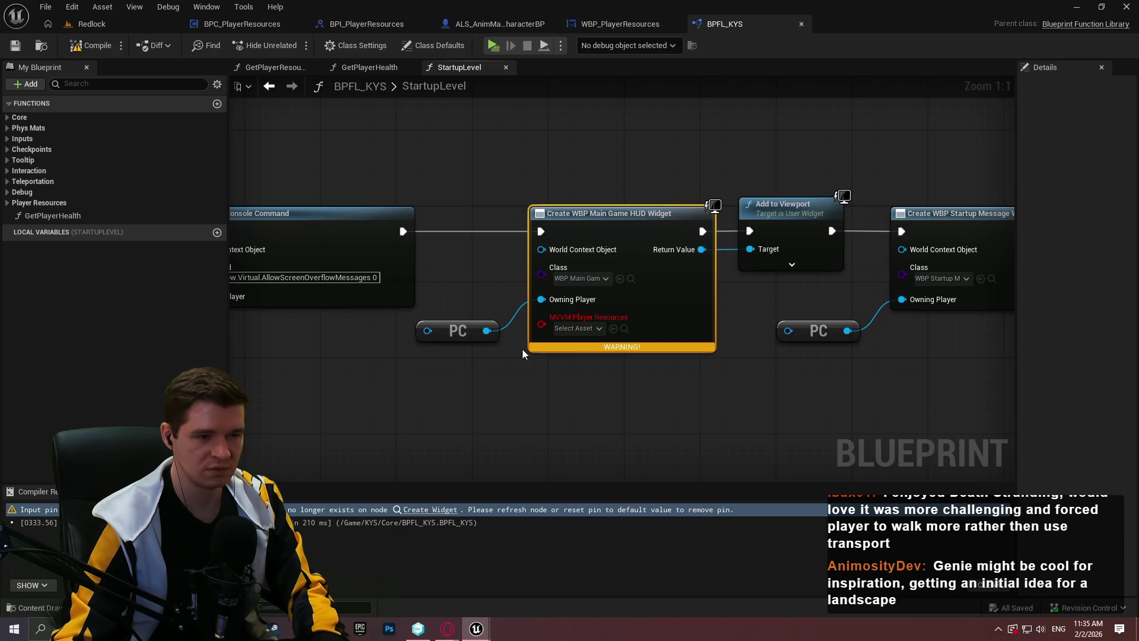
right_click(681, 325)
left_click(753, 103)
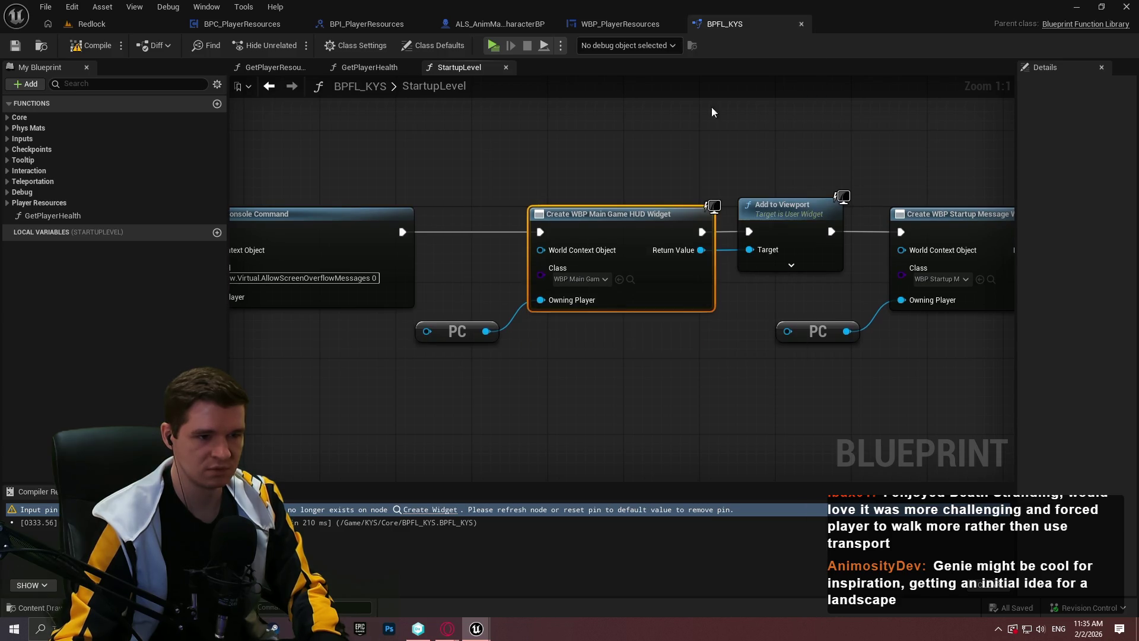
left_click(16, 45)
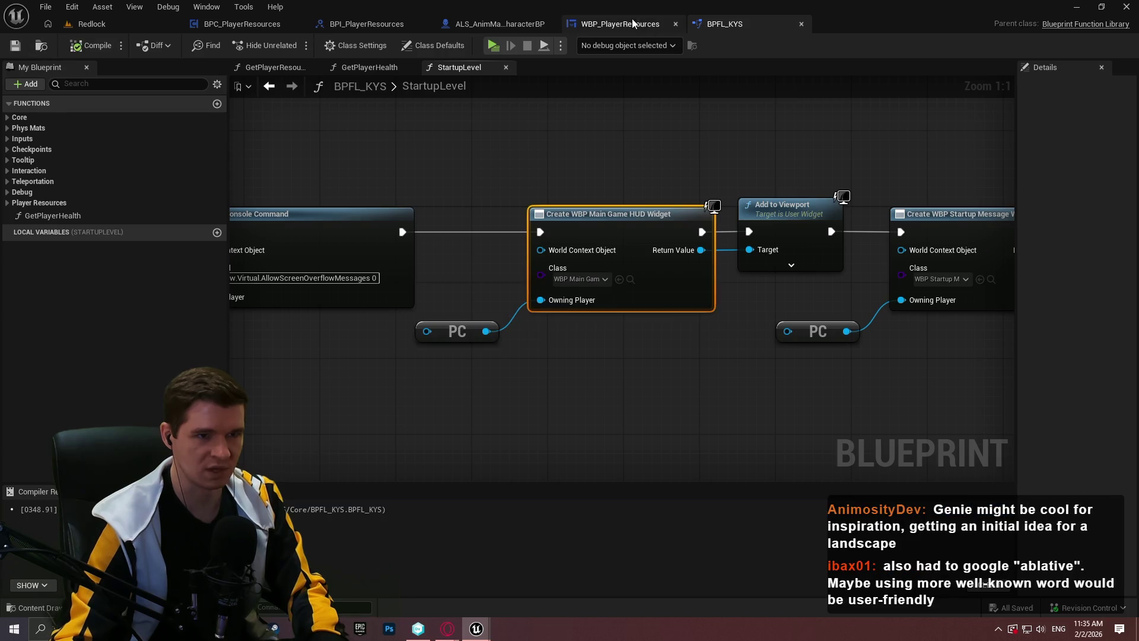
double_click(53, 215)
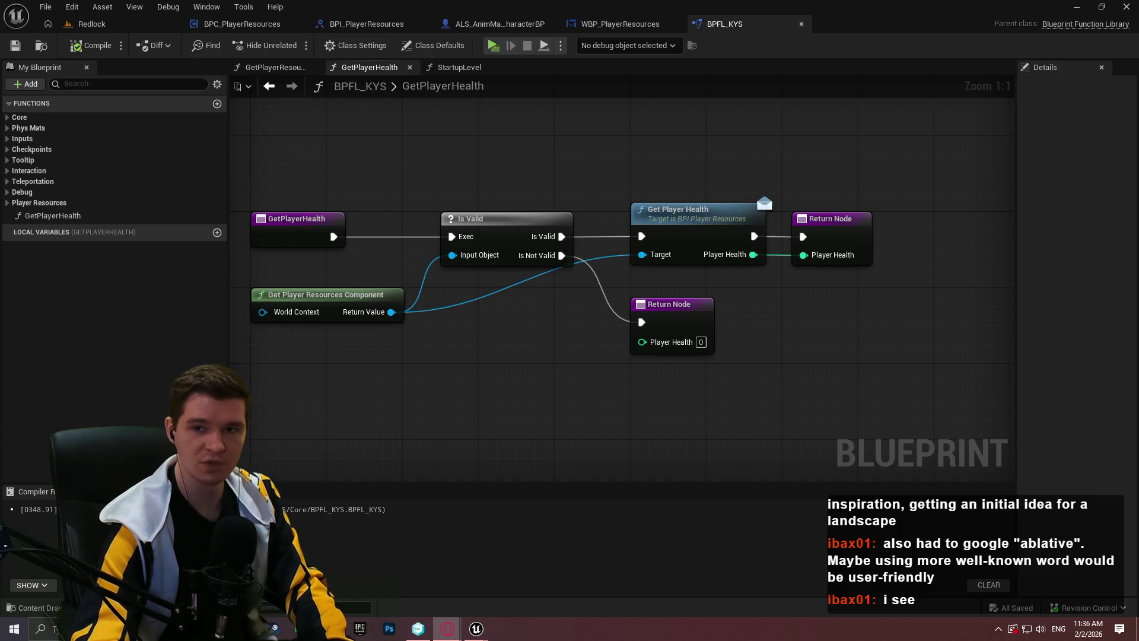
Step: Translate 'ablation' from English to Dutch in Google Translate, getting 'ablatie'
key("alt+Tab")
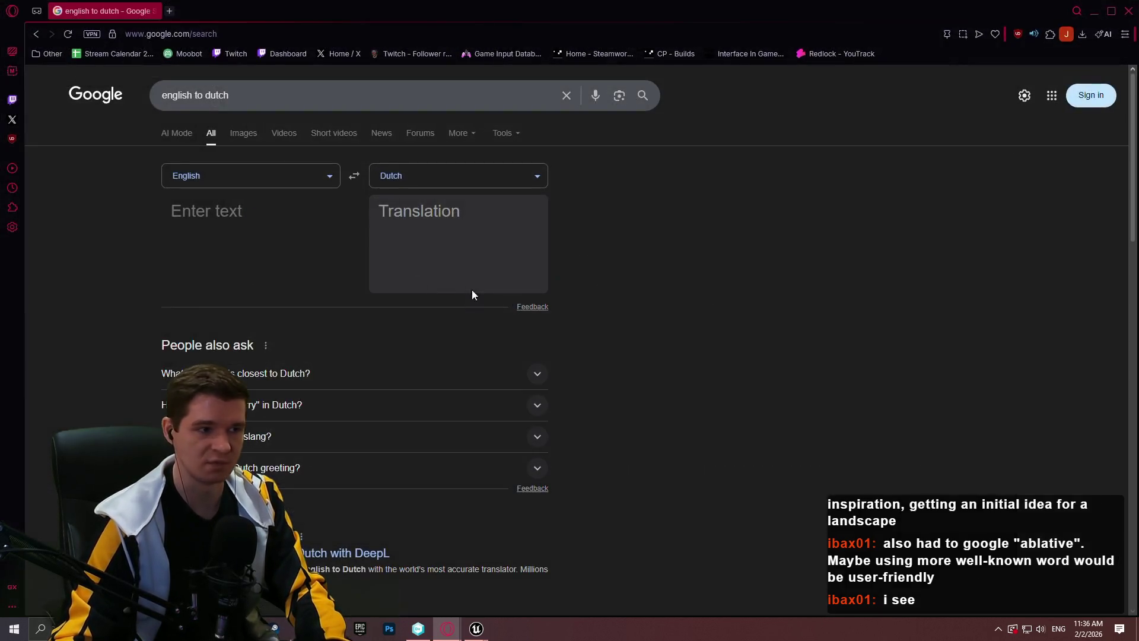
left_click(252, 217)
type("ablative")
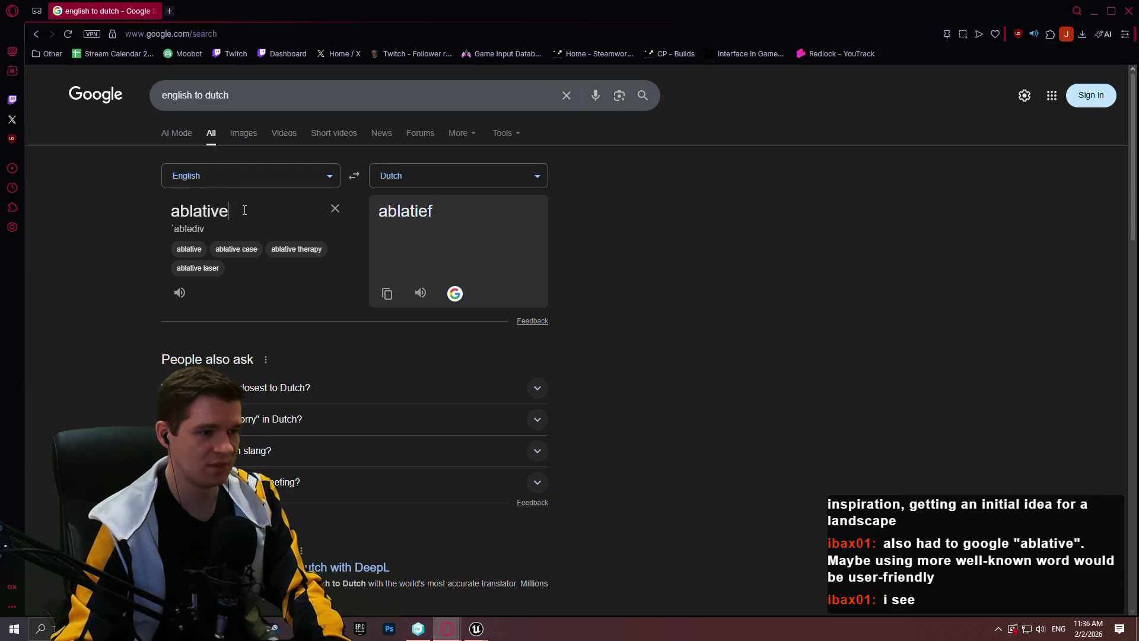
key("BackSpace")
key("BackSpace")
type("on")
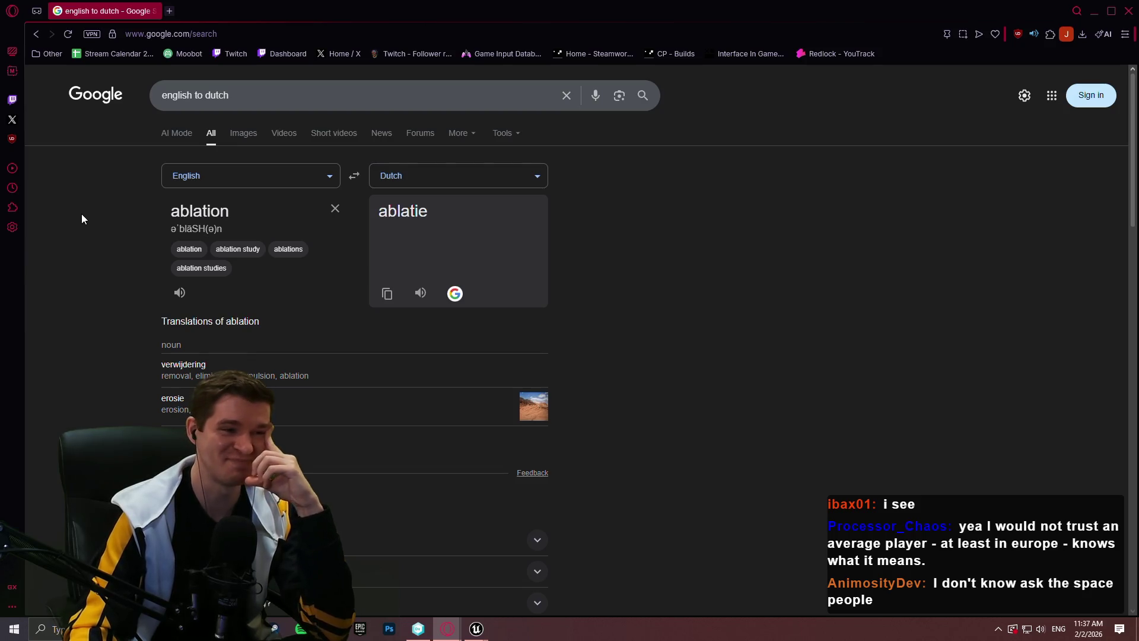
left_click(732, 252)
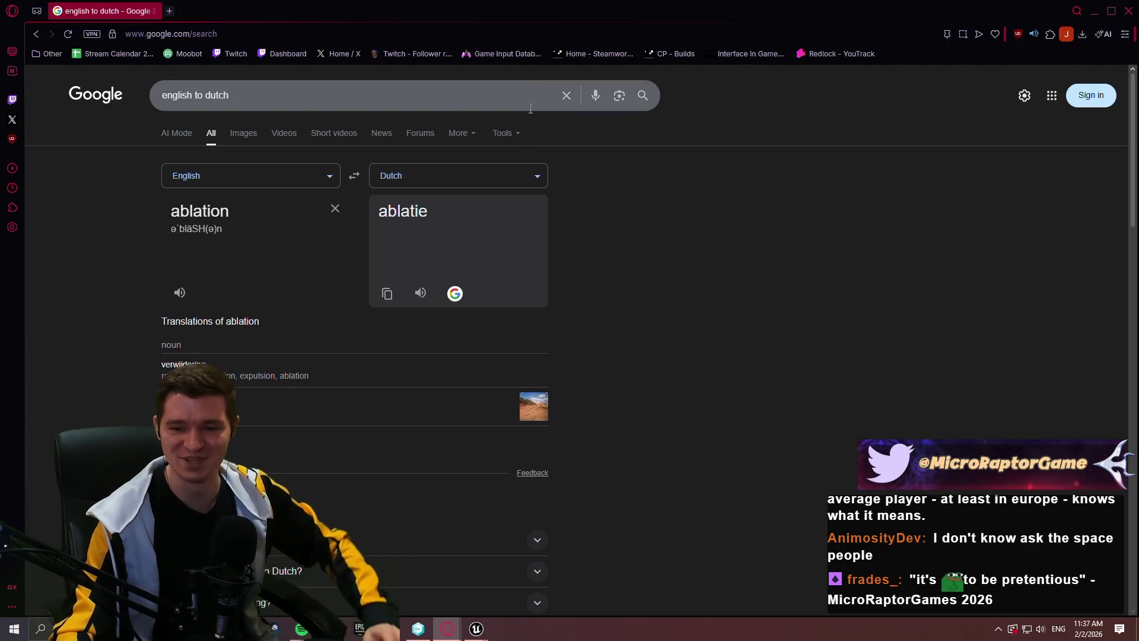
key("alt+Tab")
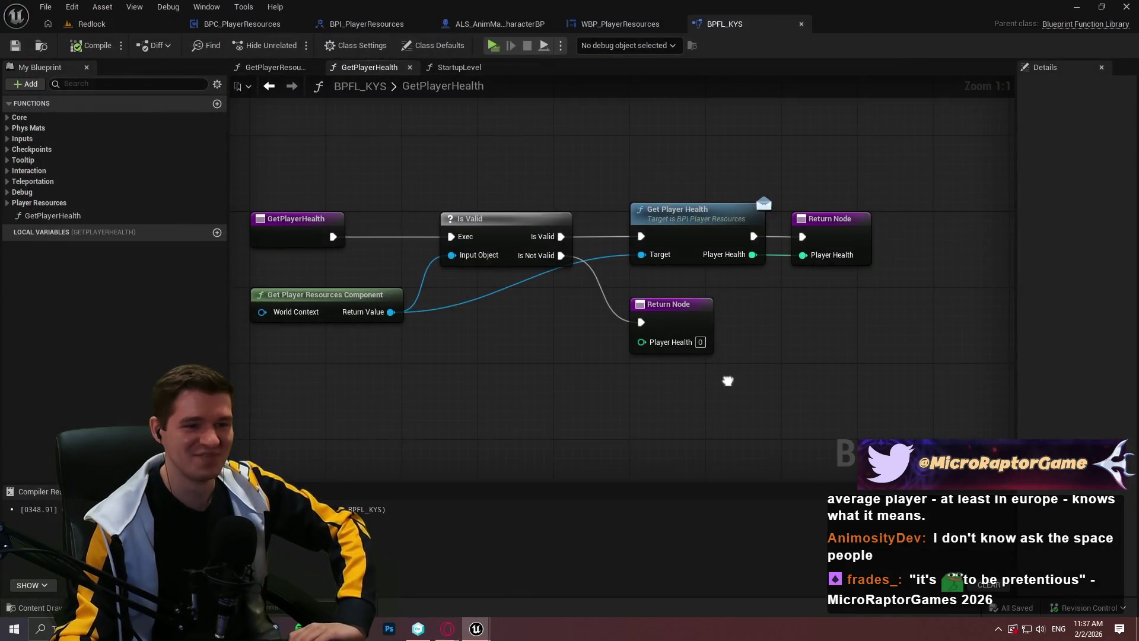
Step: Add a reroute point to straighten the Return Value wire, then save the library
double_click(417, 309)
left_click_drag(433, 320, 518, 336)
left_click(577, 394)
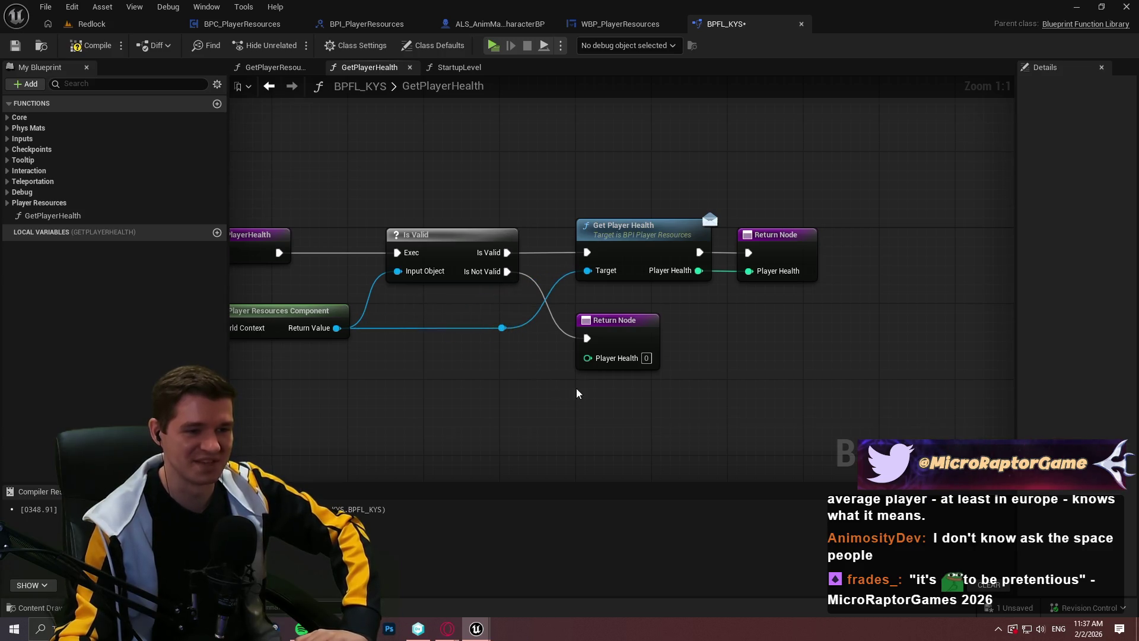
left_click_drag(571, 380, 736, 354)
left_click(15, 45)
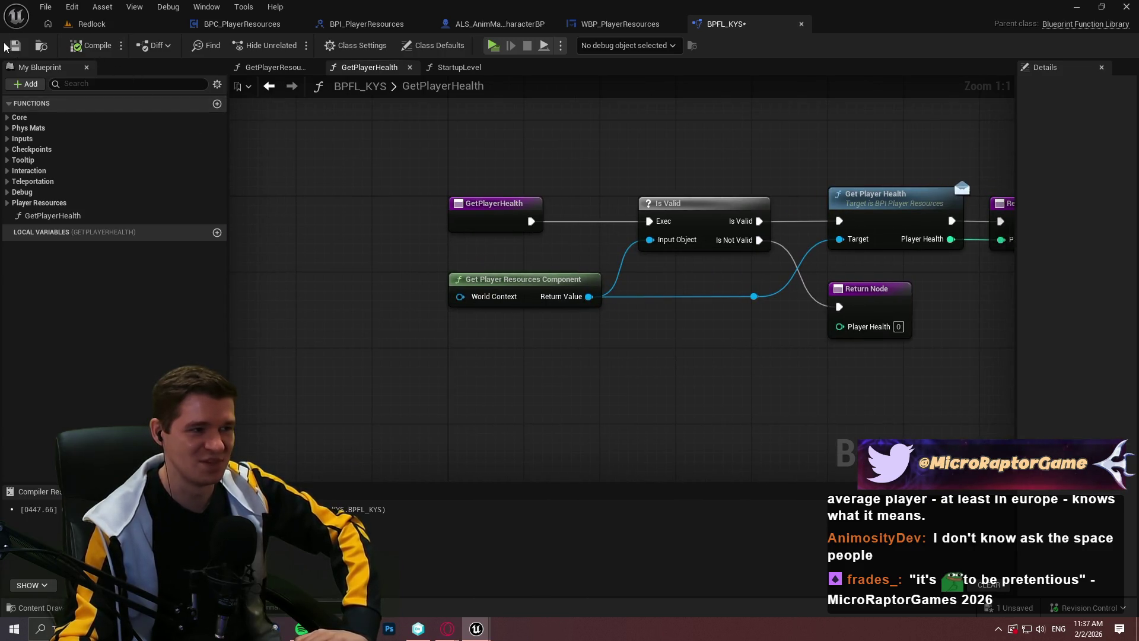
Step: Create a DoesPlayerHaveEnough function, then delete it and save BPFL_KYS
left_click(217, 103)
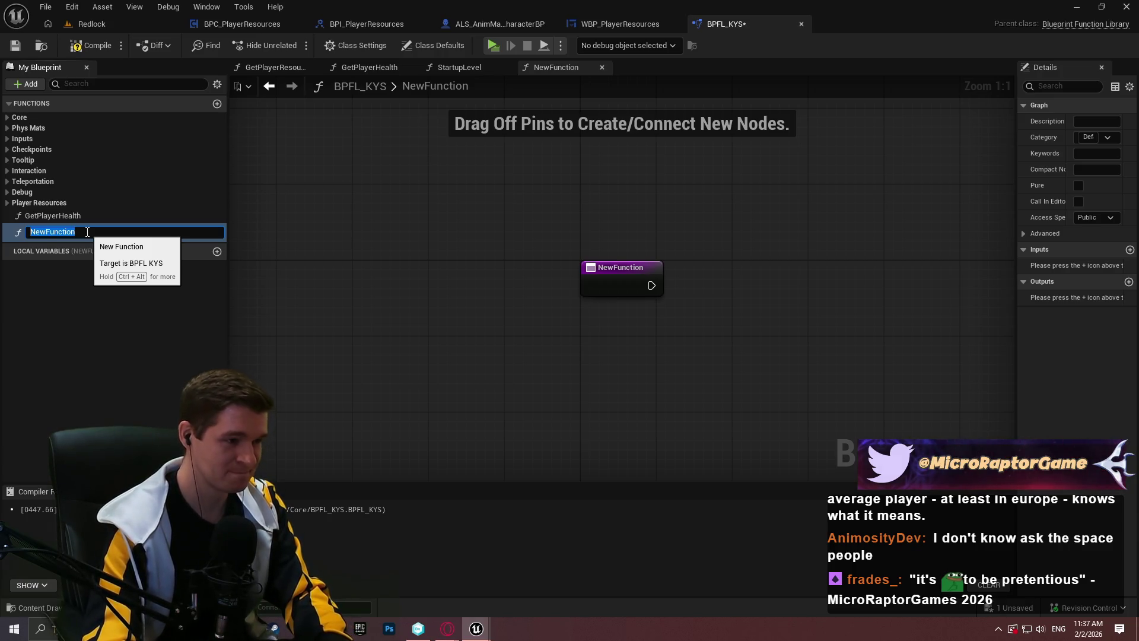
type("Does")
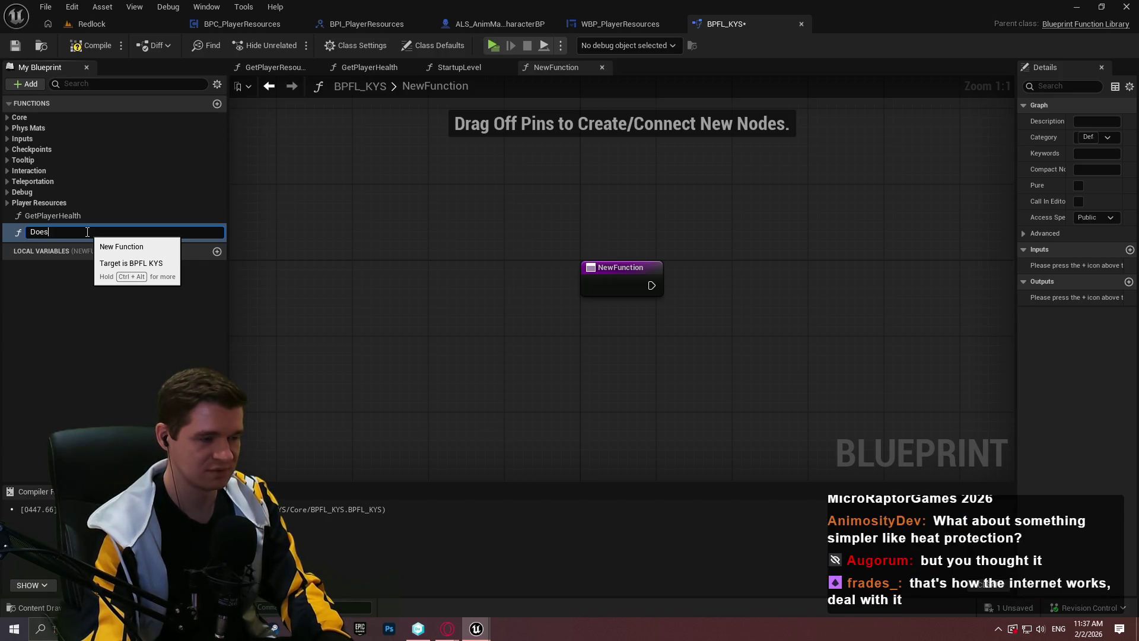
type("P")
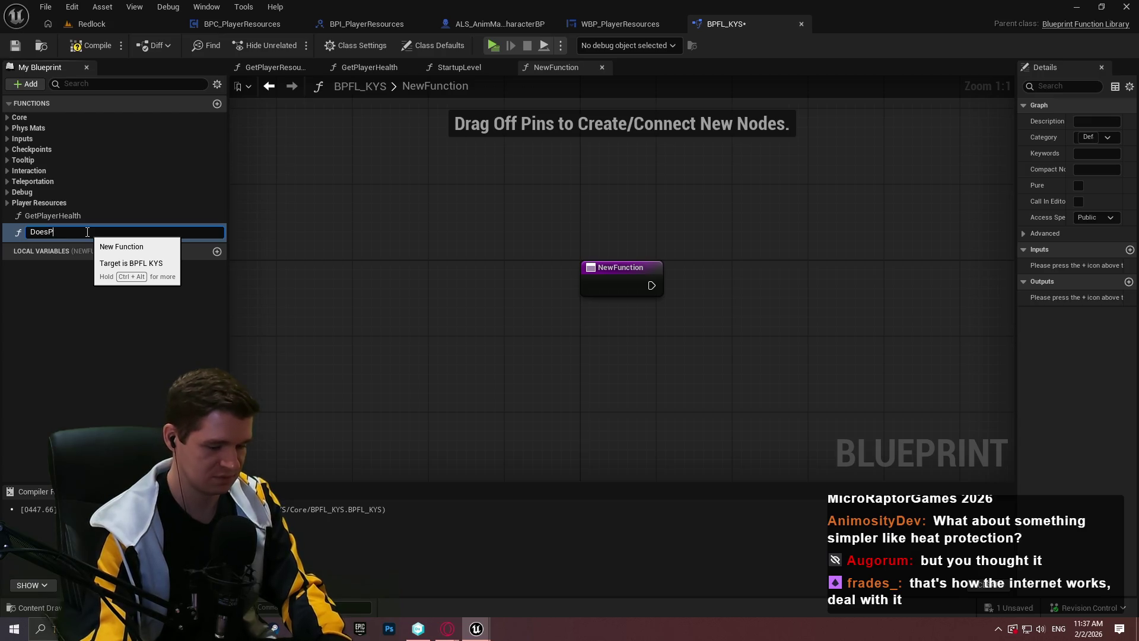
type("layerHaveEnough")
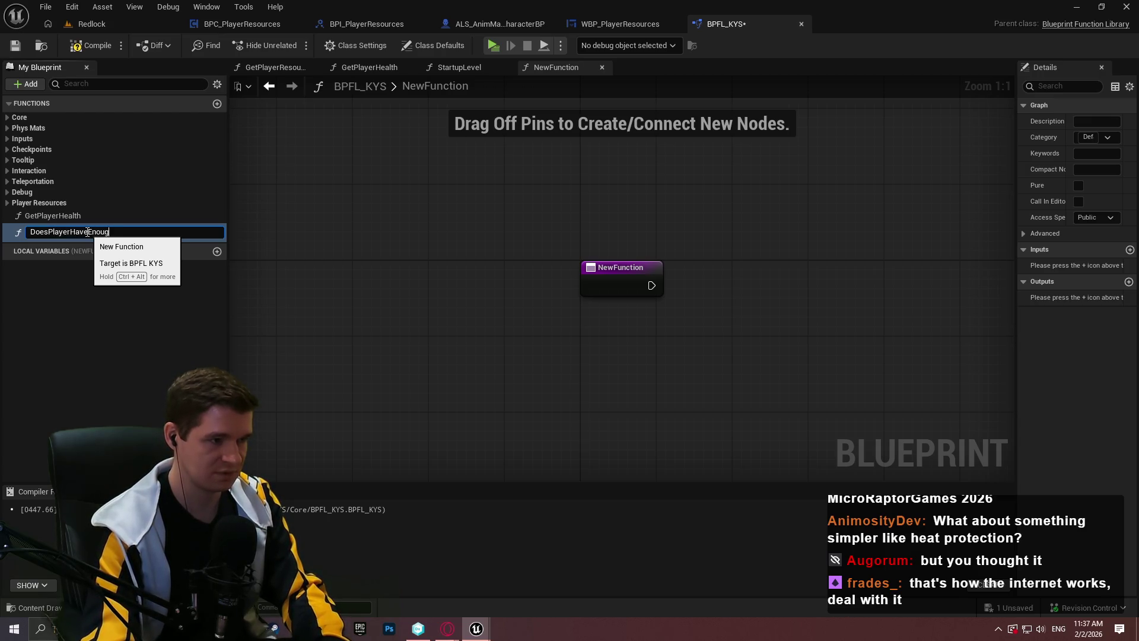
key("ctrl+a")
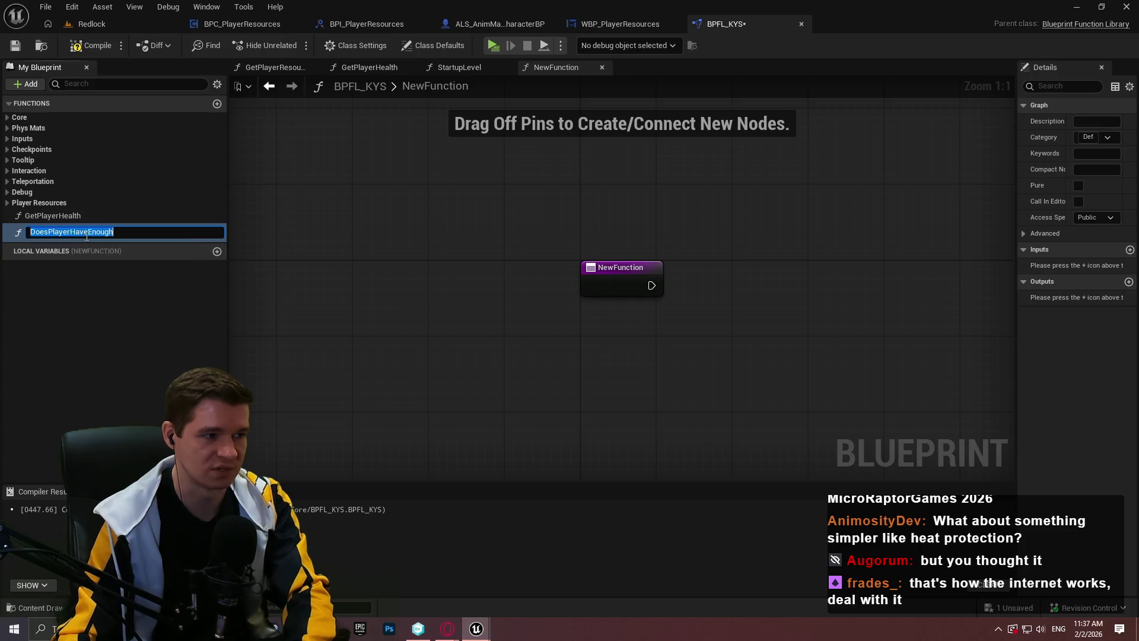
left_click(120, 232)
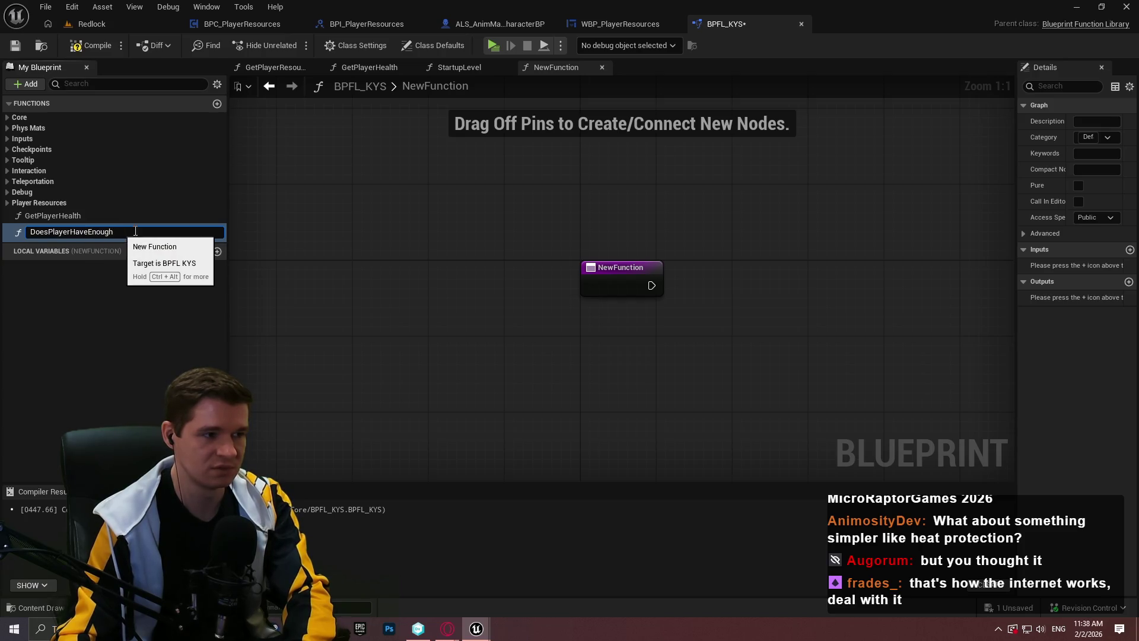
key("Return")
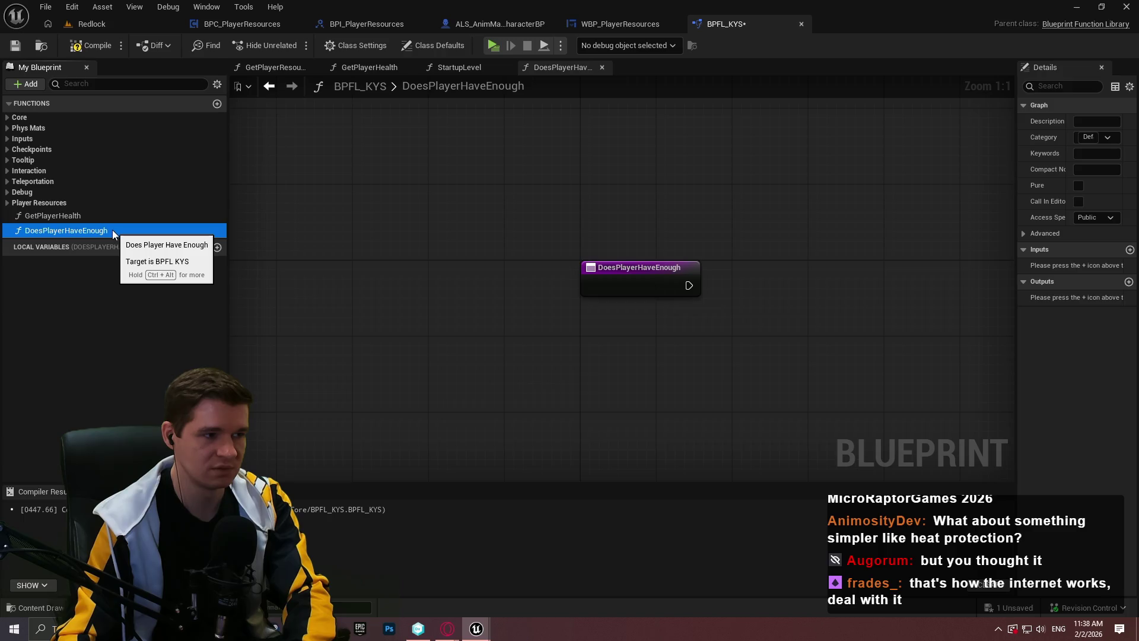
key("Delete")
left_click(15, 46)
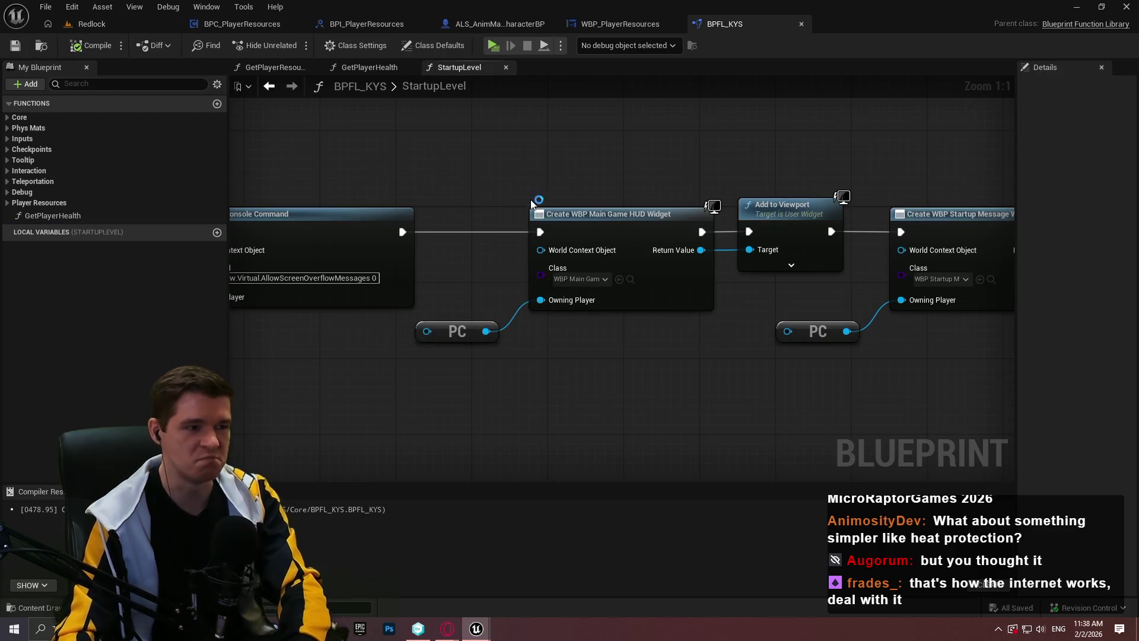
left_click_drag(588, 382, 580, 265)
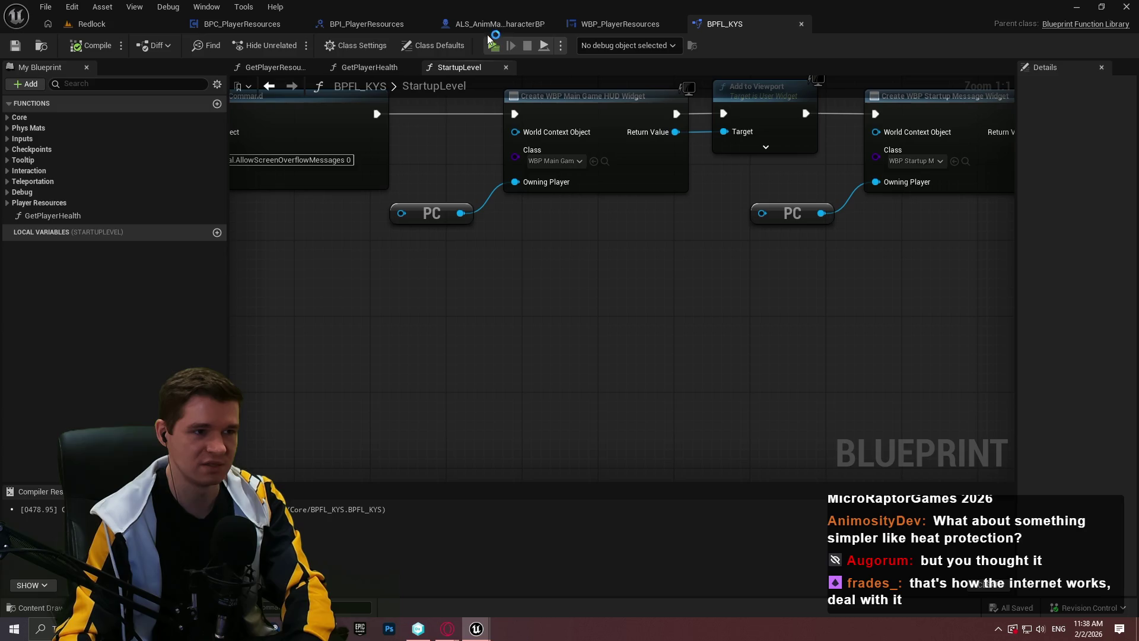
Step: Open the UpdatePlayerHealth function graph in BPC_PlayerResources
left_click(249, 24)
left_click(363, 24)
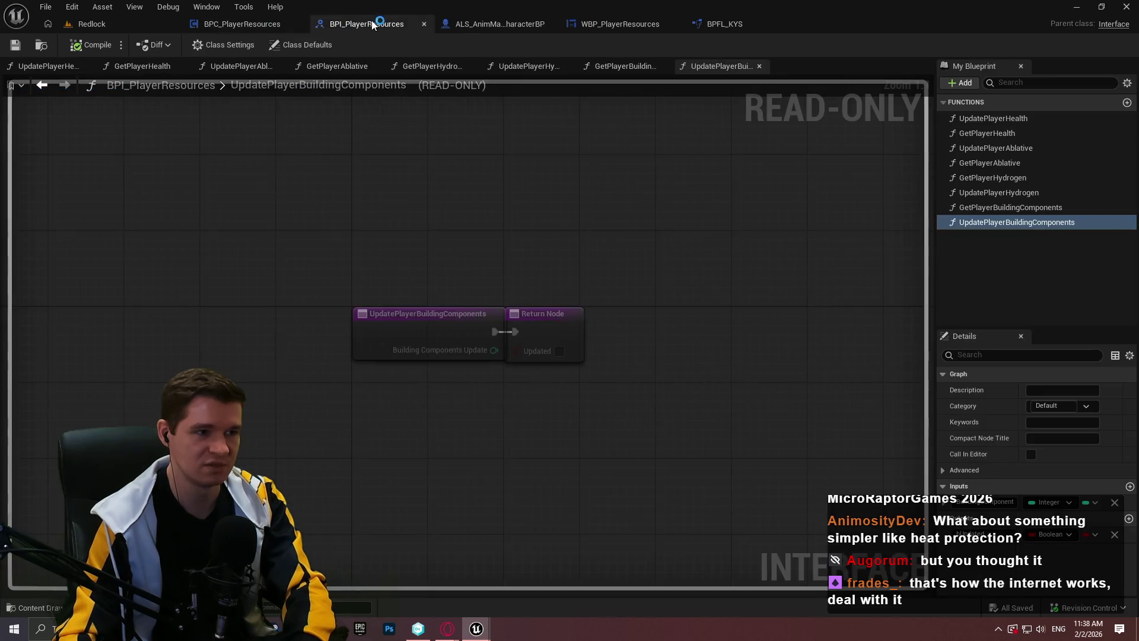
left_click(262, 24)
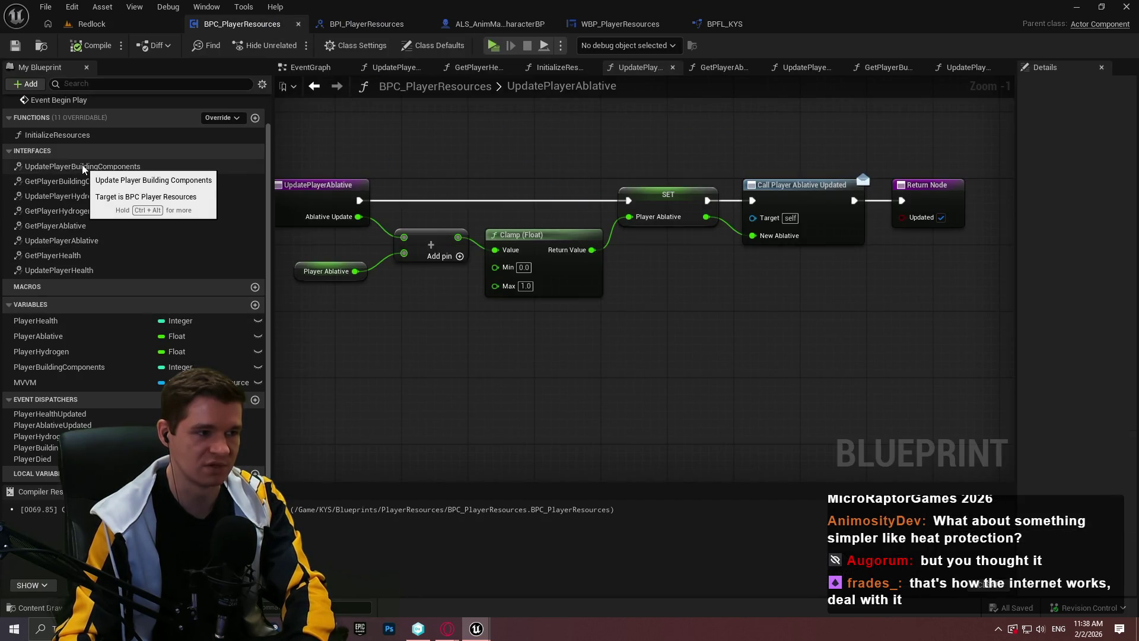
double_click(75, 201)
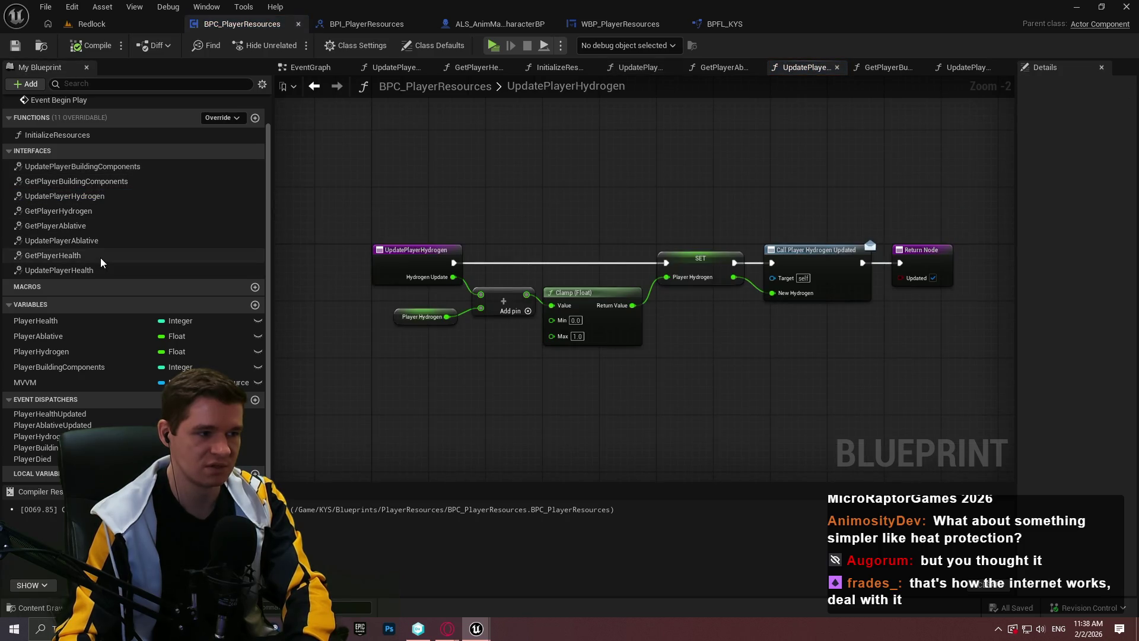
double_click(101, 268)
Step: Add a Compare Int node from Player Health, disconnect it, and move it below
right_click(425, 349)
left_click(416, 251)
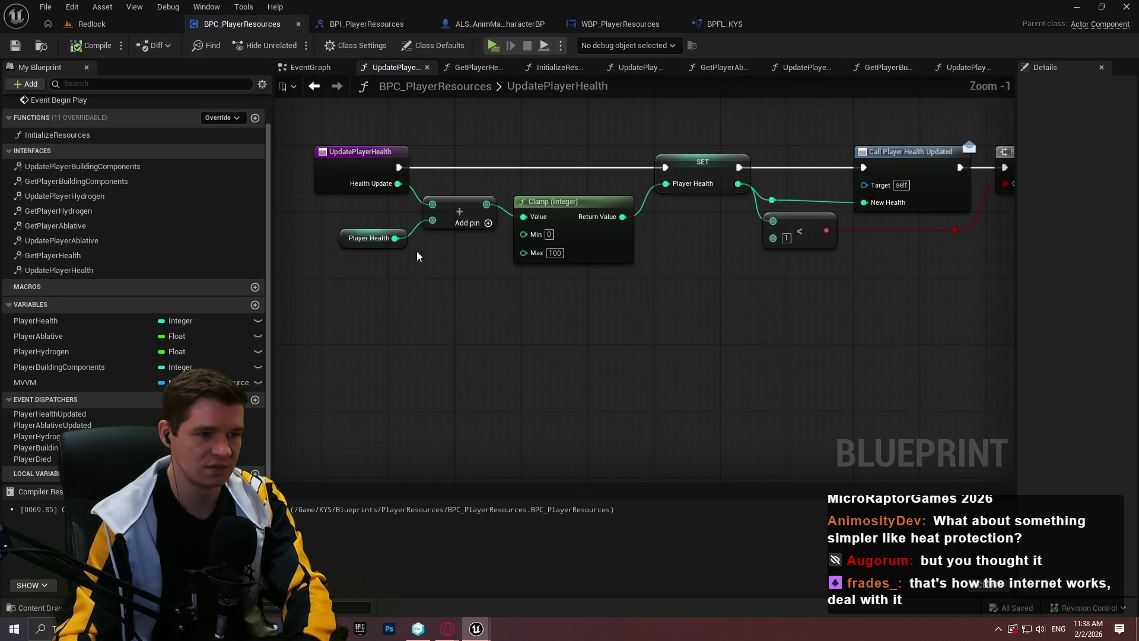
left_click_drag(397, 238, 439, 279)
type("compare")
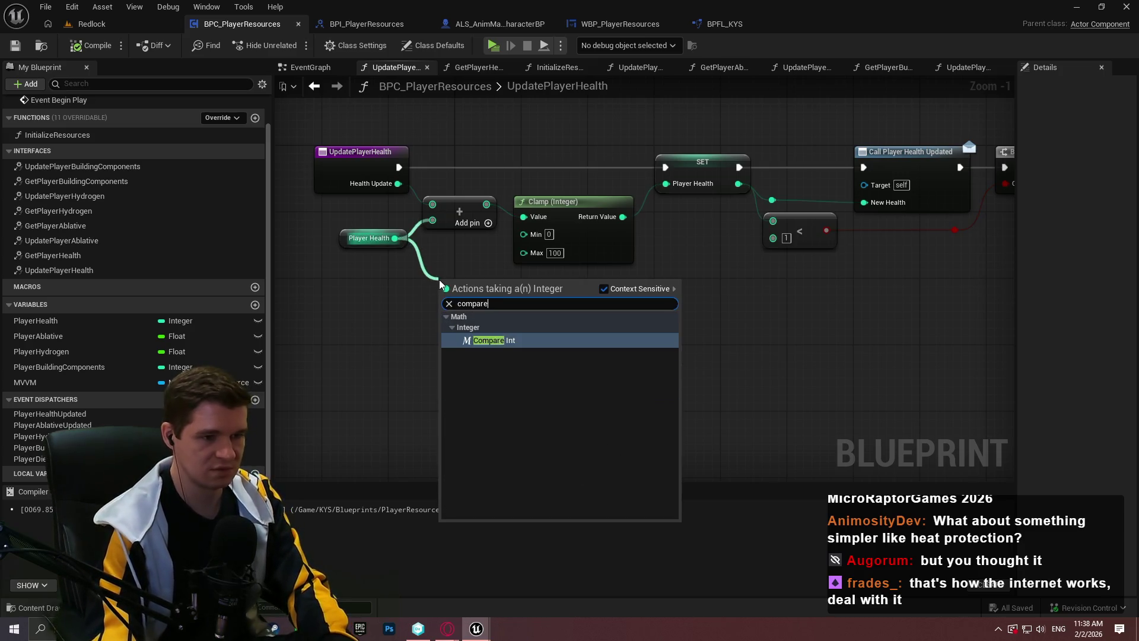
key("Return")
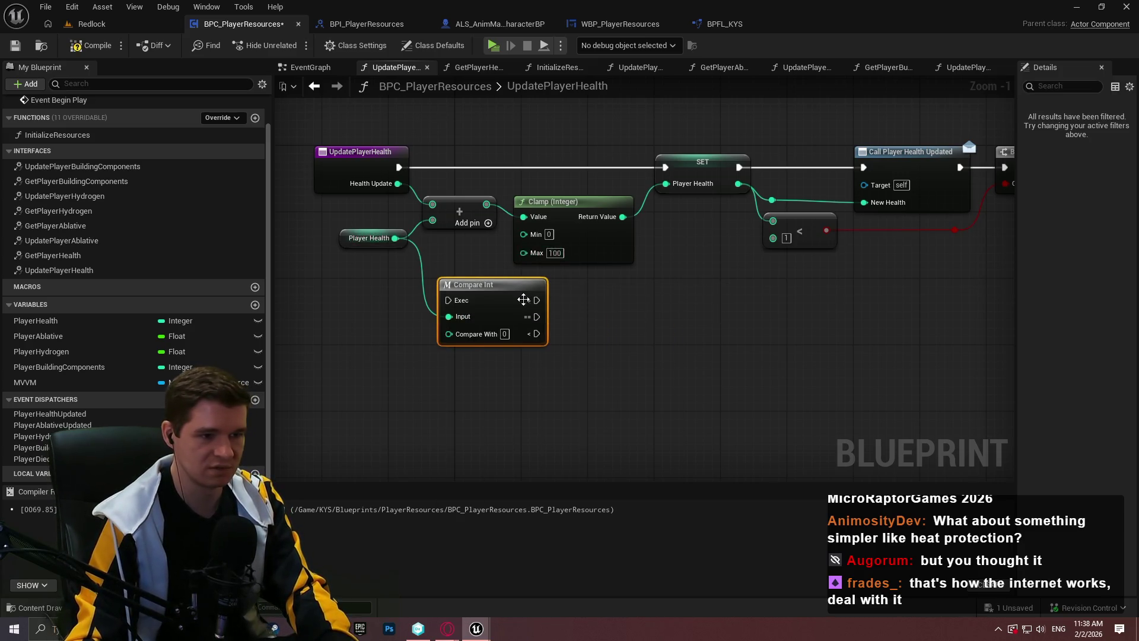
scroll(523, 300, "up", 1)
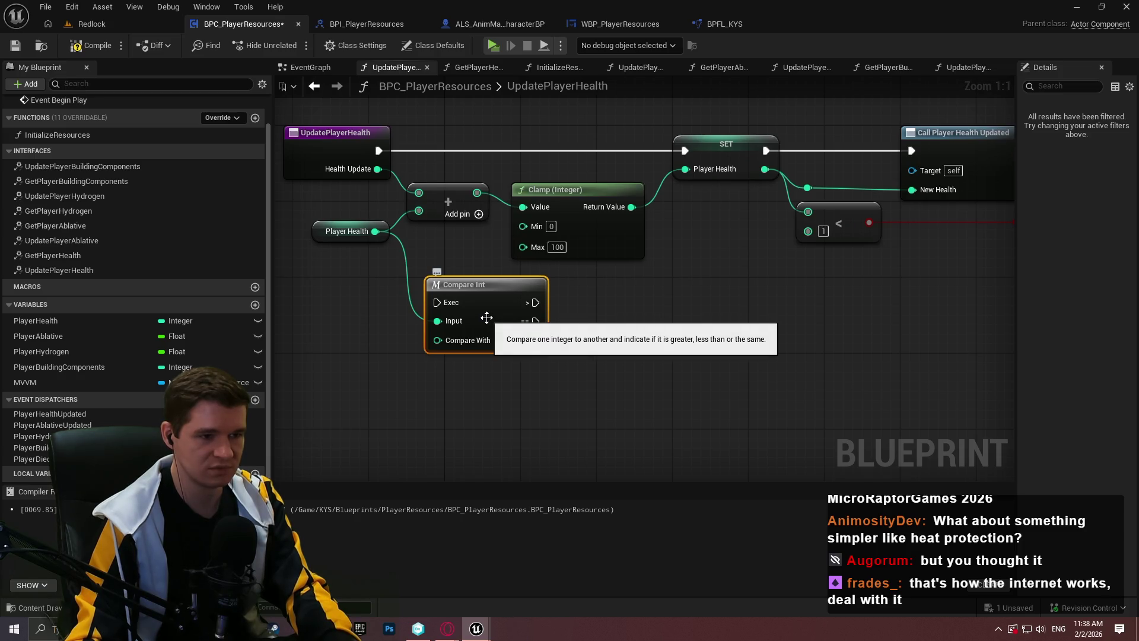
left_click(451, 328)
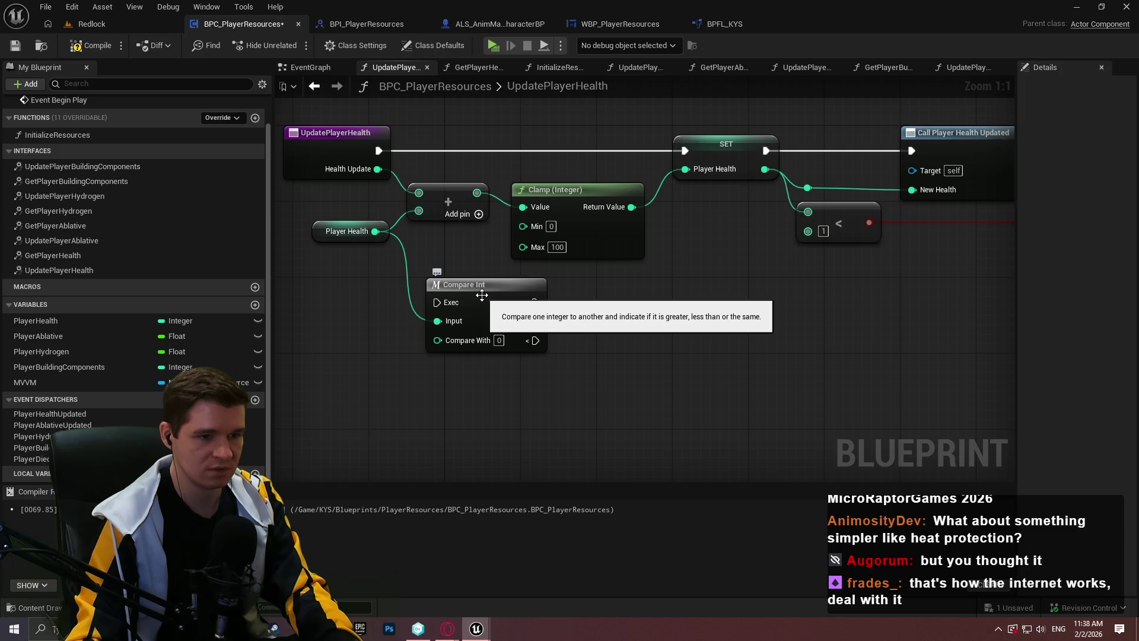
left_click(437, 321, "alt")
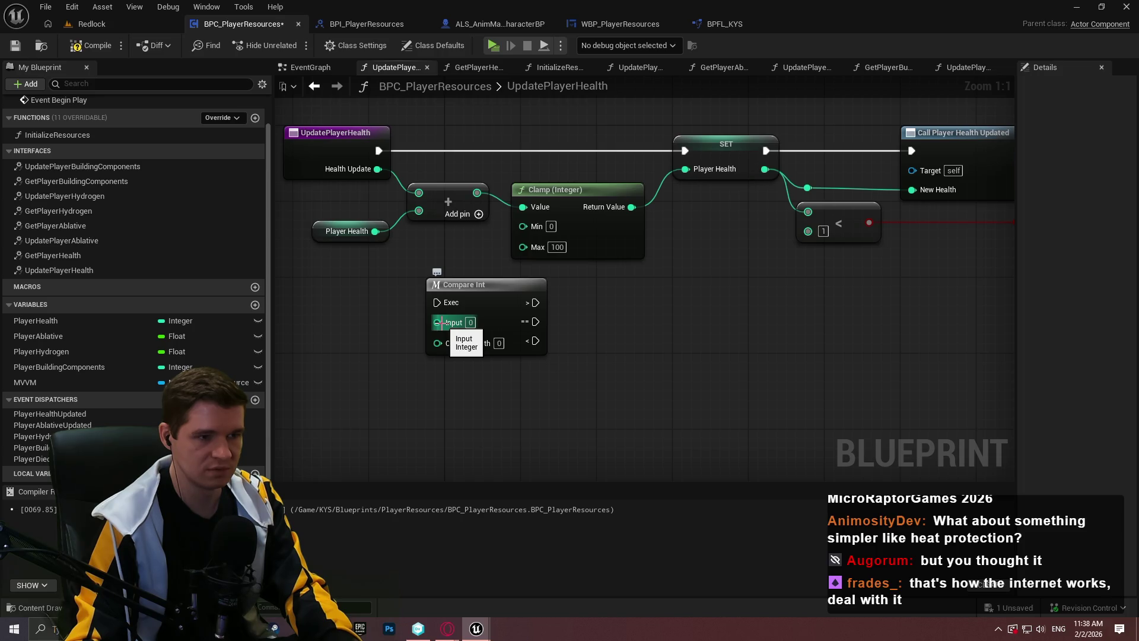
left_click_drag(480, 292, 527, 321)
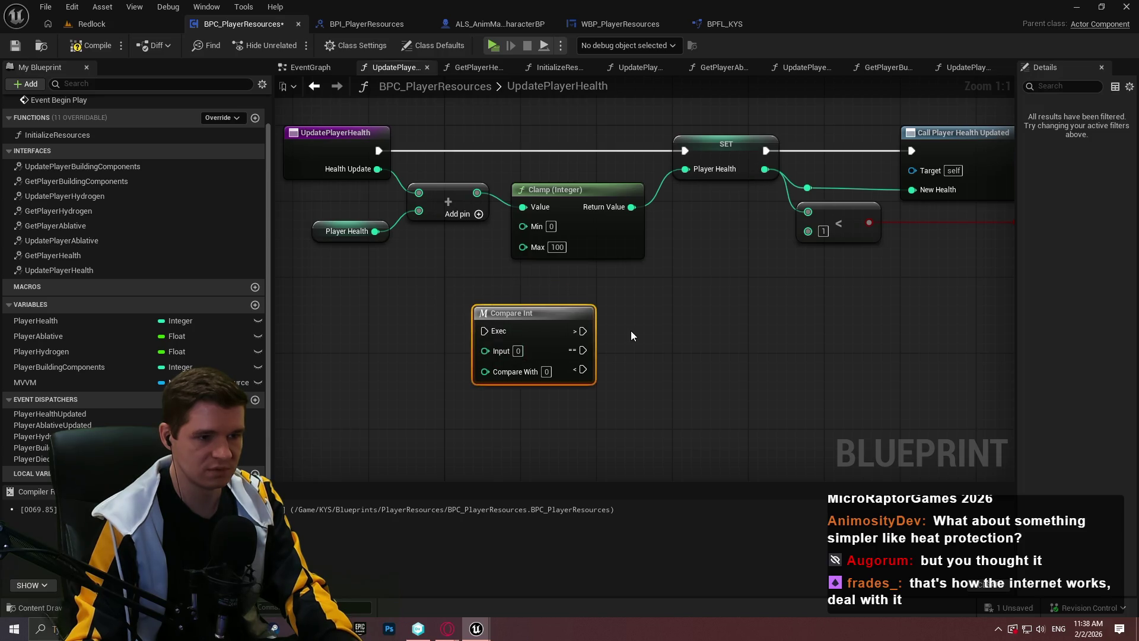
left_click(631, 331)
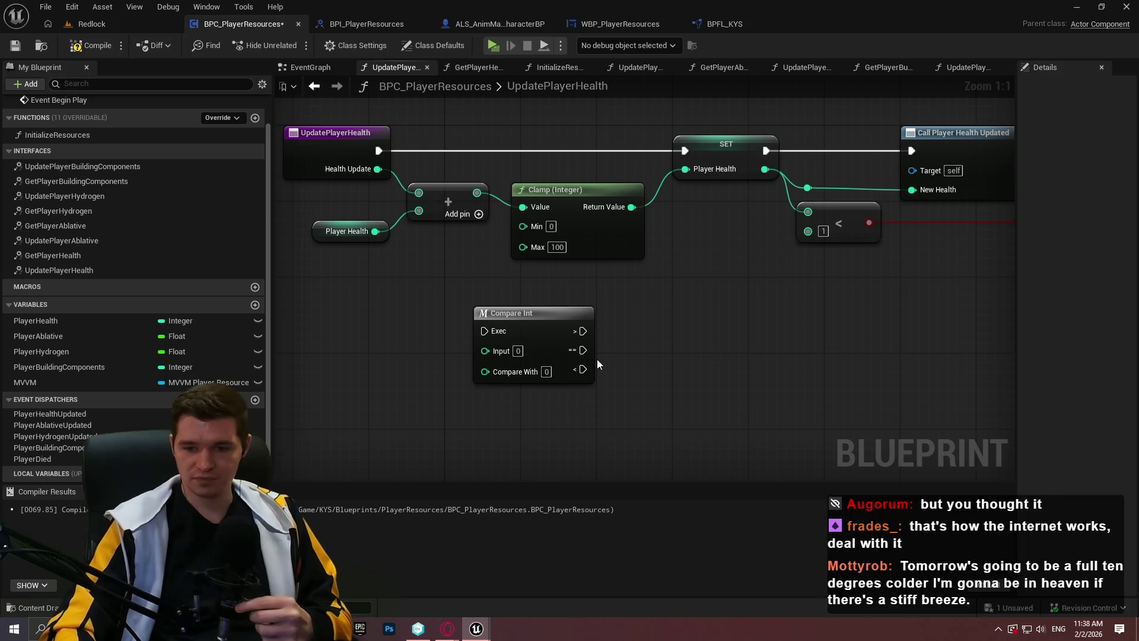
Step: In the YouTrack Redlock knowledge base, open the Production Plan article
key("alt+Tab")
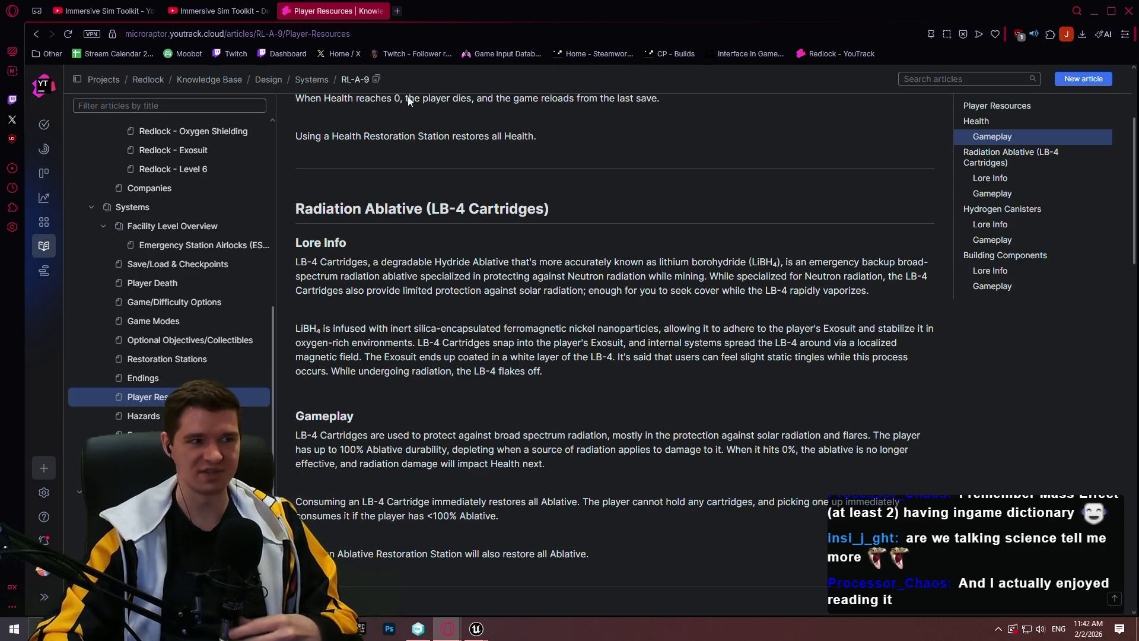
scroll(169, 237, "up", 5)
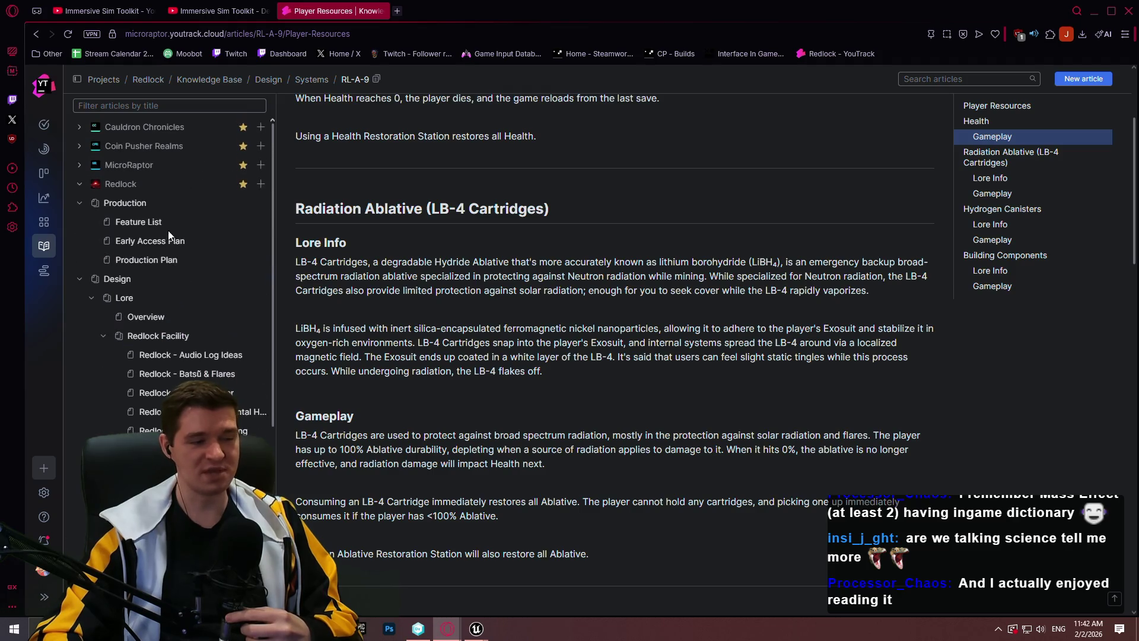
left_click(148, 260)
scroll(430, 276, "down", 10)
scroll(487, 291, "down", 7)
left_click_drag(433, 137, 390, 137)
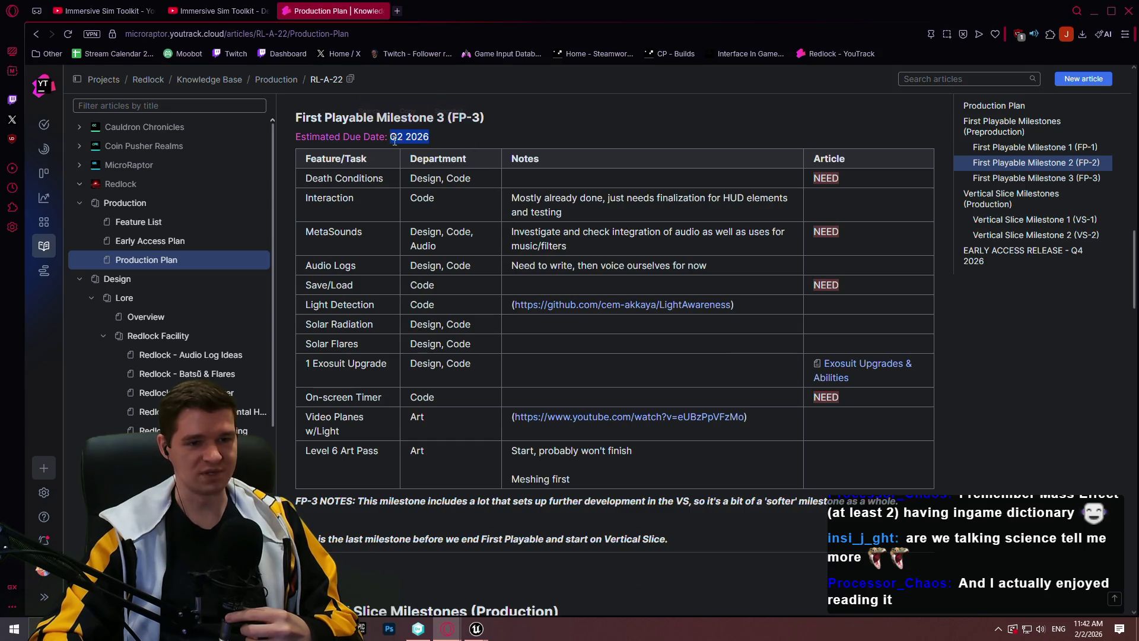
left_click(651, 317)
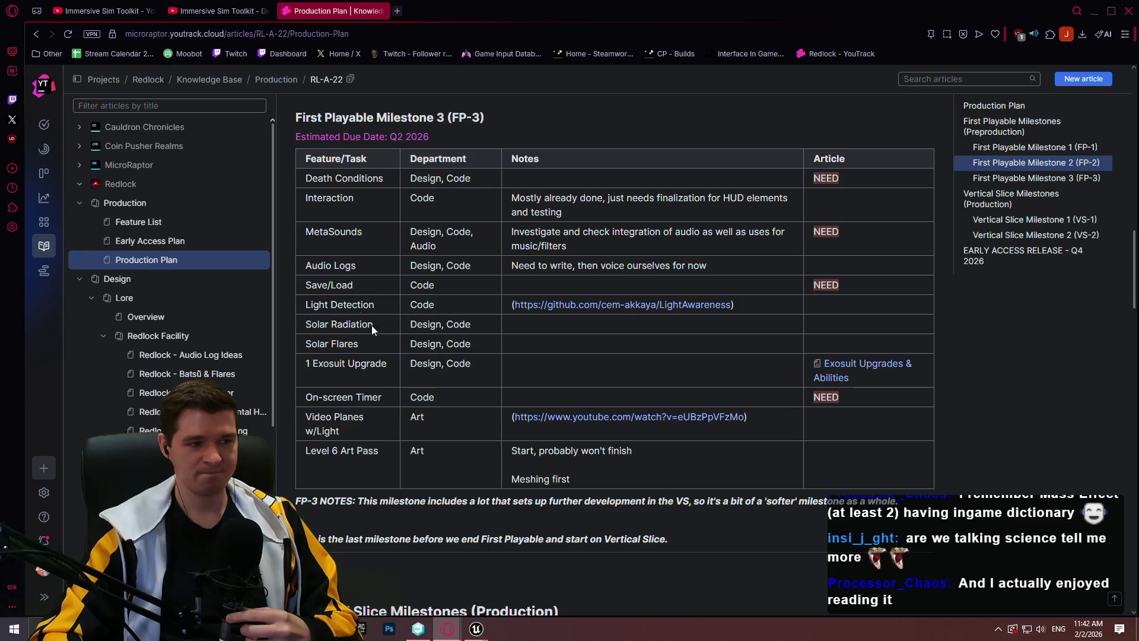
scroll(596, 280, "up", 9)
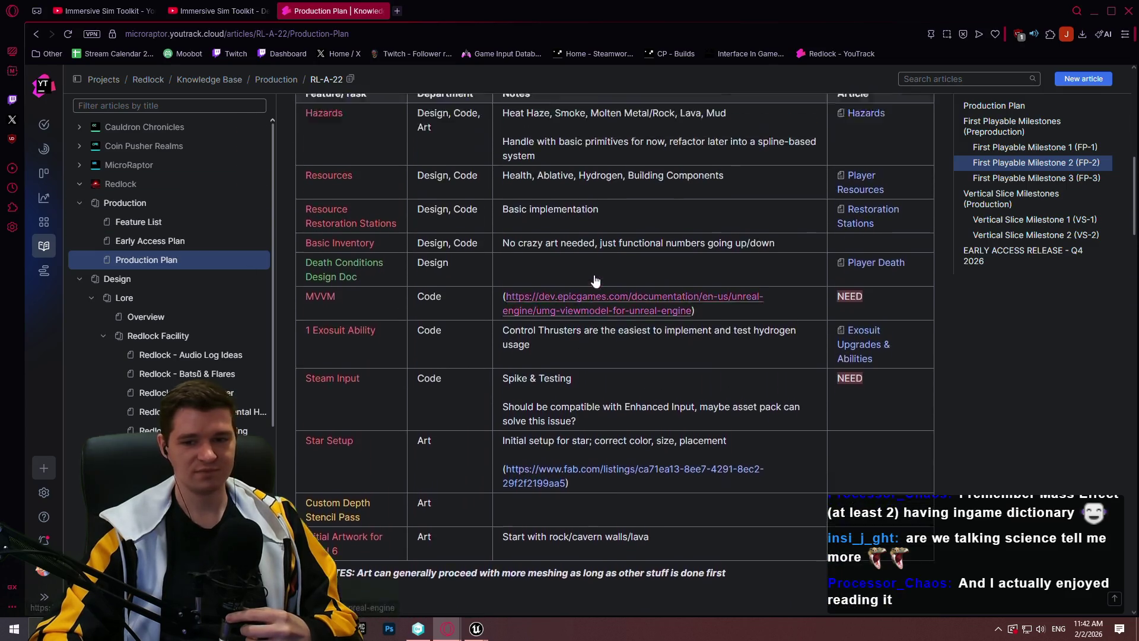
scroll(596, 279, "up", 12)
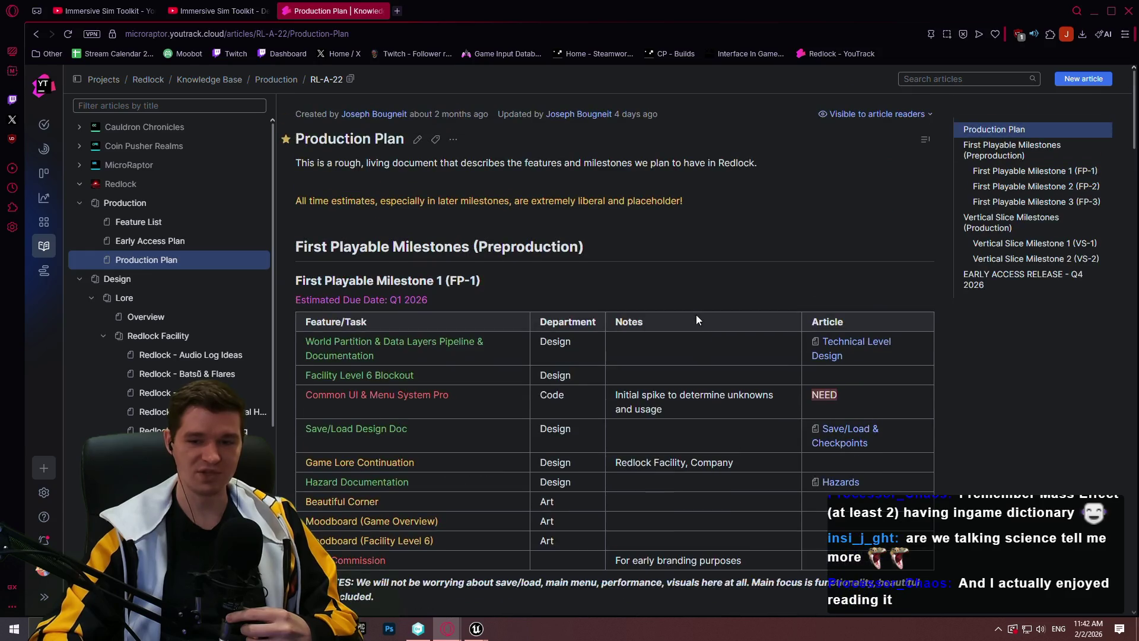
scroll(475, 350, "down", 4)
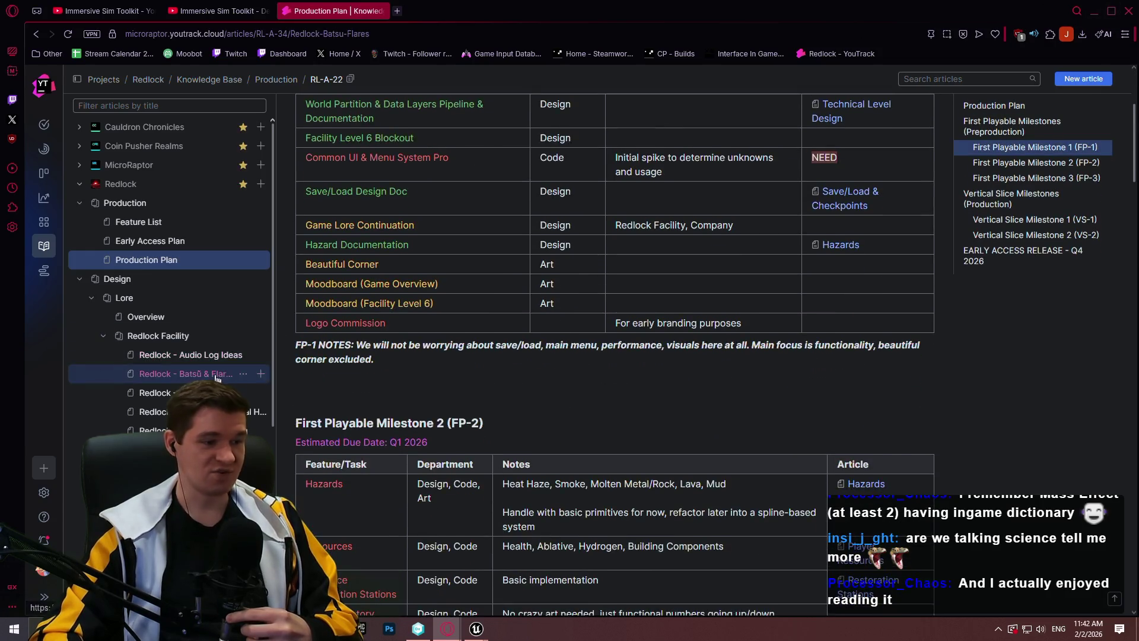
left_click(217, 374)
scroll(781, 266, "down", 12)
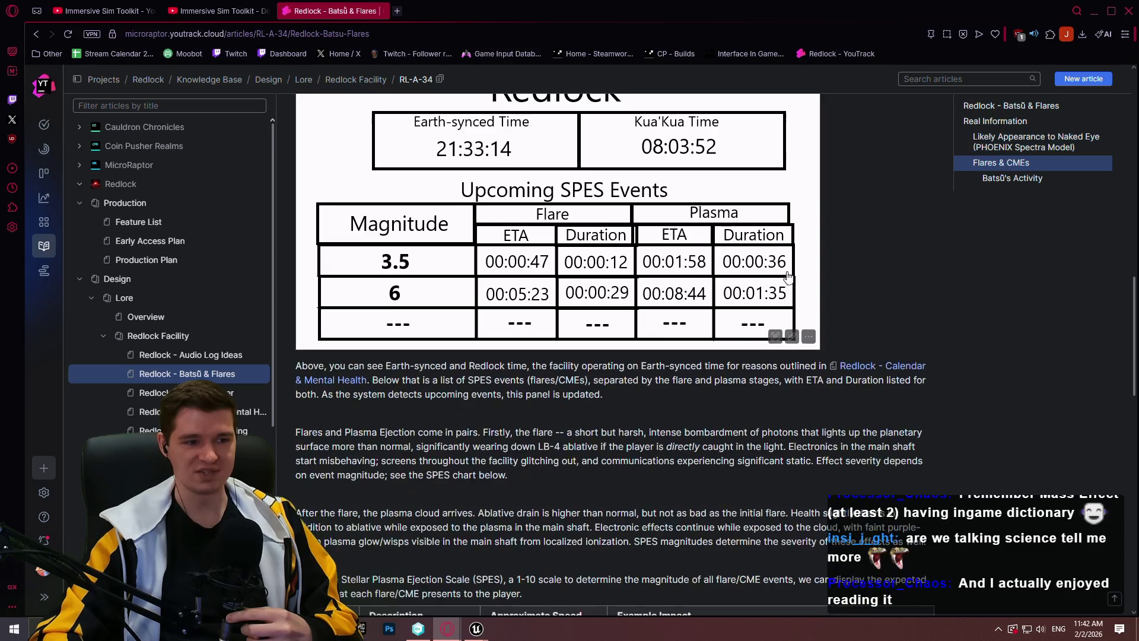
scroll(786, 276, "down", 5)
scroll(861, 278, "up", 3)
scroll(943, 291, "down", 4)
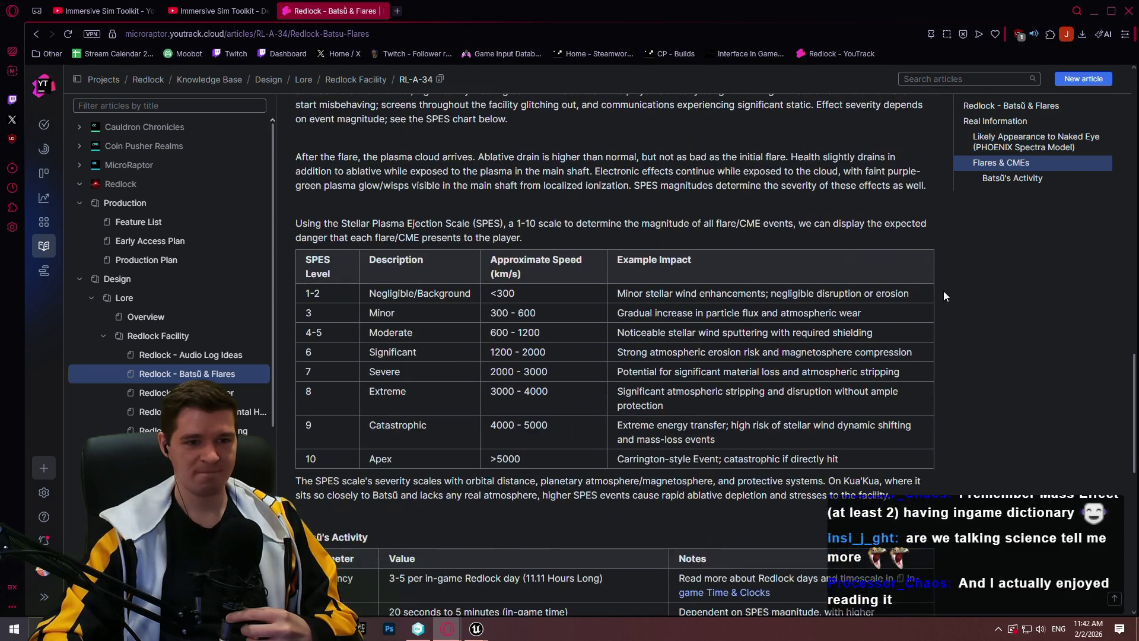
scroll(947, 289, "up", 1)
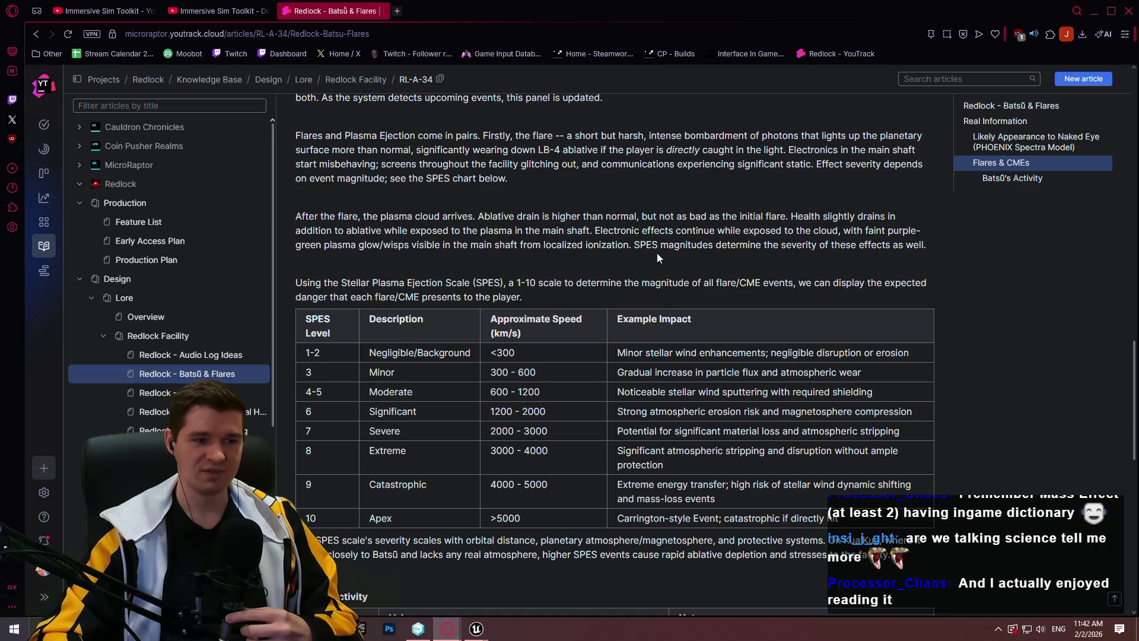
scroll(919, 291, "down", 3)
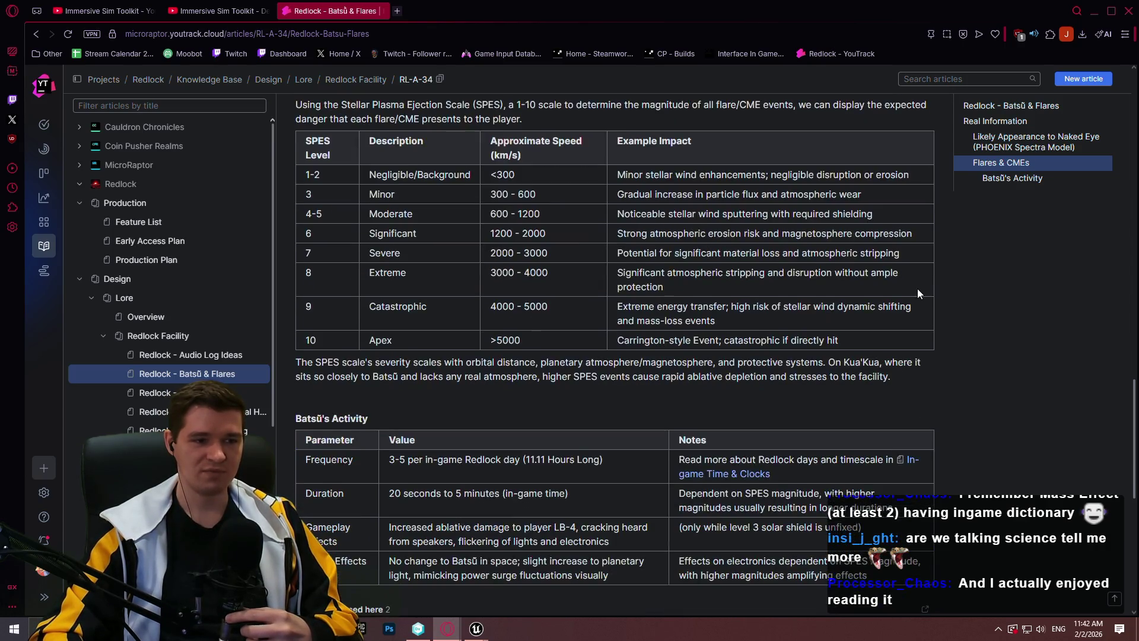
scroll(932, 318, "up", 2)
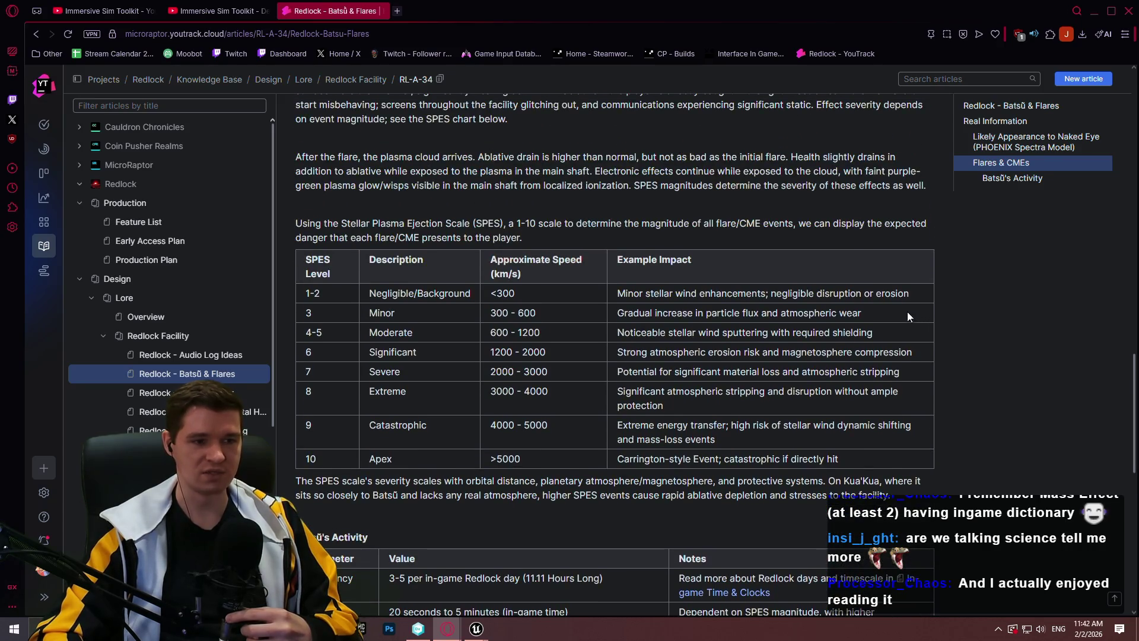
scroll(1009, 291, "down", 6)
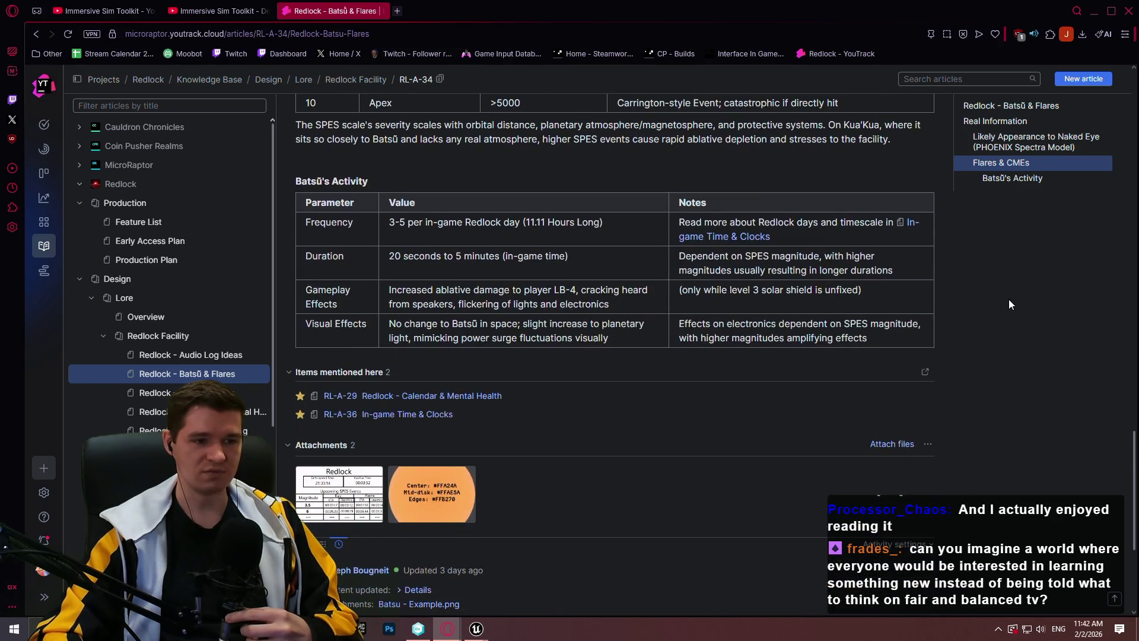
scroll(997, 302, "up", 7)
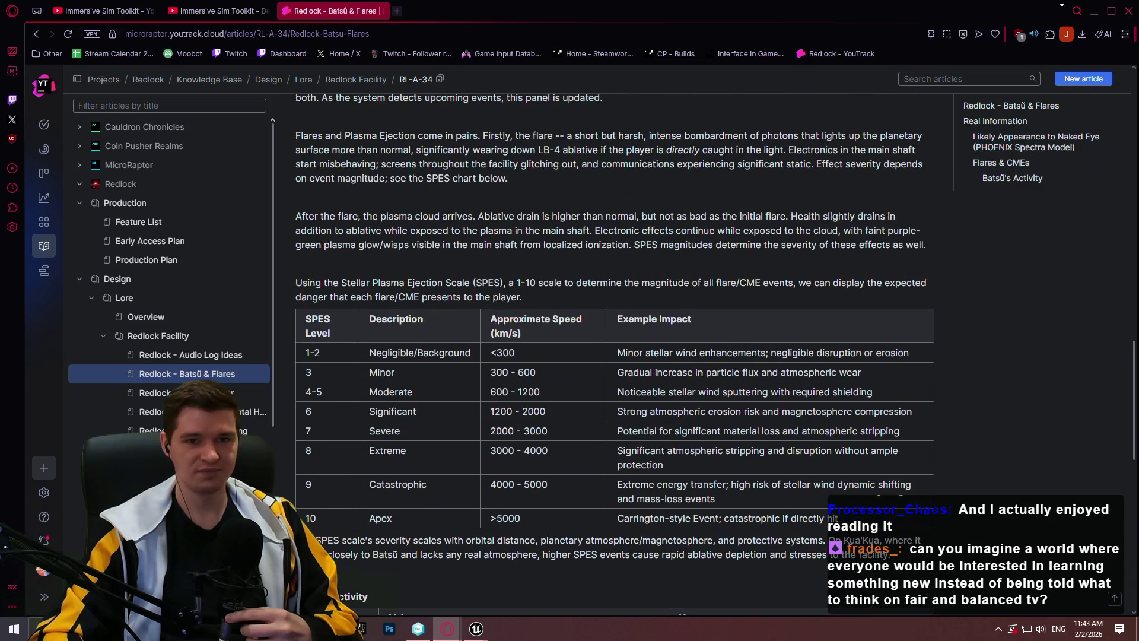
scroll(1024, 104, "down", 4)
scroll(1003, 196, "up", 9)
scroll(987, 211, "down", 4)
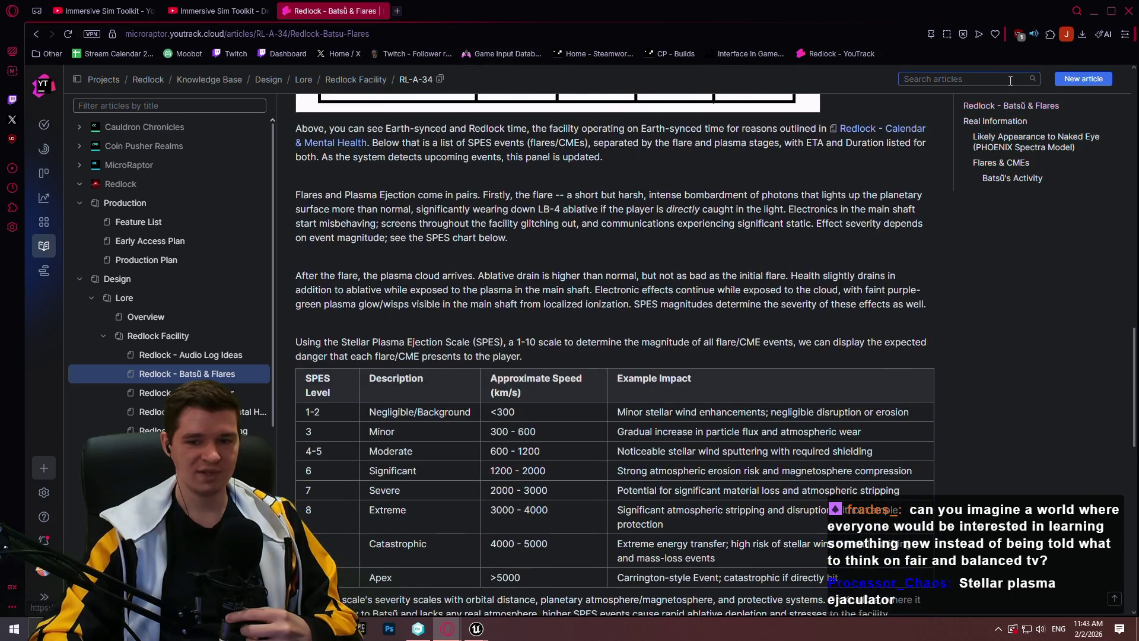
left_click(1093, 11)
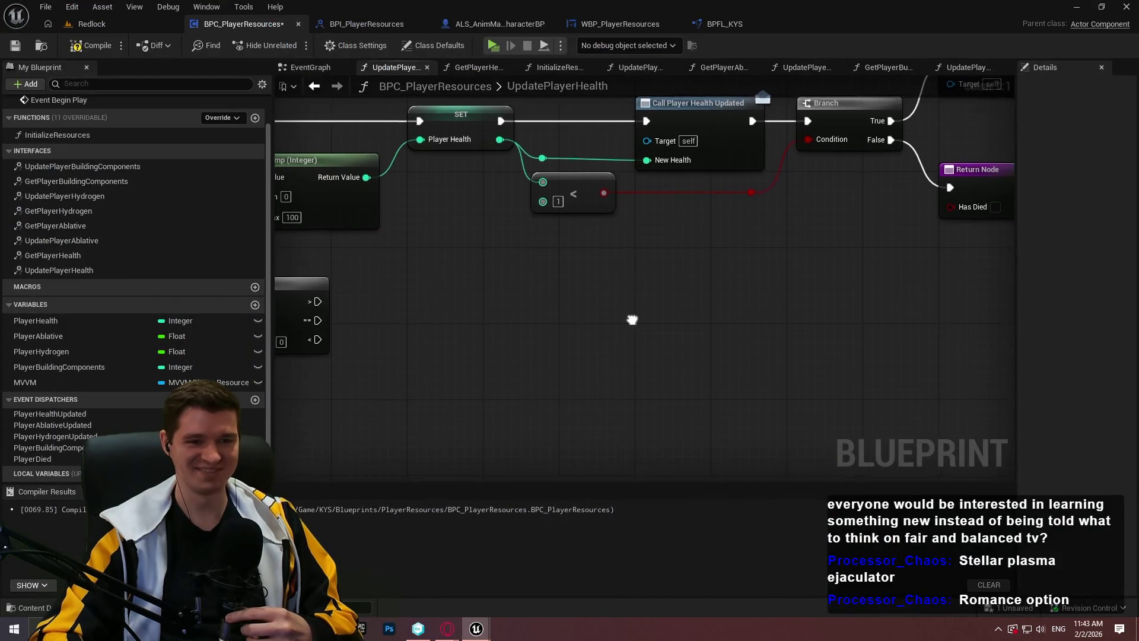
Step: Select the unconnected Compare Int node in UpdatePlayerHealth and remove it from the graph
scroll(444, 296, "down", 1)
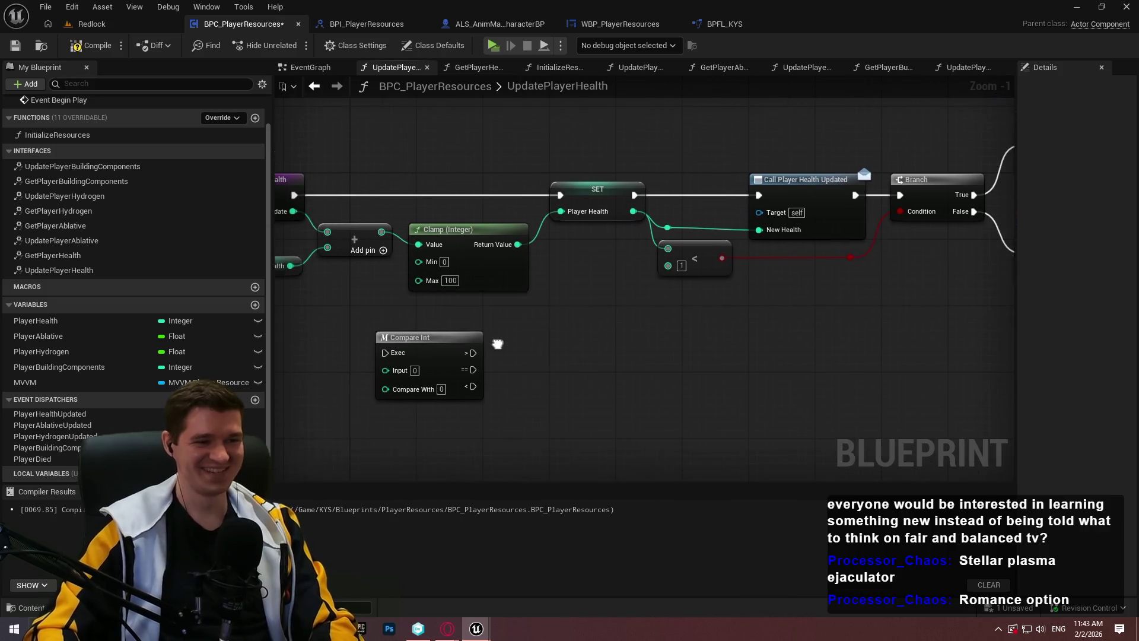
left_click_drag(454, 306, 498, 343)
mouse_move(568, 346)
left_mouse_down()
mouse_move(333, 328)
mouse_move(356, 327)
left_mouse_up()
left_click(516, 311)
mouse_move(515, 312)
left_mouse_down()
mouse_move(762, 302)
mouse_move(354, 371)
mouse_move(561, 329)
left_mouse_up()
left_click_drag(583, 387, 390, 405)
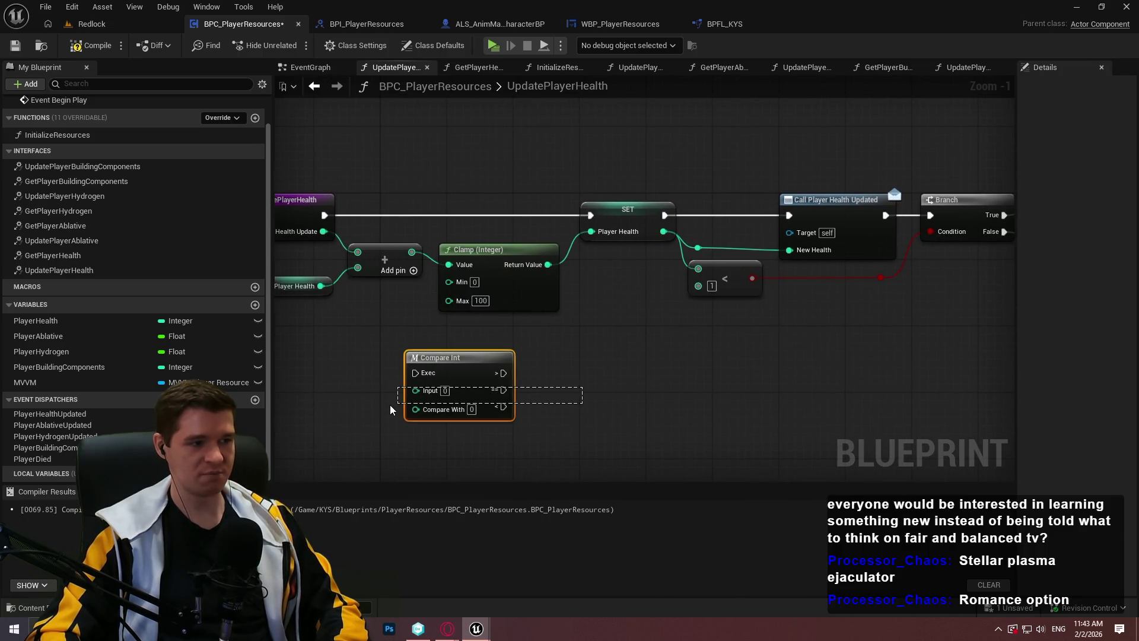
left_click_drag(390, 405, 390, 404)
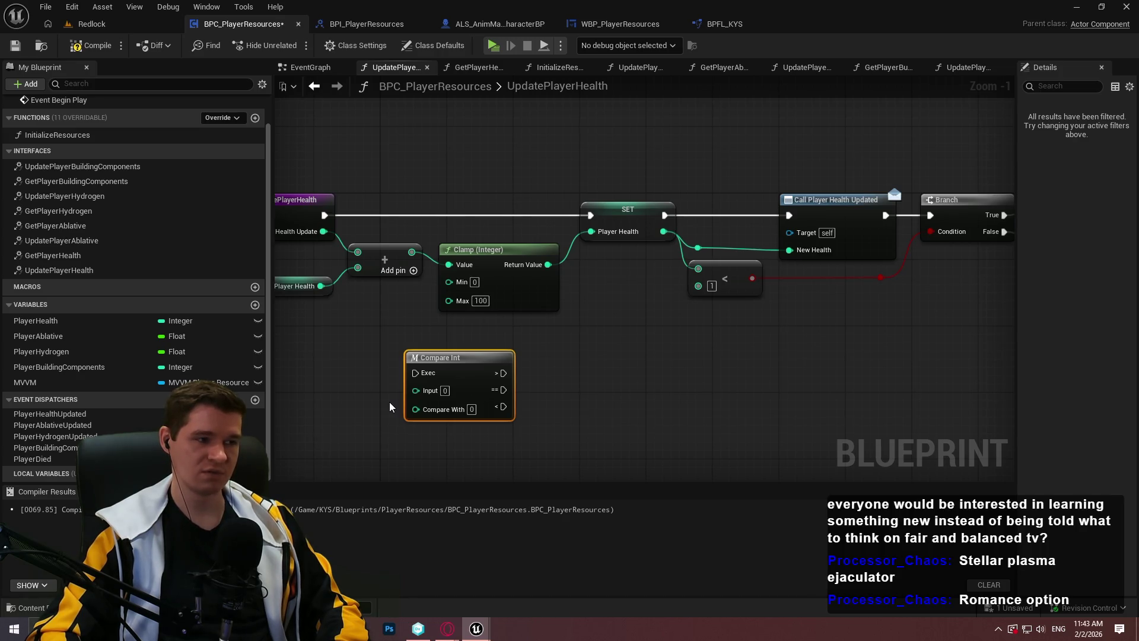
key("Delete")
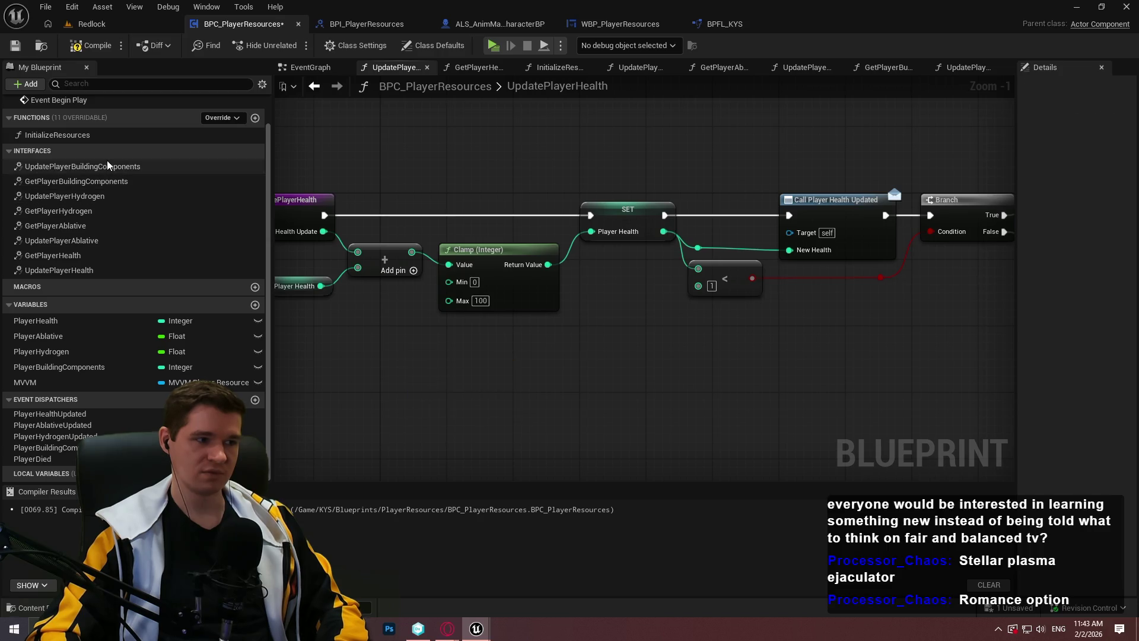
Step: Paste the Compare Int node into UpdatePlayerBuildingComponents and compile and save
double_click(83, 167)
key("ctrl+v")
scroll(720, 388, "up", 1)
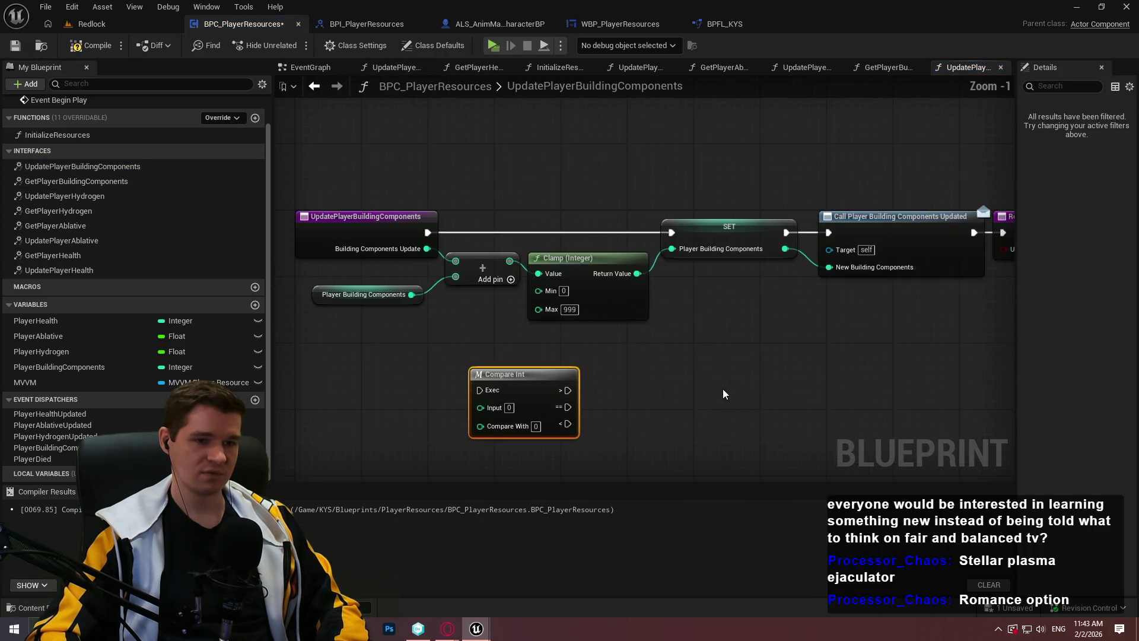
left_click(679, 385)
left_click_drag(679, 384, 700, 328)
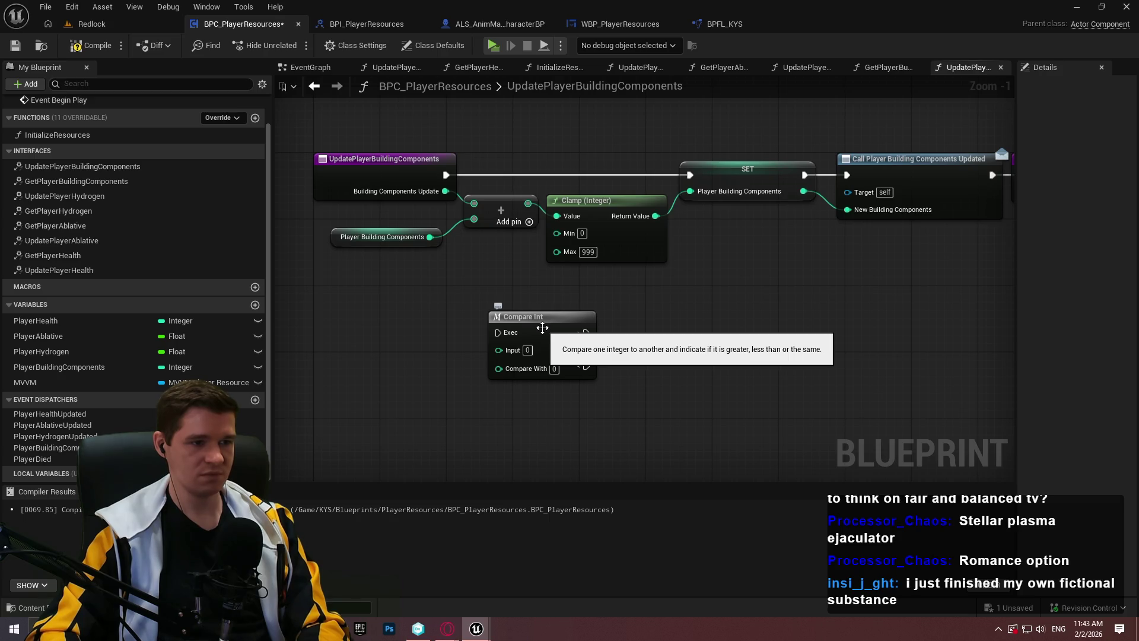
left_click(74, 46)
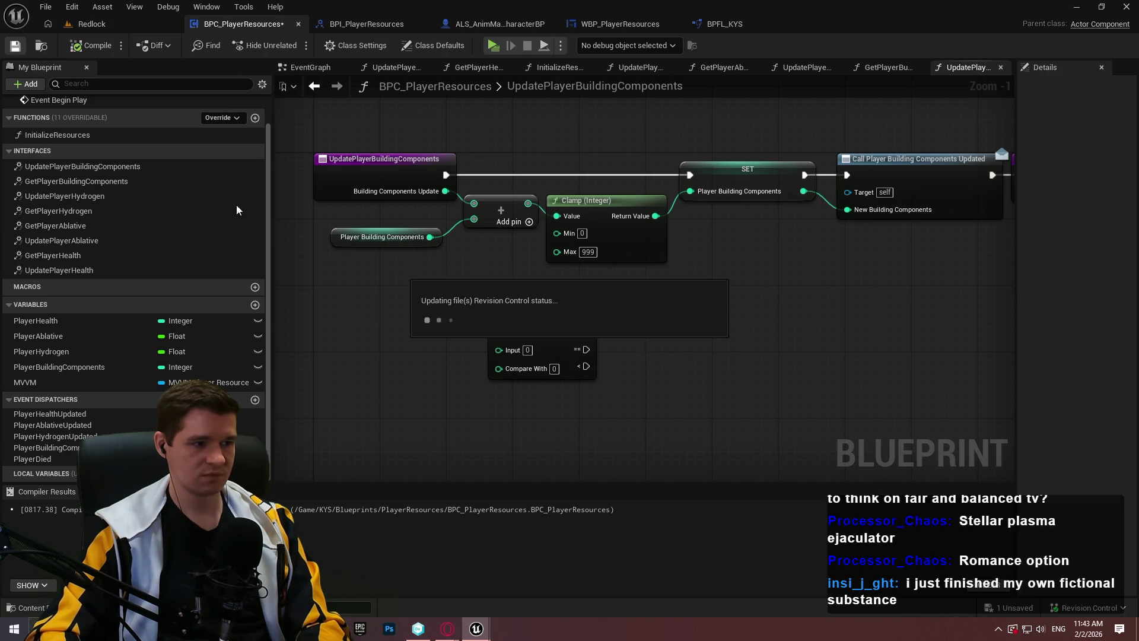
Step: Wire Player Building Components to Compare Int's Input, the Add result to Compare With, and the entry exec in
left_click(431, 244)
left_click(428, 295)
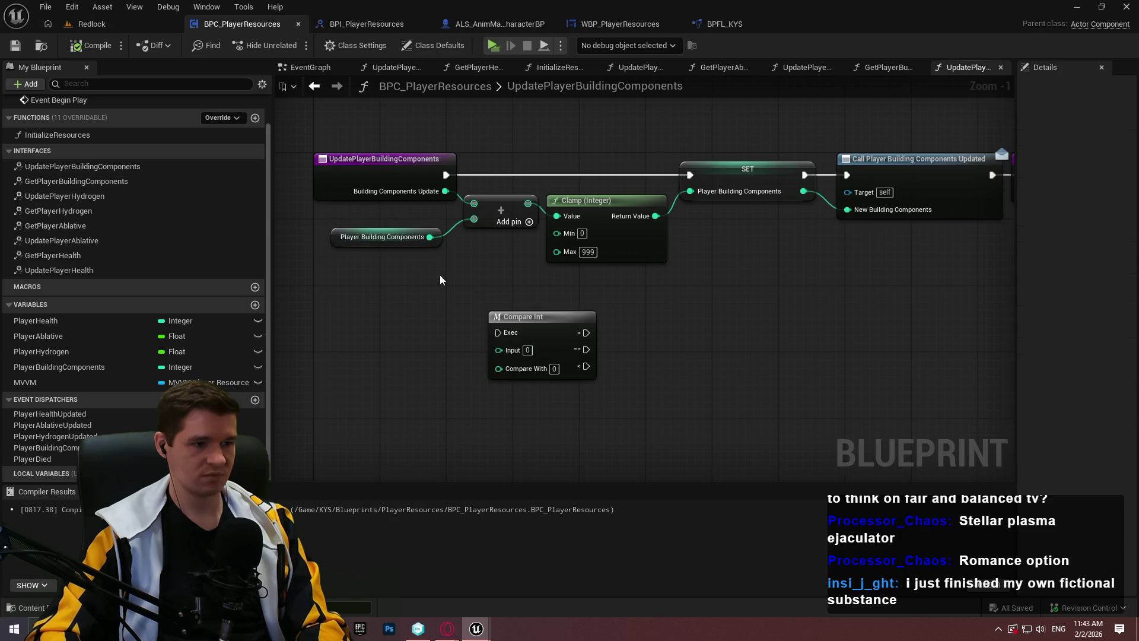
scroll(467, 355, "up", 1)
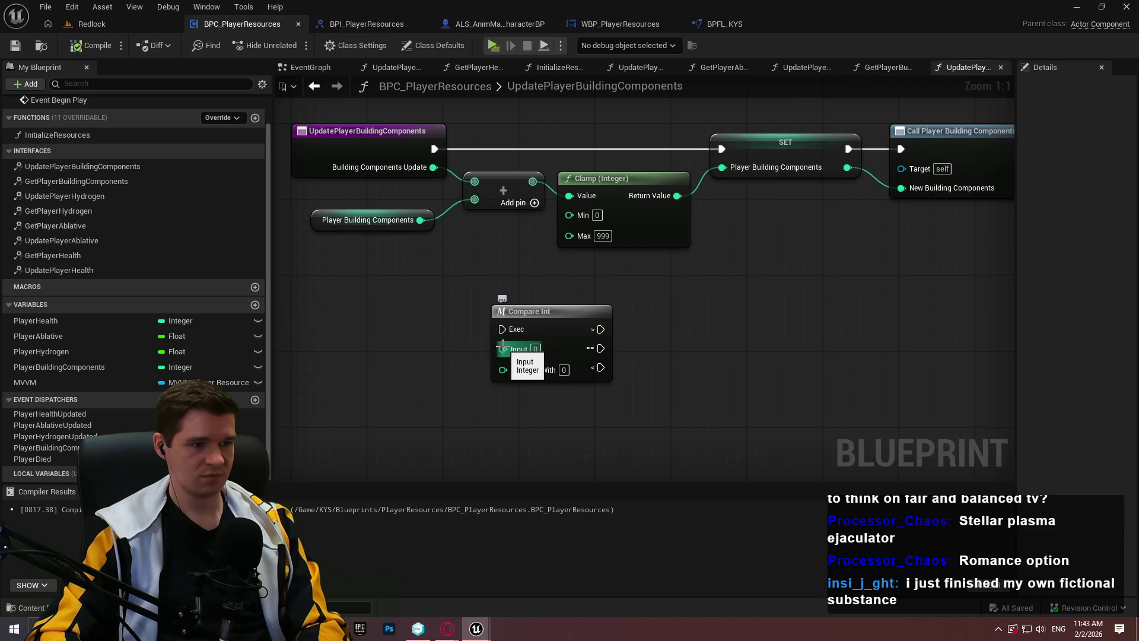
mouse_move(503, 348)
left_mouse_down()
mouse_move(391, 219)
mouse_move(417, 220)
left_mouse_up()
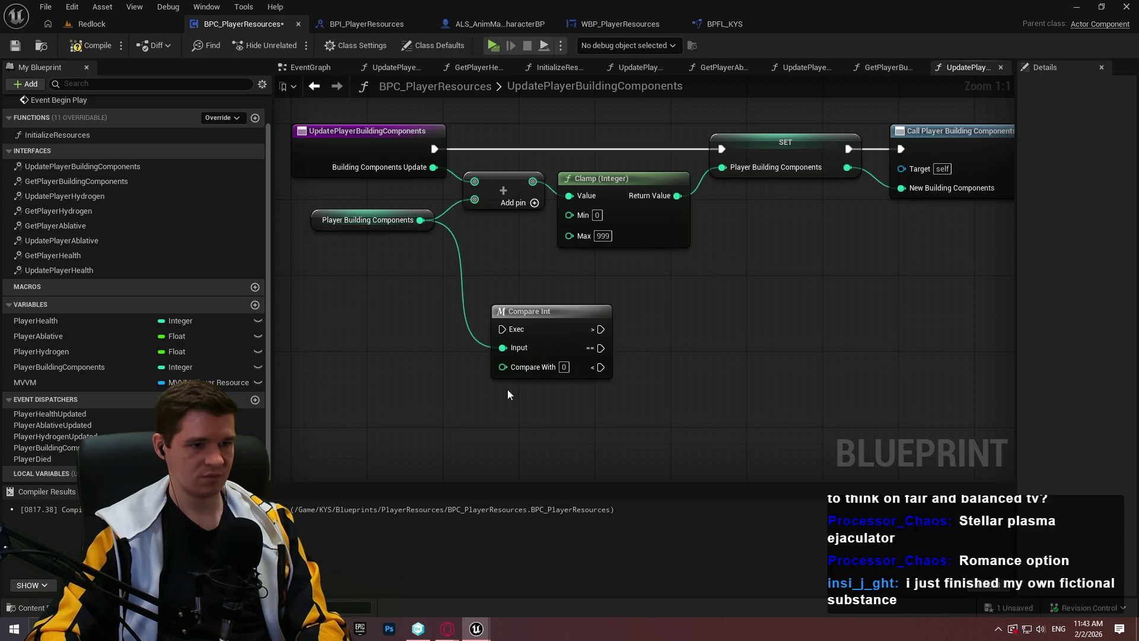
left_click_drag(512, 367, 533, 181)
left_click_drag(509, 330, 429, 148)
Step: Shift the Clamp, SET and Call nodes right and place Compare Int beside the entry
scroll(470, 254, "down", 3)
left_click_drag(804, 306, 408, 181)
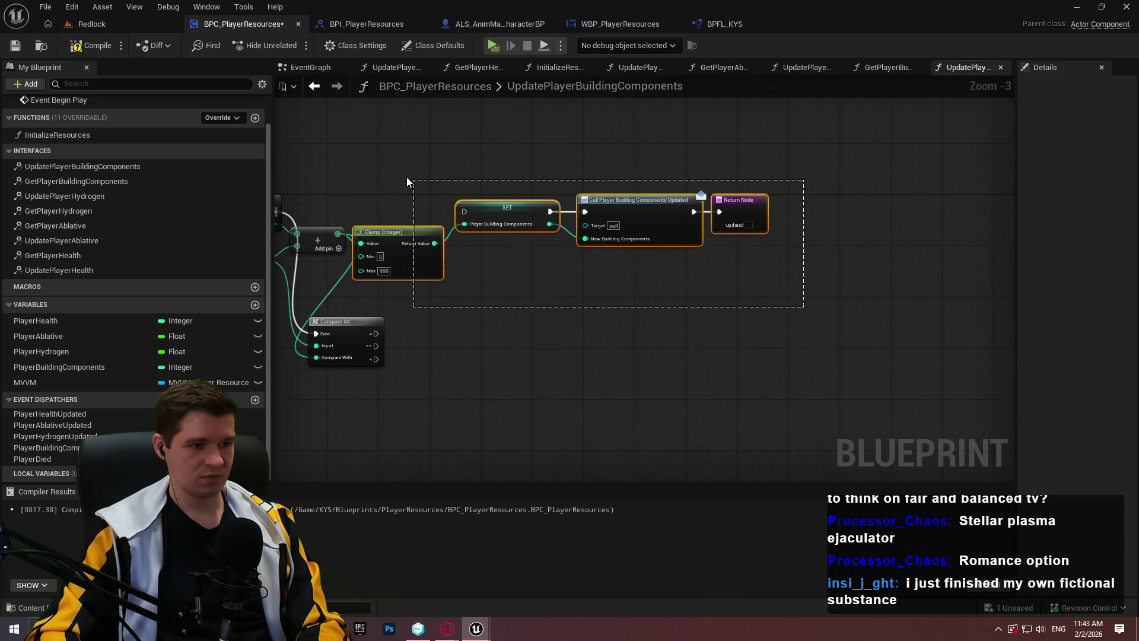
scroll(567, 232, "up", 2)
left_click_drag(571, 248, 724, 244)
left_click(556, 336)
left_click_drag(521, 365, 596, 207)
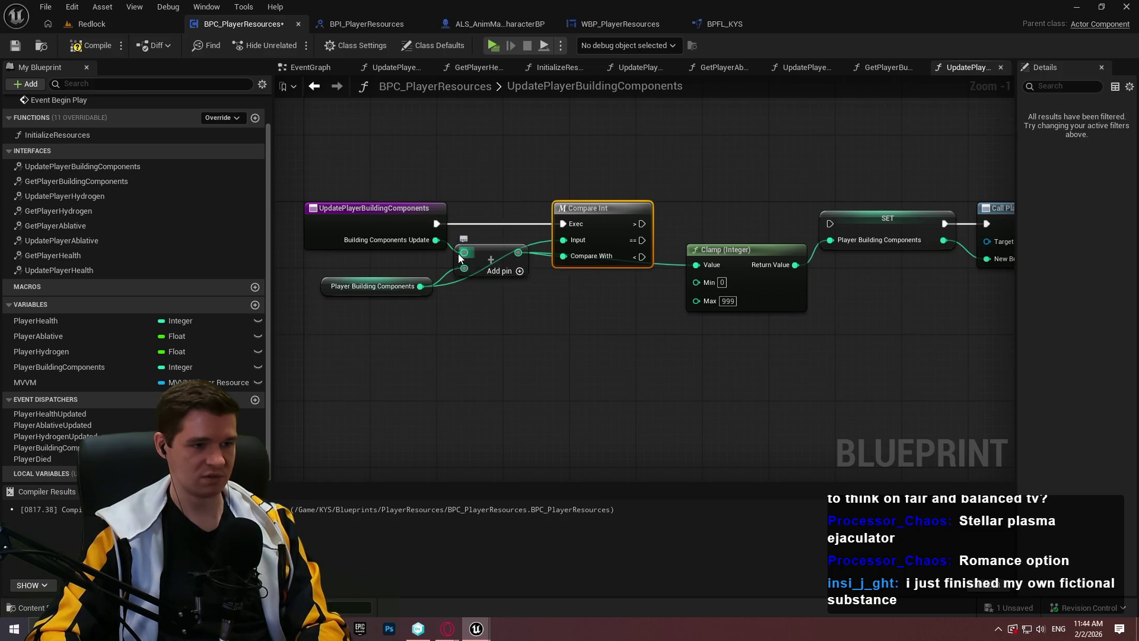
left_click_drag(458, 254, 436, 316)
key("ctrl+z")
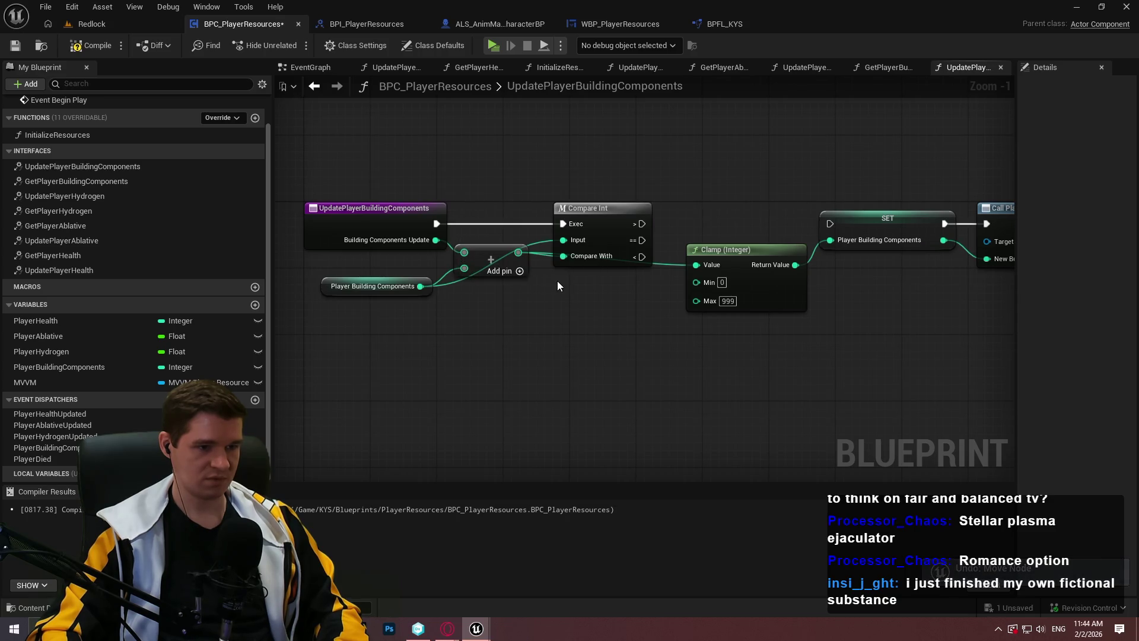
scroll(872, 366, "down", 1)
left_click_drag(872, 366, 465, 190)
scroll(726, 223, "up", 2)
left_click_drag(711, 248, 830, 253)
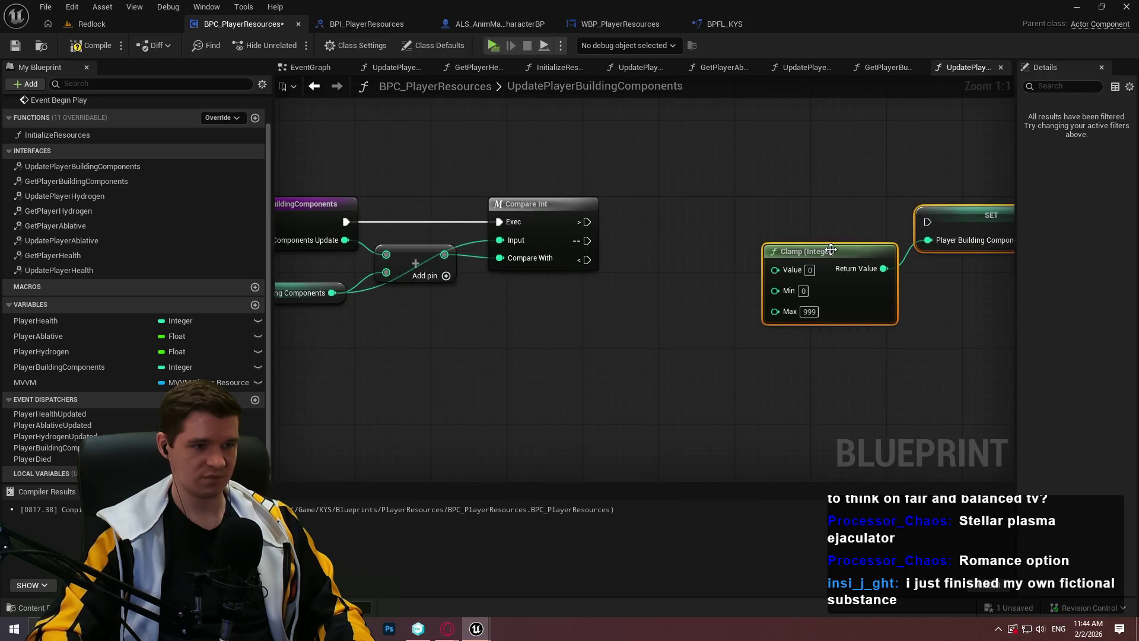
left_click(738, 265)
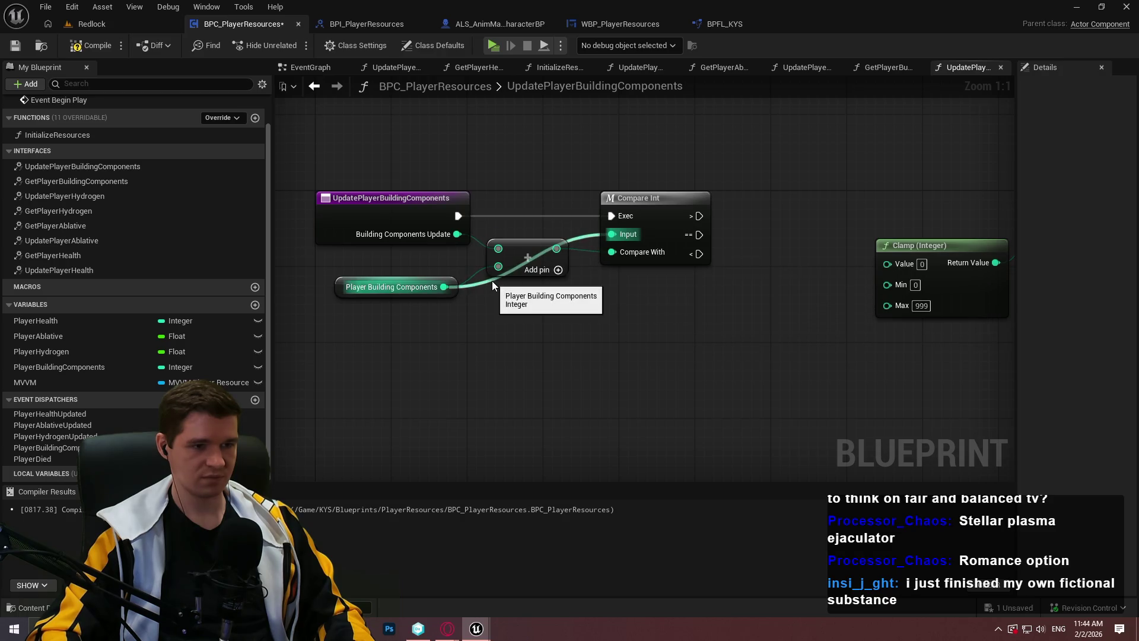
Step: Duplicate the Player Building Components getter and wire the copy into Compare Int's Input
left_click(430, 292)
key("ctrl+c")
key("ctrl+v")
left_click_drag(595, 334, 612, 235)
mouse_move(581, 334)
left_mouse_down()
mouse_move(585, 181)
mouse_move(654, 204)
mouse_move(722, 204)
left_mouse_up()
mouse_move(503, 290)
left_mouse_down()
mouse_move(475, 255)
mouse_move(554, 315)
left_mouse_up()
left_click(575, 261)
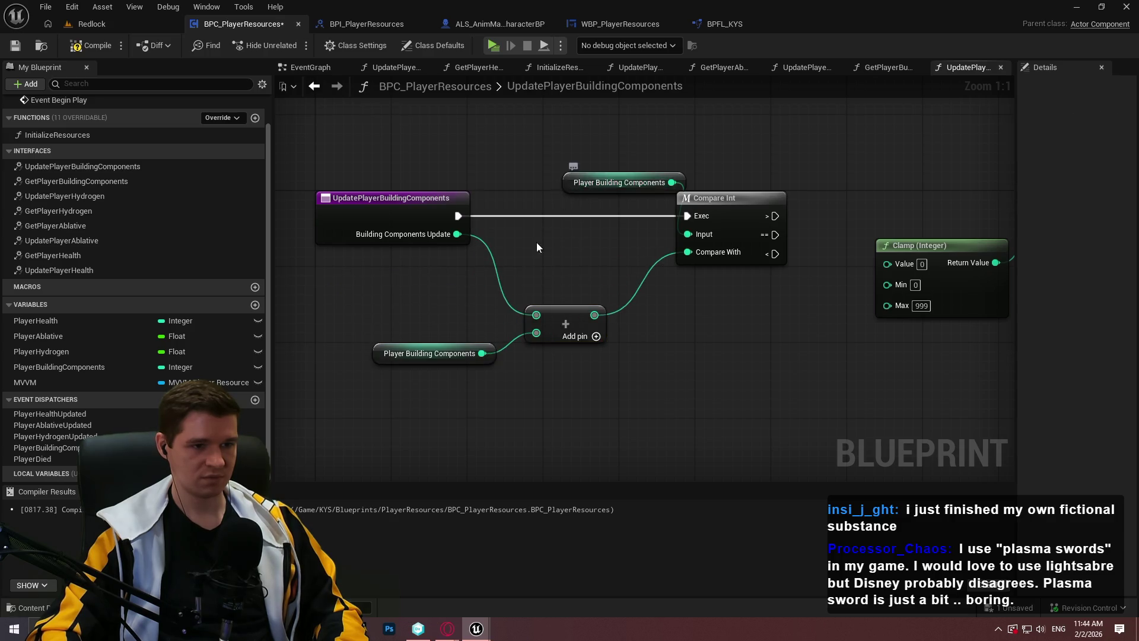
left_click_drag(592, 182, 563, 240)
Step: Move Clamp, SET, Call and Return further right, and begin a '>' node from Building Components Update
left_click_drag(684, 347, 546, 349)
scroll(545, 348, "down", 2)
mouse_move(1068, 379)
left_mouse_down()
mouse_move(856, 387)
mouse_move(555, 193)
left_mouse_up()
left_click(504, 237, "shift")
mouse_move(504, 237)
left_mouse_down()
mouse_move(647, 242)
mouse_move(916, 172)
mouse_move(827, 246)
mouse_move(583, 235)
mouse_move(787, 217)
left_mouse_up()
scroll(623, 242, "up", 2)
left_click(609, 234)
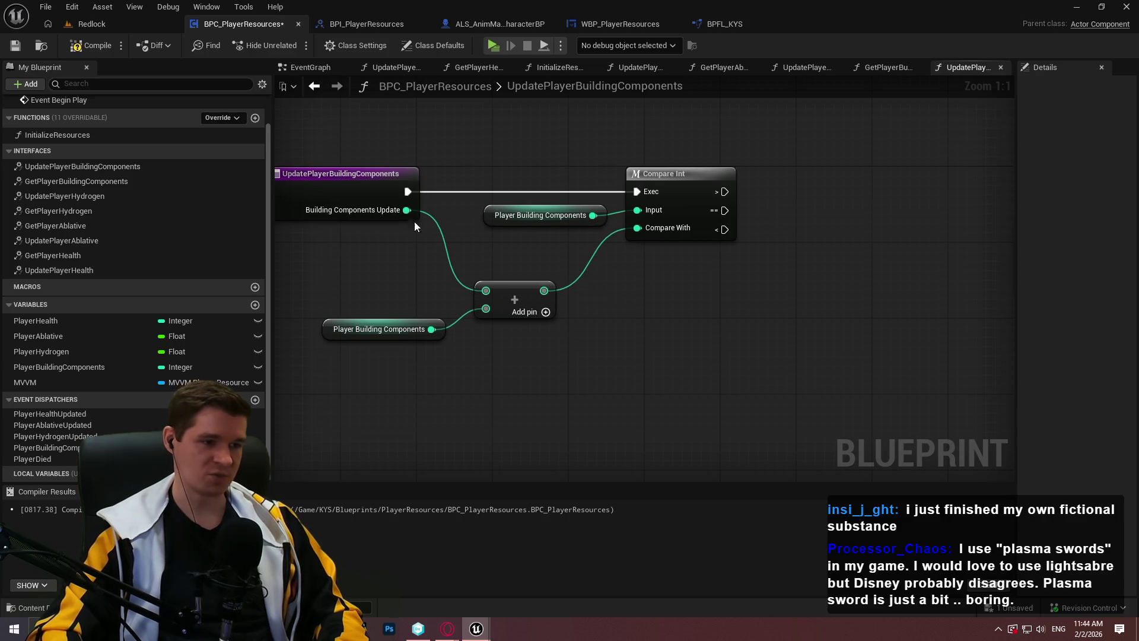
left_click_drag(411, 213, 460, 173)
type(">")
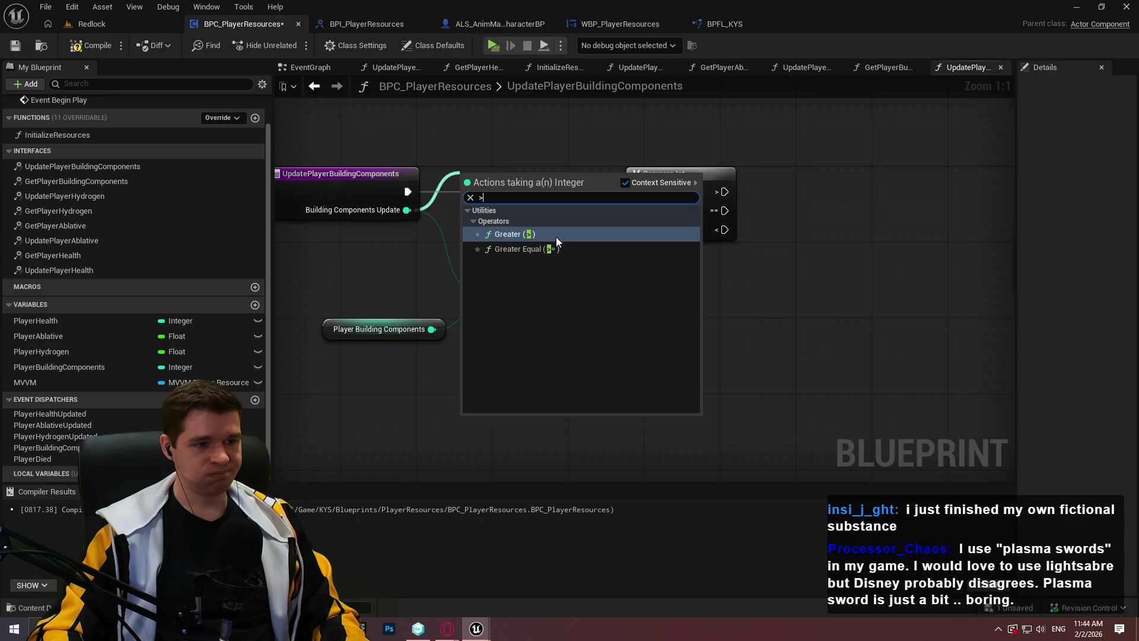
Step: Add a Branch node and a Greater Equal (>=) node on Building Components Update, replacing the initial Greater node
left_click(557, 237)
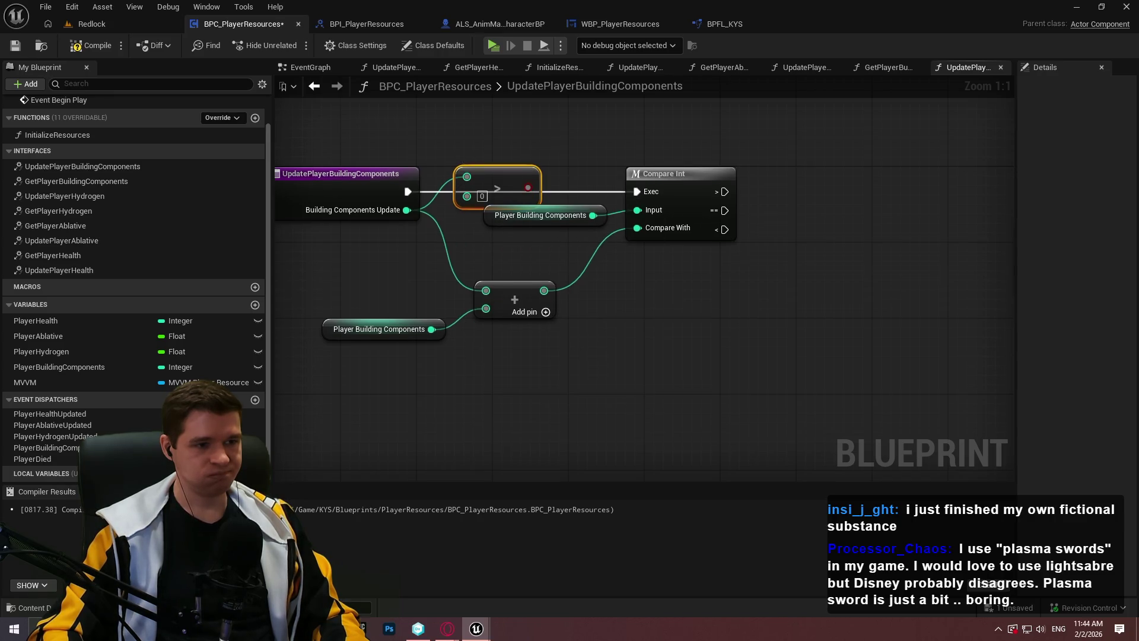
left_click(533, 137)
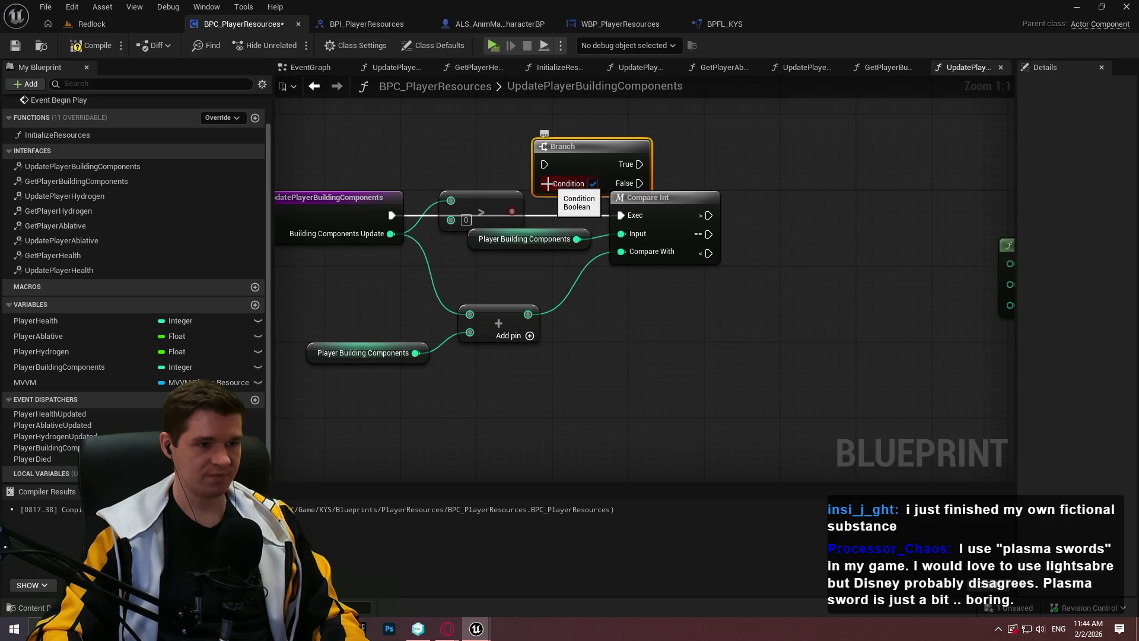
left_click_drag(487, 179, 466, 212)
key("Delete")
left_click_drag(390, 234, 421, 197)
type(">")
left_click(541, 272)
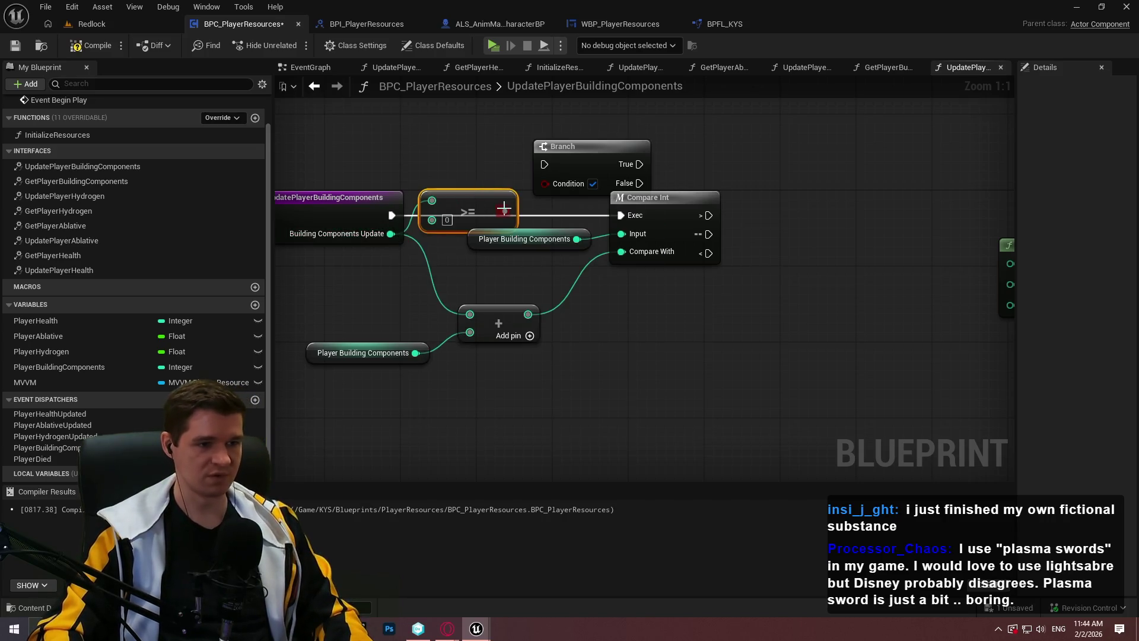
Step: Route the entry execution into the Branch and arrange the Branch, >= and Compare Int nodes
left_click_drag(534, 170, 524, 182)
left_click_drag(392, 215, 535, 177)
mouse_move(465, 141)
left_mouse_down()
mouse_move(544, 206)
mouse_move(490, 133)
left_mouse_up()
left_click(605, 157)
mouse_move(620, 214)
left_mouse_down()
mouse_move(612, 136)
mouse_move(670, 152)
mouse_move(679, 191)
mouse_move(503, 208)
left_mouse_up()
left_click(847, 274)
mouse_move(807, 436)
left_mouse_down()
mouse_move(274, 251)
mouse_move(487, 256)
left_mouse_up()
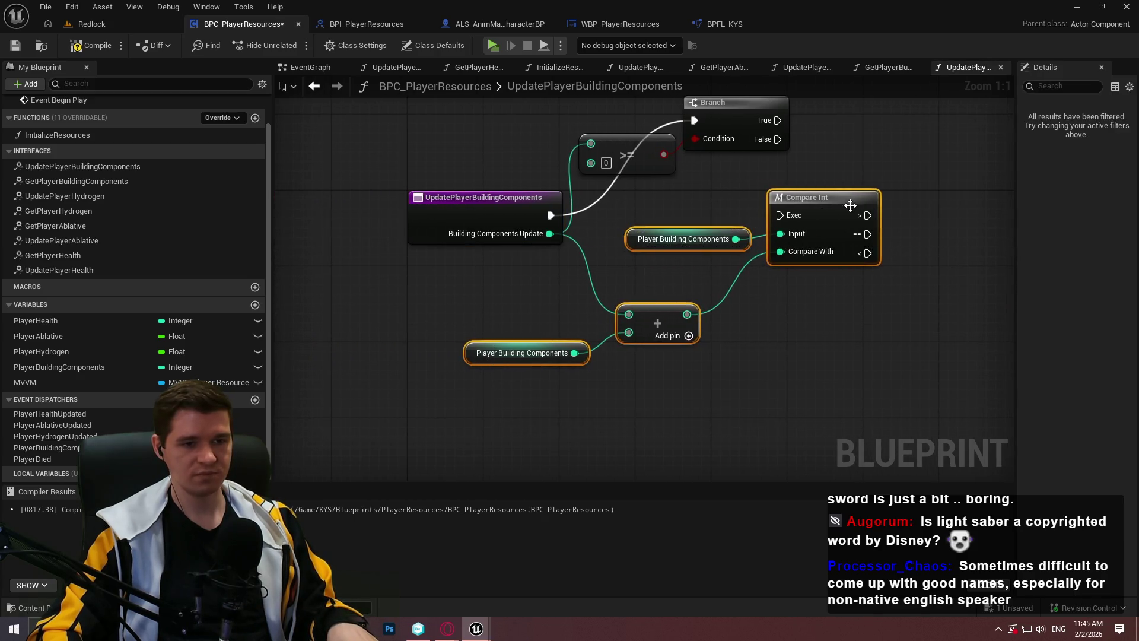
left_click_drag(825, 197, 844, 332)
mouse_move(647, 317)
left_mouse_down()
mouse_move(693, 217)
mouse_move(700, 266)
mouse_move(569, 236)
mouse_move(564, 216)
mouse_move(579, 245)
left_mouse_up()
mouse_move(440, 201)
left_mouse_down()
mouse_move(466, 276)
mouse_move(457, 288)
left_mouse_up()
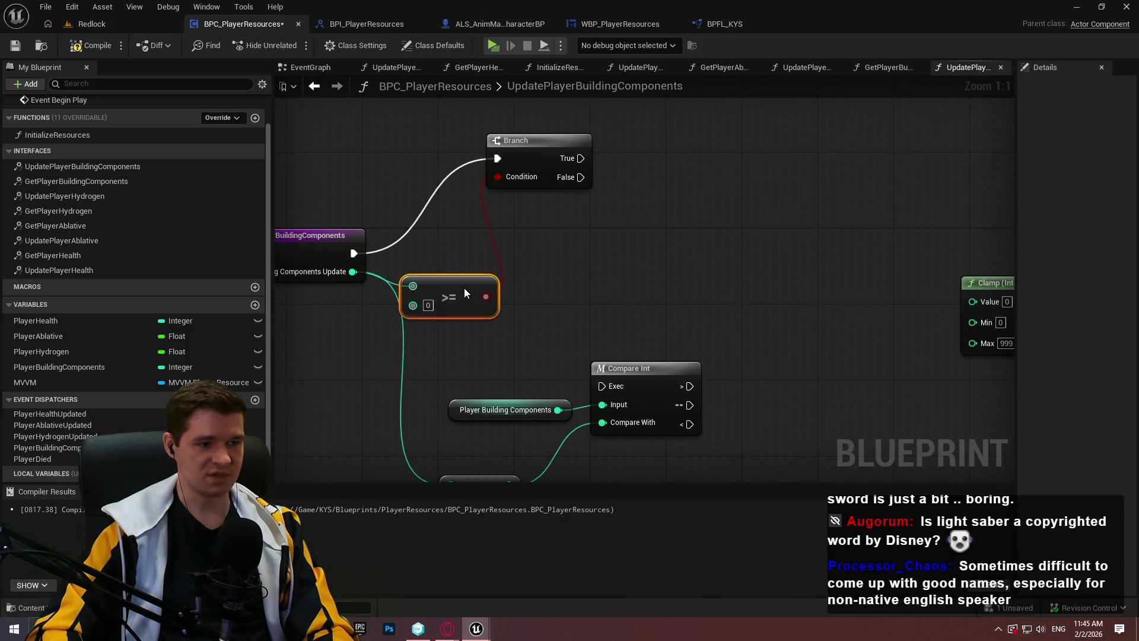
left_click_drag(541, 149, 570, 249)
mouse_move(718, 296)
left_mouse_down()
mouse_move(572, 294)
mouse_move(605, 229)
mouse_move(524, 213)
mouse_move(685, 227)
left_mouse_up()
Step: Connect Branch True to the SET node and False to Compare Int's Exec
scroll(605, 228, "down", 1)
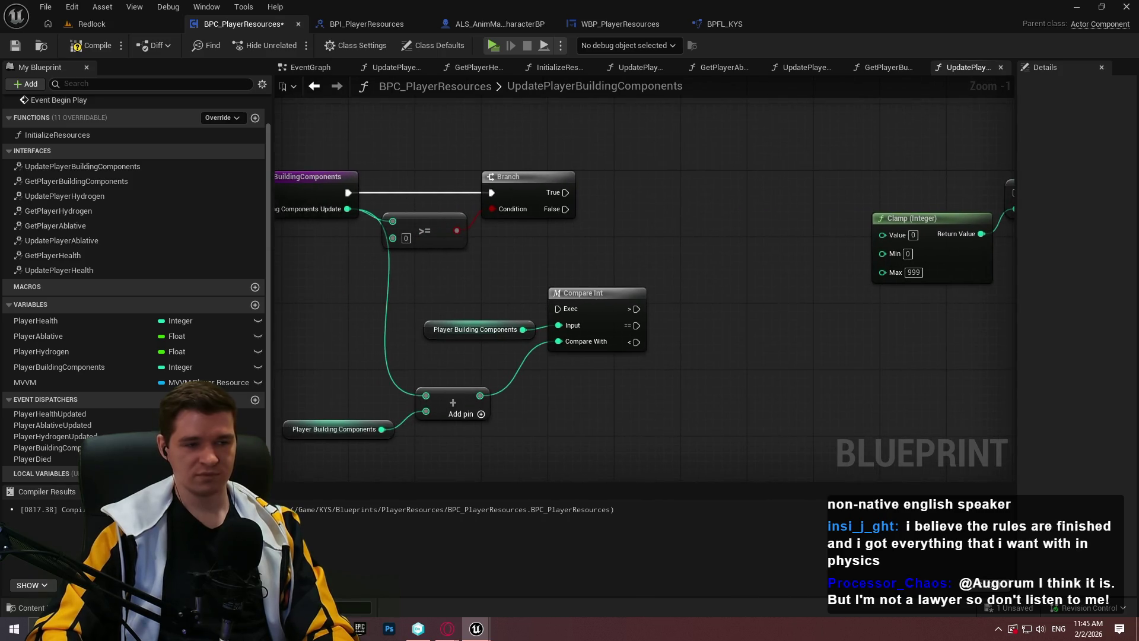
scroll(580, 206, "up", 1)
mouse_move(549, 198)
left_mouse_down()
mouse_move(858, 199)
mouse_move(749, 275)
mouse_move(599, 270)
mouse_move(578, 251)
left_mouse_up()
scroll(814, 218, "down", 2)
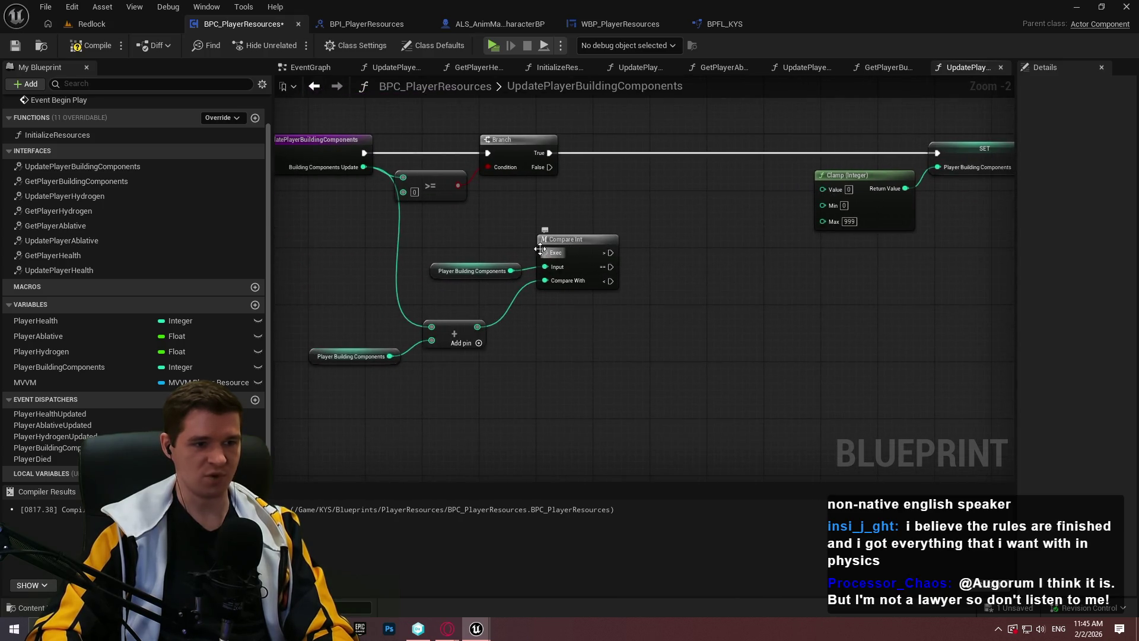
scroll(540, 249, "up", 2)
mouse_move(554, 139)
left_mouse_down()
mouse_move(564, 198)
mouse_move(556, 262)
left_mouse_up()
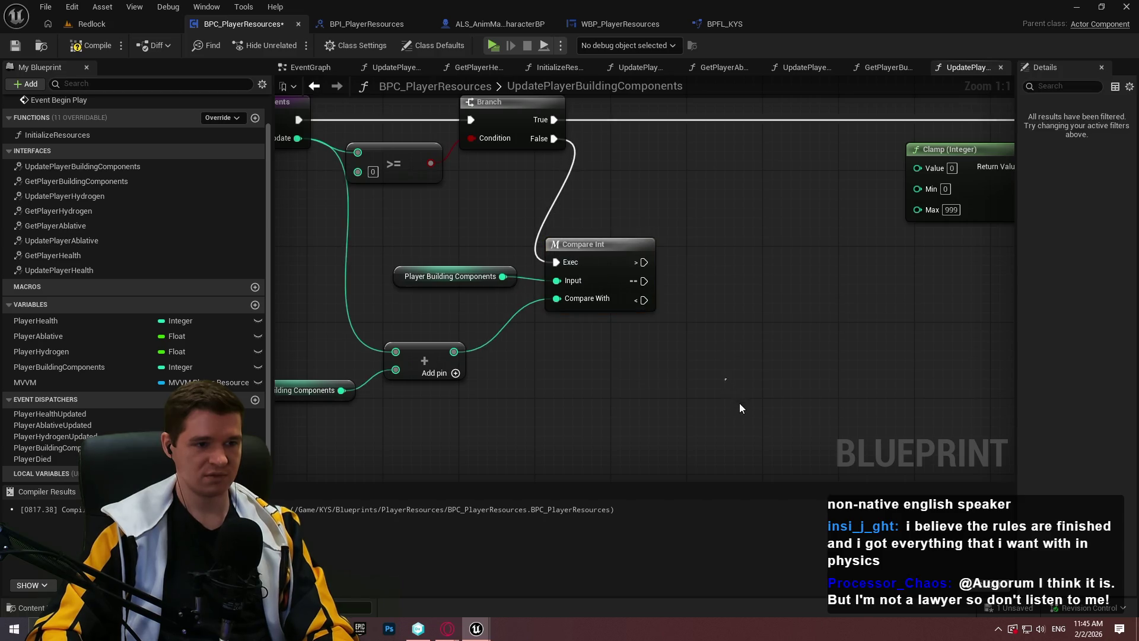
Step: Move Compare Int down-right and feed a Building Components Update getter into the Add input
left_click_drag(742, 407, 298, 243)
left_click_drag(584, 244, 764, 300)
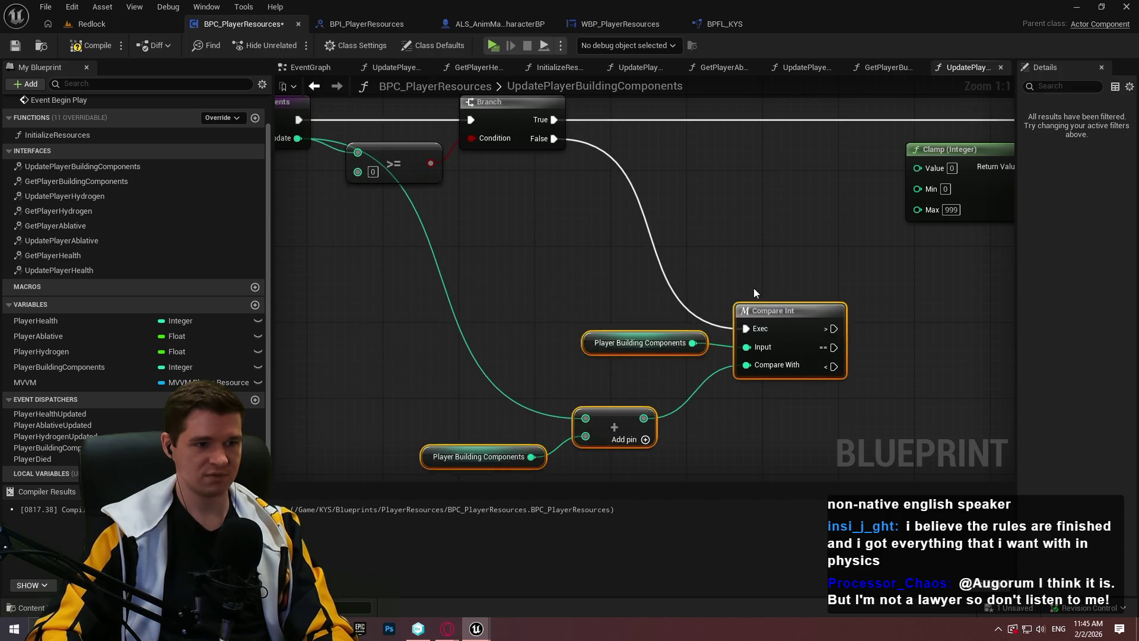
left_click(763, 299)
left_click_drag(674, 374, 539, 335)
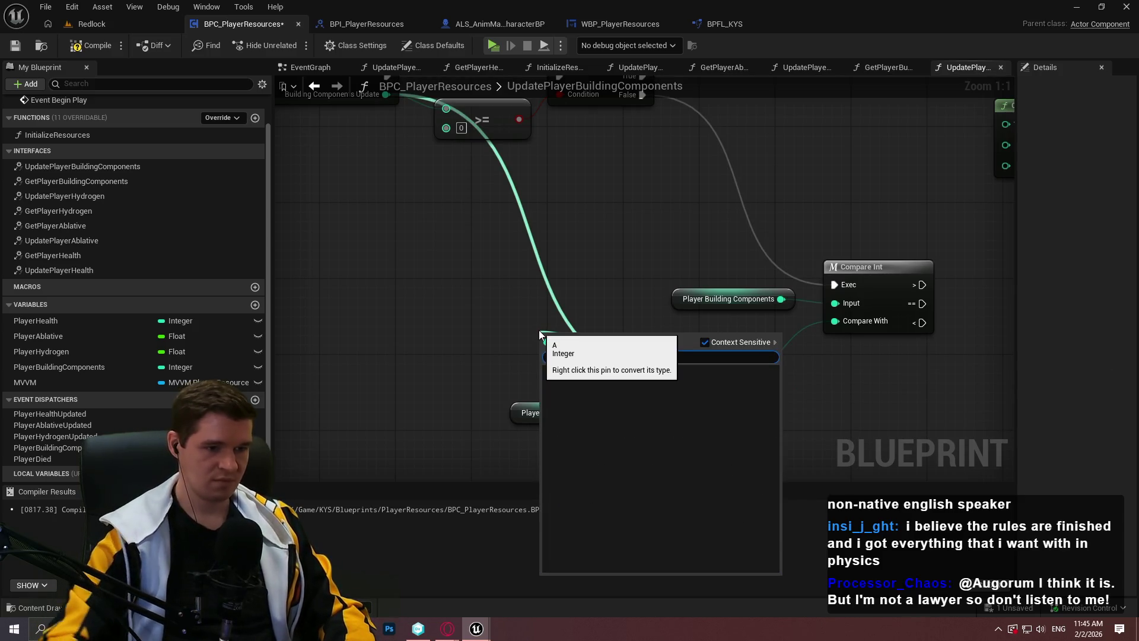
type("building com")
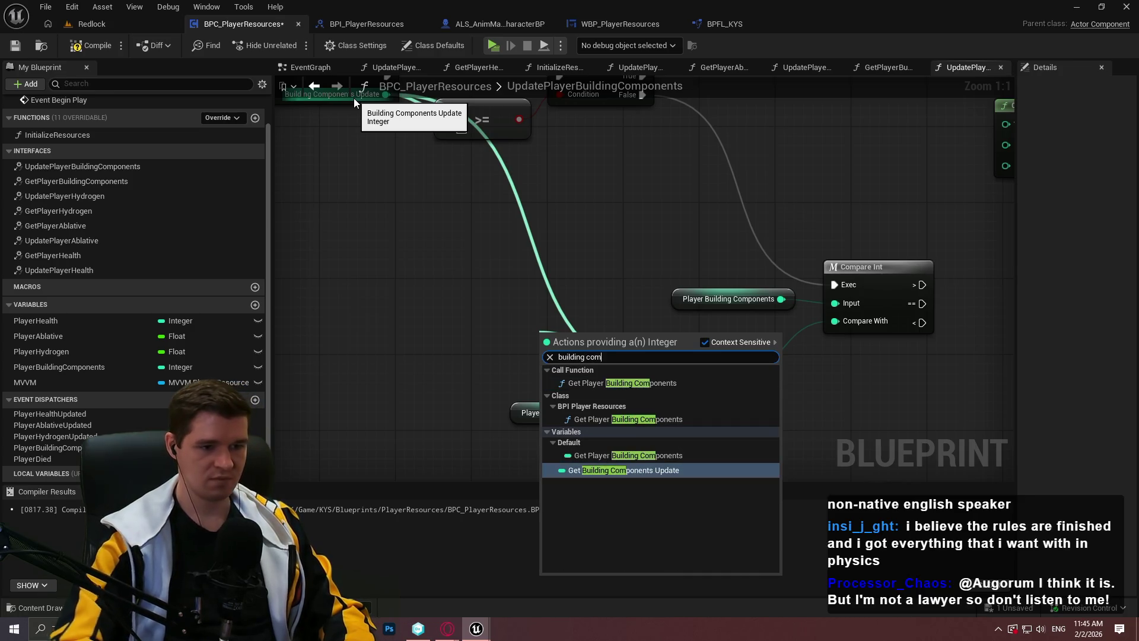
key("Return")
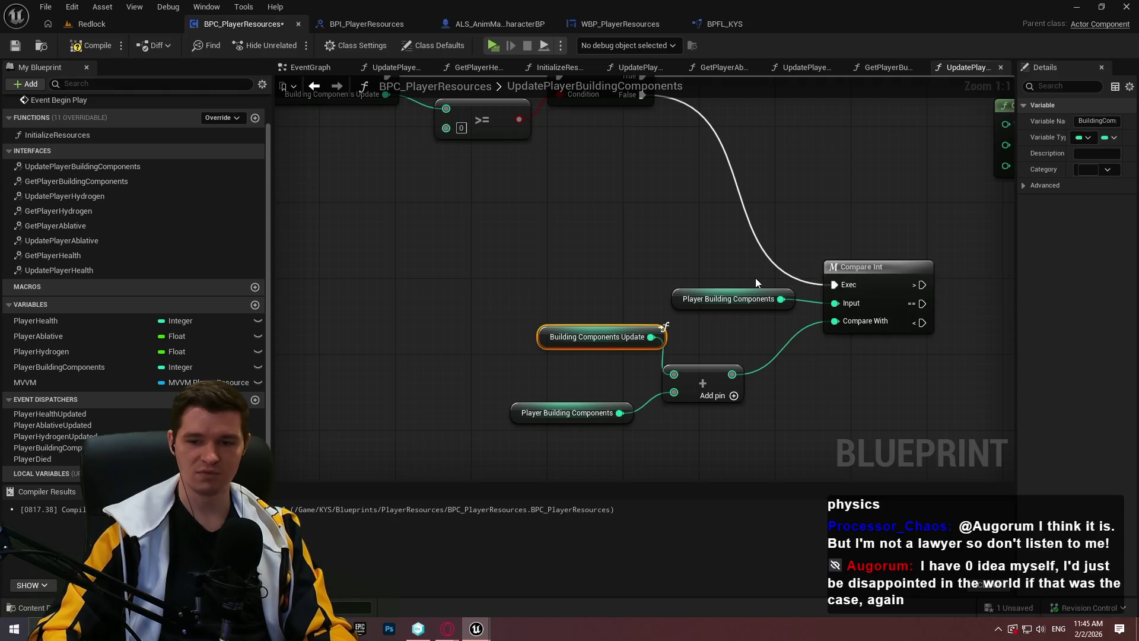
Step: Center the view on the Compare Int logic and compile and save the blueprint
left_click_drag(822, 372, 709, 332)
left_click(713, 383)
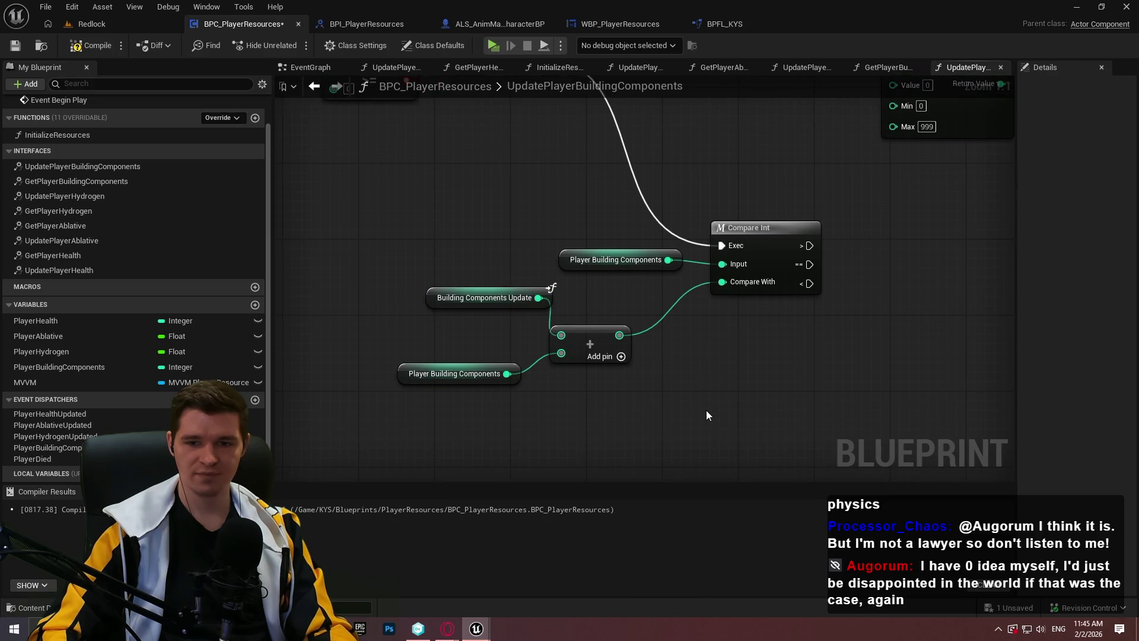
left_click_drag(742, 405, 687, 383)
left_click(114, 51)
left_click(17, 46)
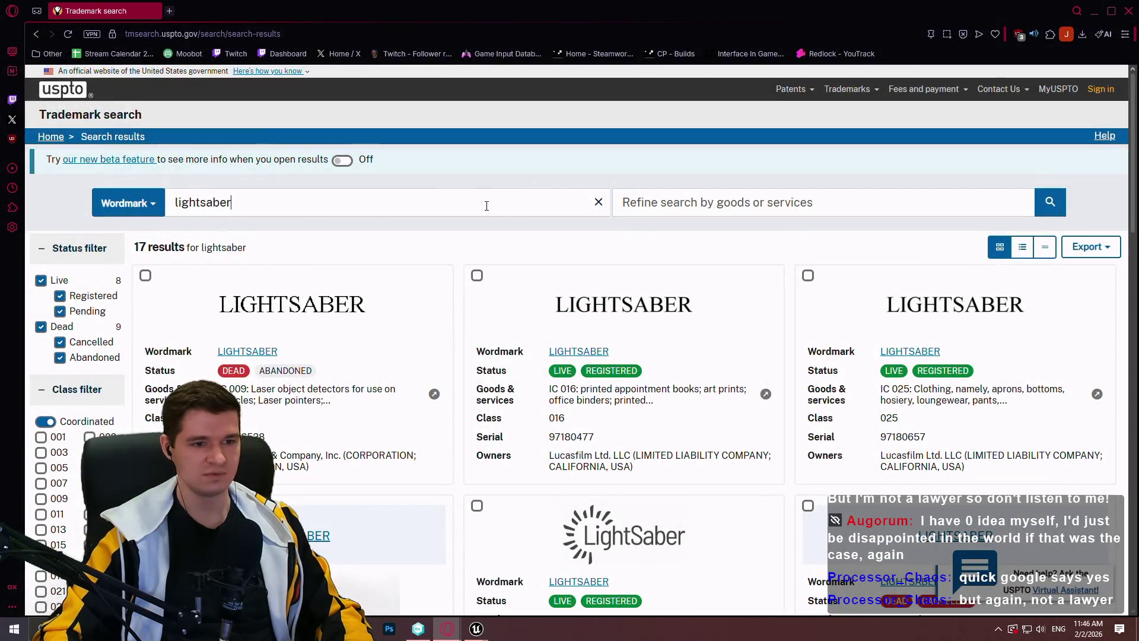
scroll(488, 208, "down", 3)
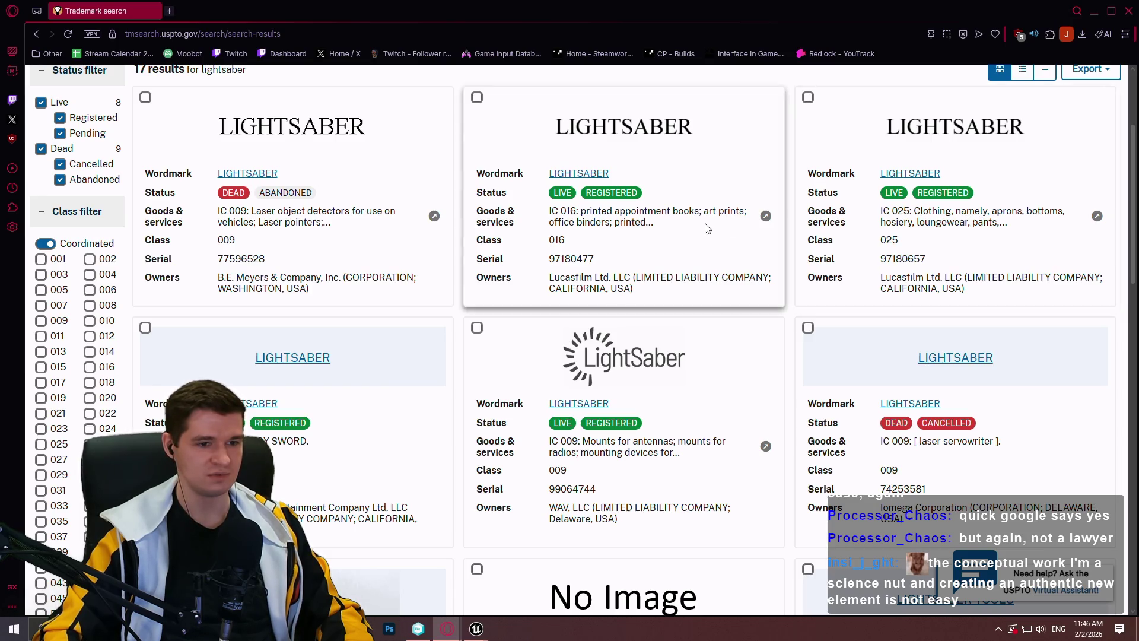
scroll(971, 206, "down", 3)
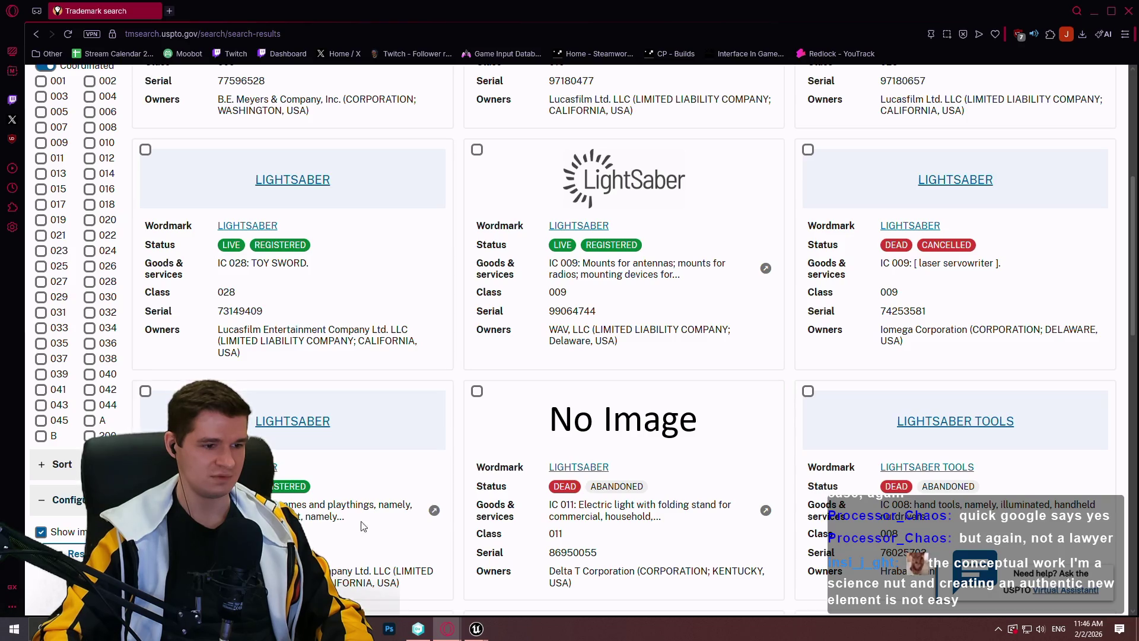
scroll(344, 255, "down", 8)
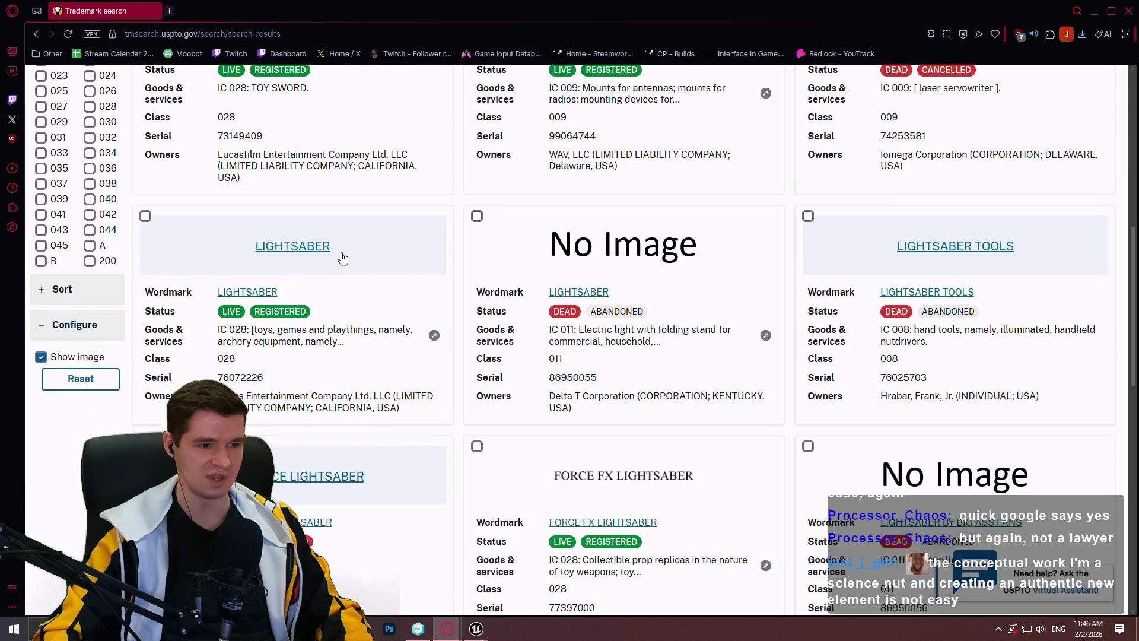
scroll(353, 224, "up", 12)
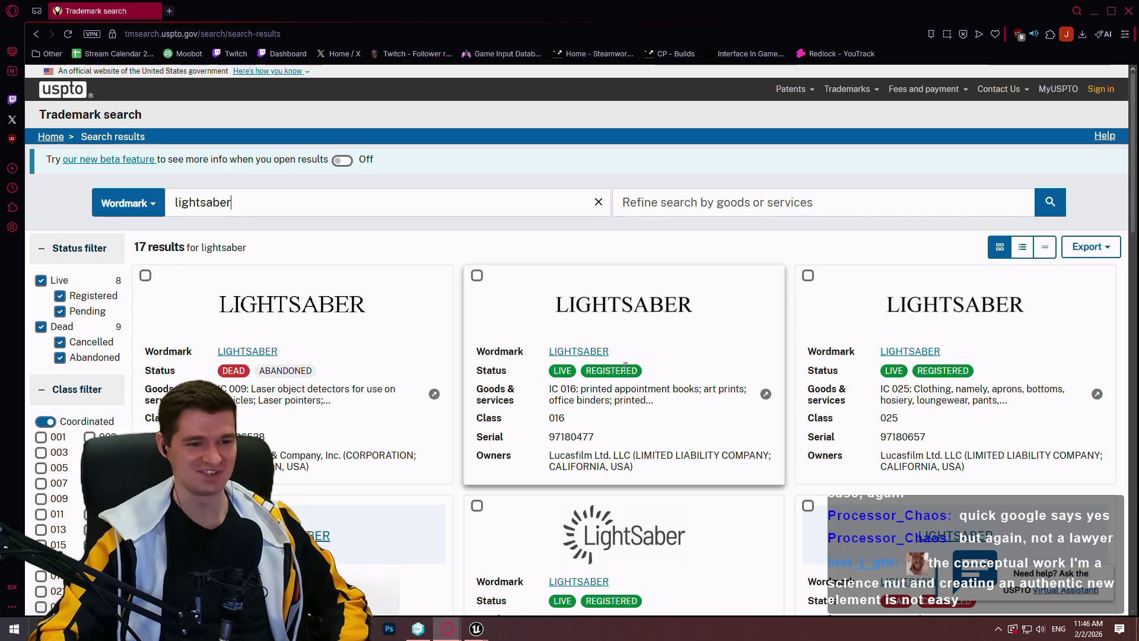
scroll(614, 371, "down", 3)
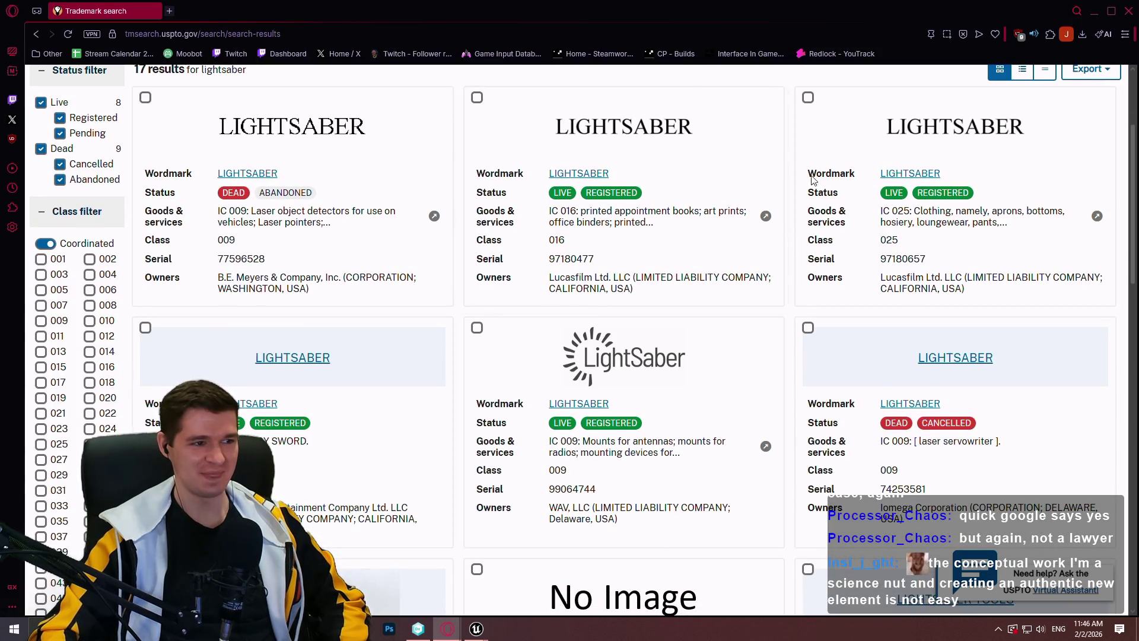
scroll(808, 176, "up", 3)
scroll(782, 306, "down", 3)
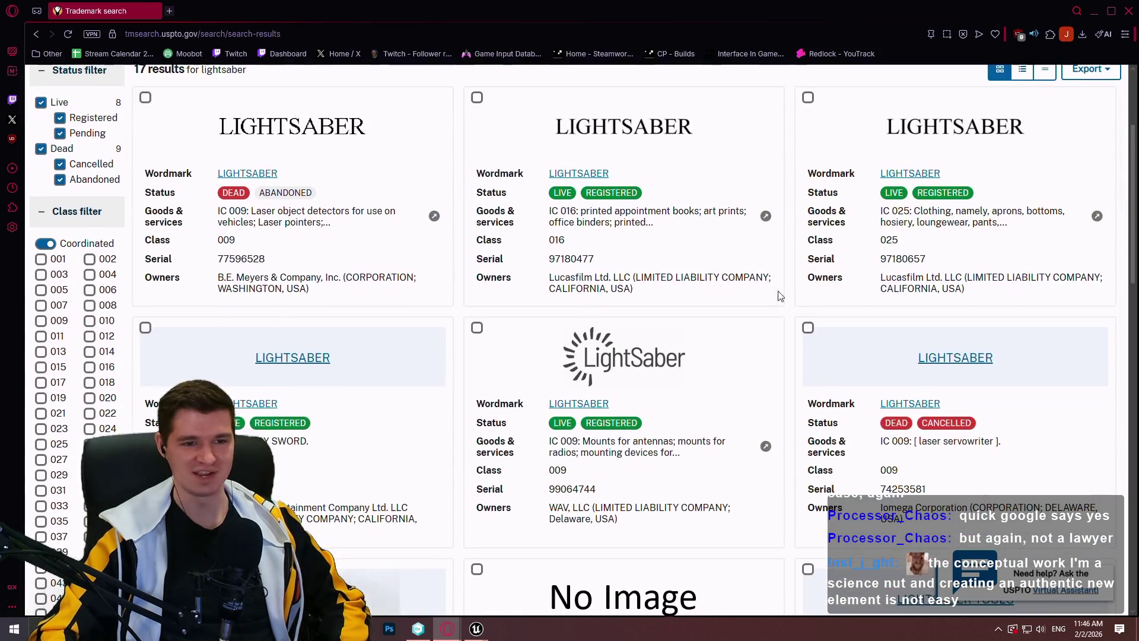
scroll(688, 233, "up", 2)
scroll(702, 235, "down", 5)
scroll(720, 183, "up", 6)
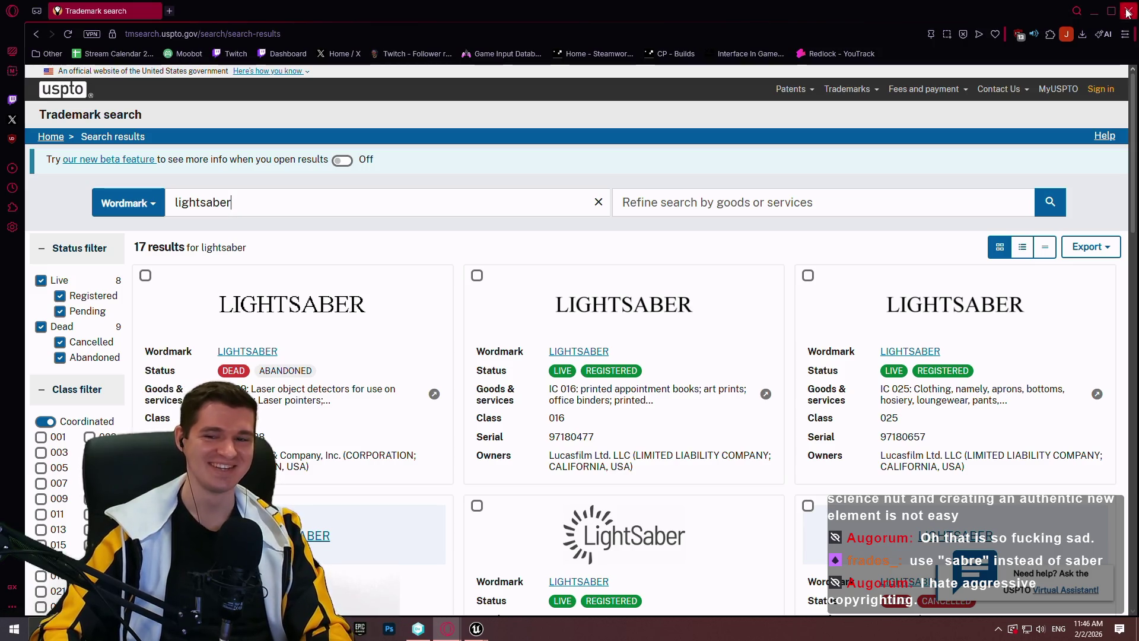
Step: Review the lightsaber results, including class 028 toy swords and FORCE FX replicas, then minimize the browser
scroll(661, 196, "down", 2)
scroll(651, 171, "up", 2)
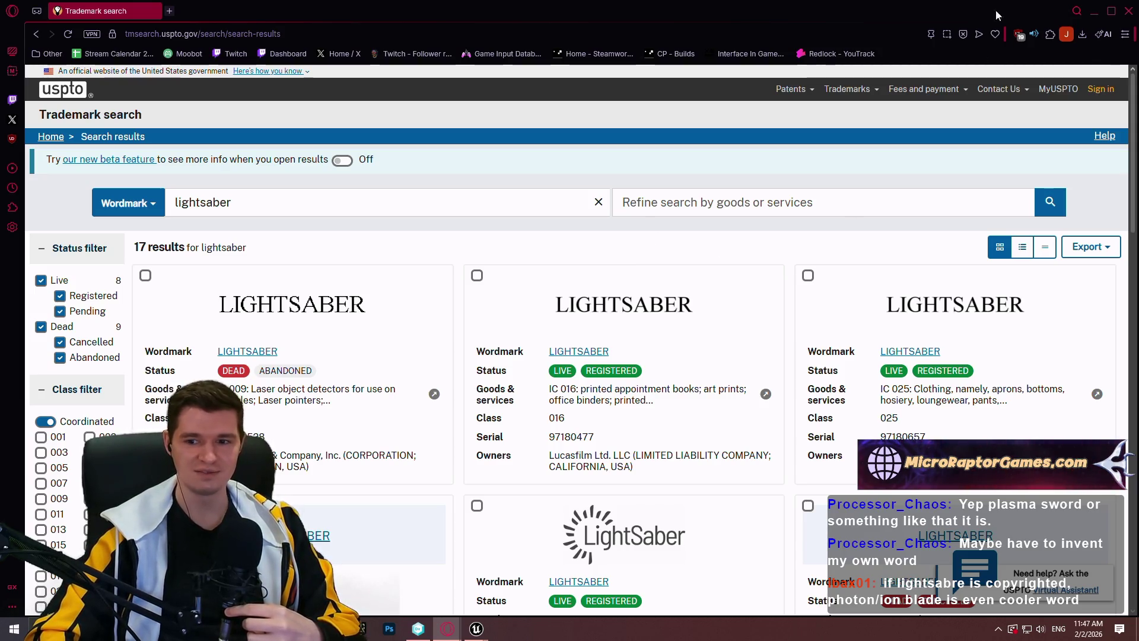
scroll(810, 115, "down", 2)
scroll(810, 116, "up", 2)
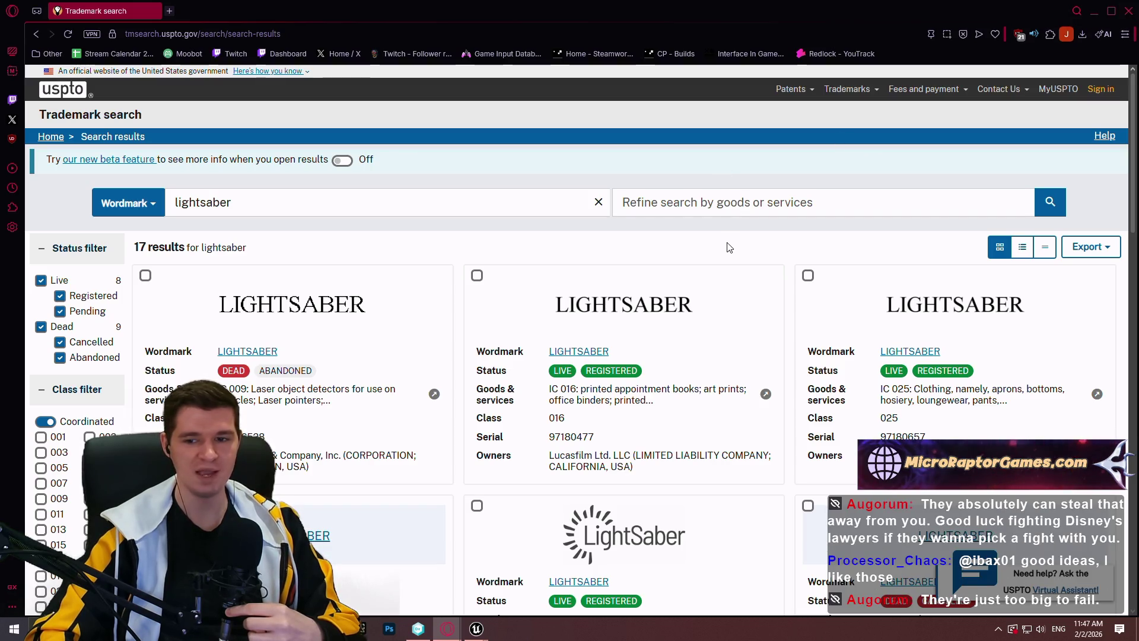
scroll(727, 242, "down", 3)
scroll(778, 256, "up", 3)
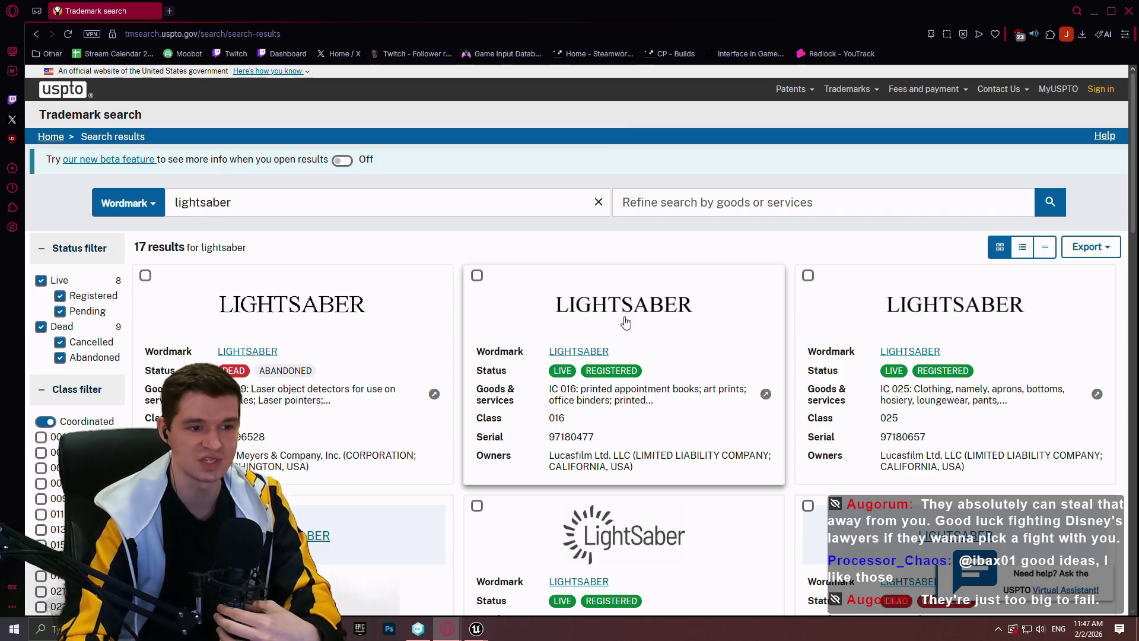
scroll(539, 292, "down", 2)
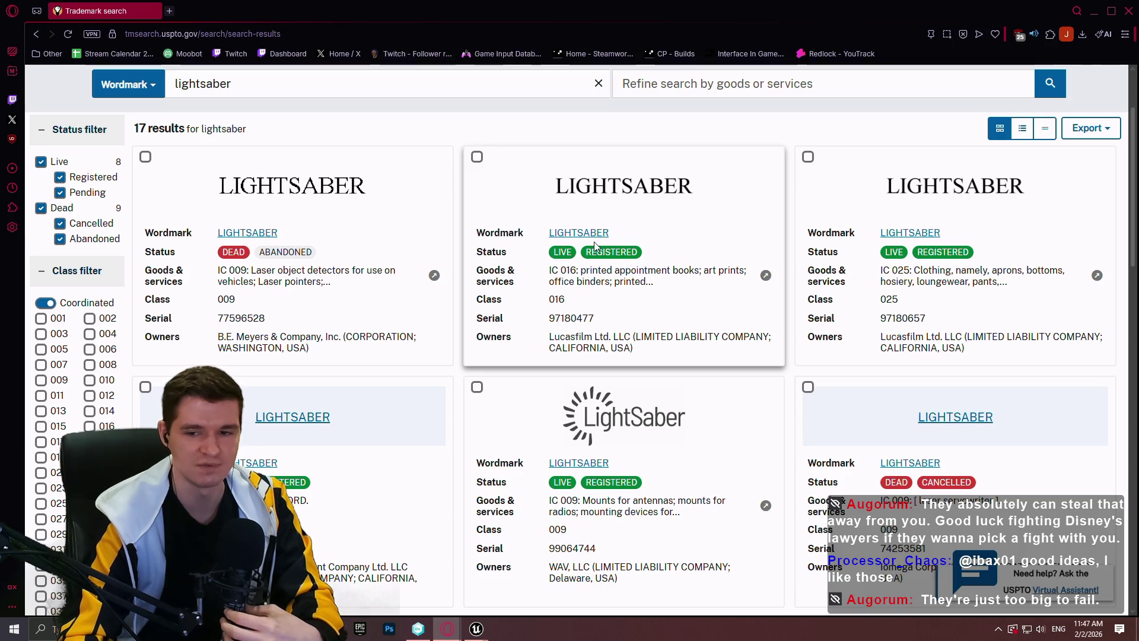
scroll(596, 247, "down", 3)
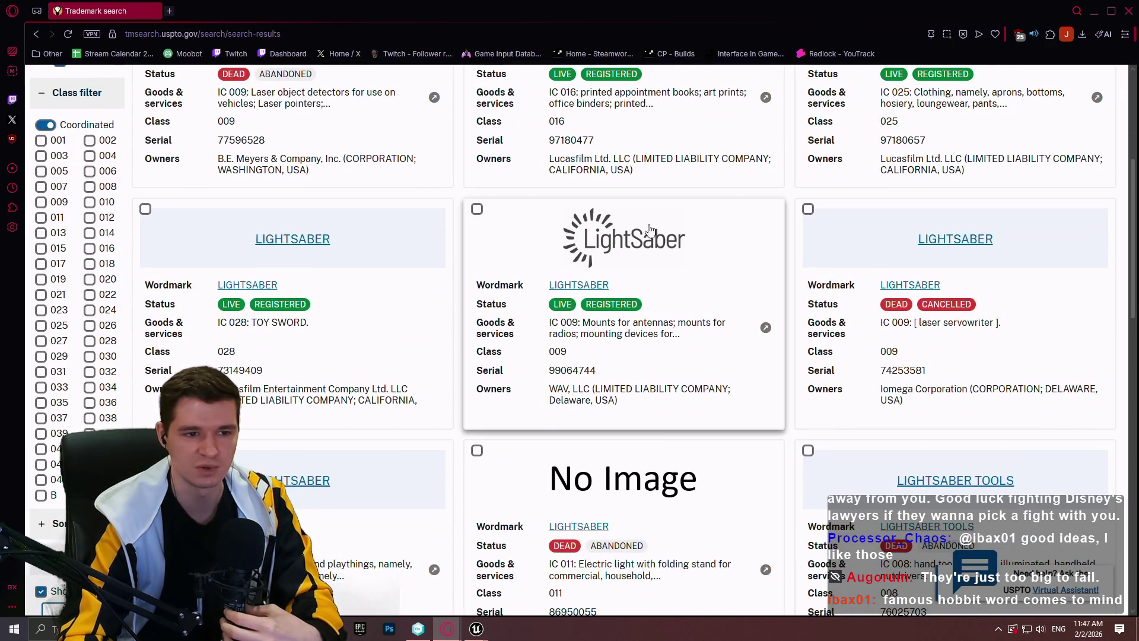
scroll(706, 247, "down", 4)
scroll(763, 276, "down", 4)
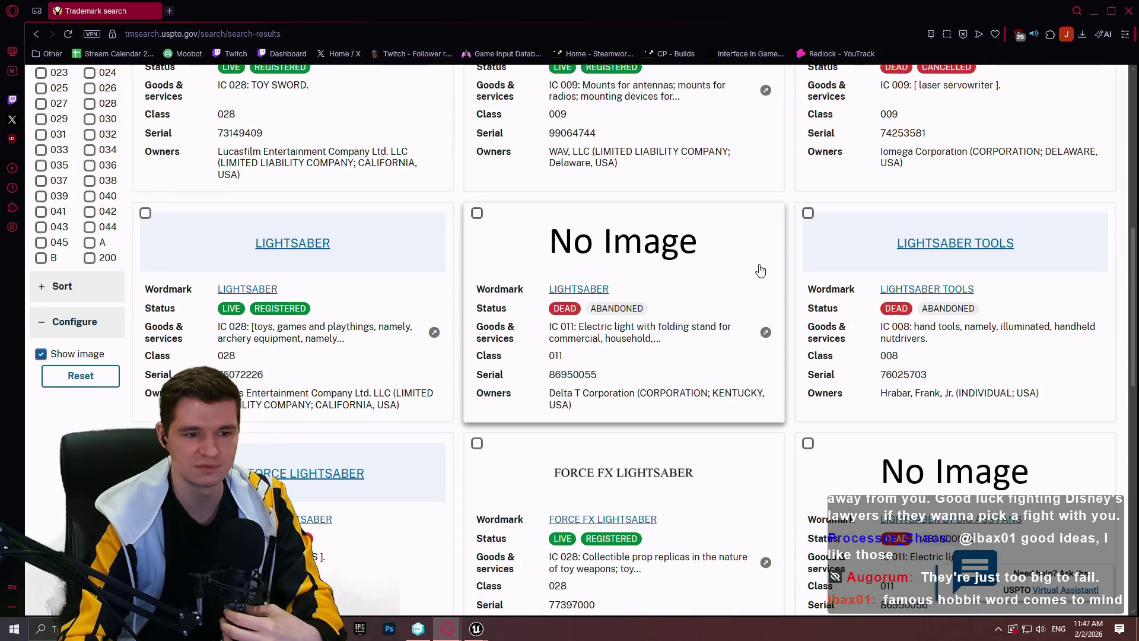
scroll(769, 265, "up", 1)
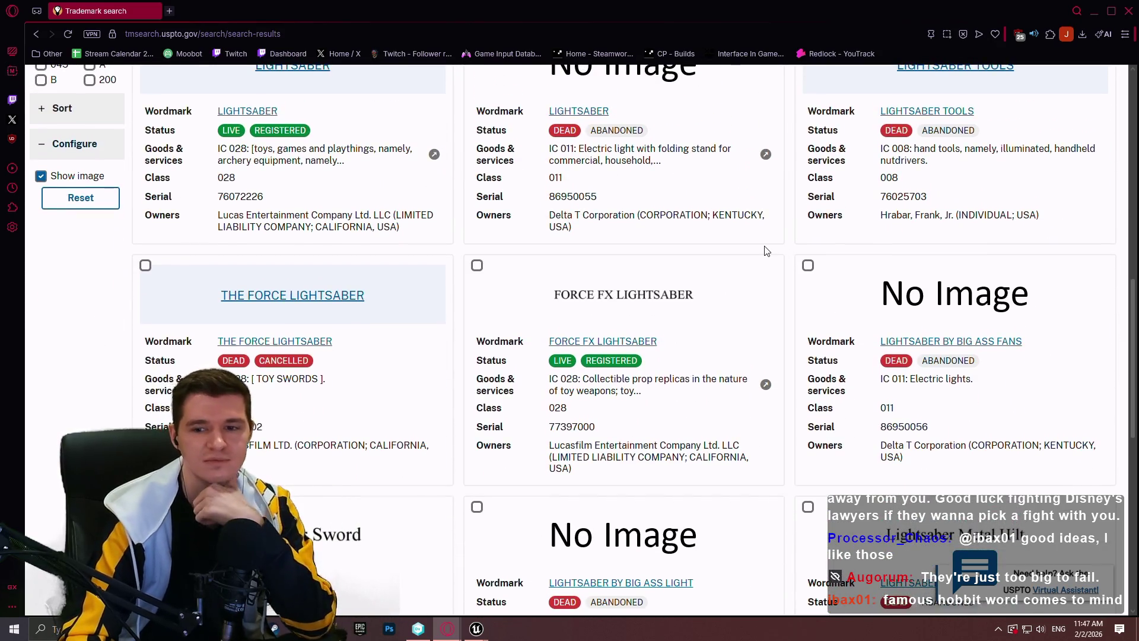
scroll(763, 238, "up", 10)
scroll(737, 174, "up", 4)
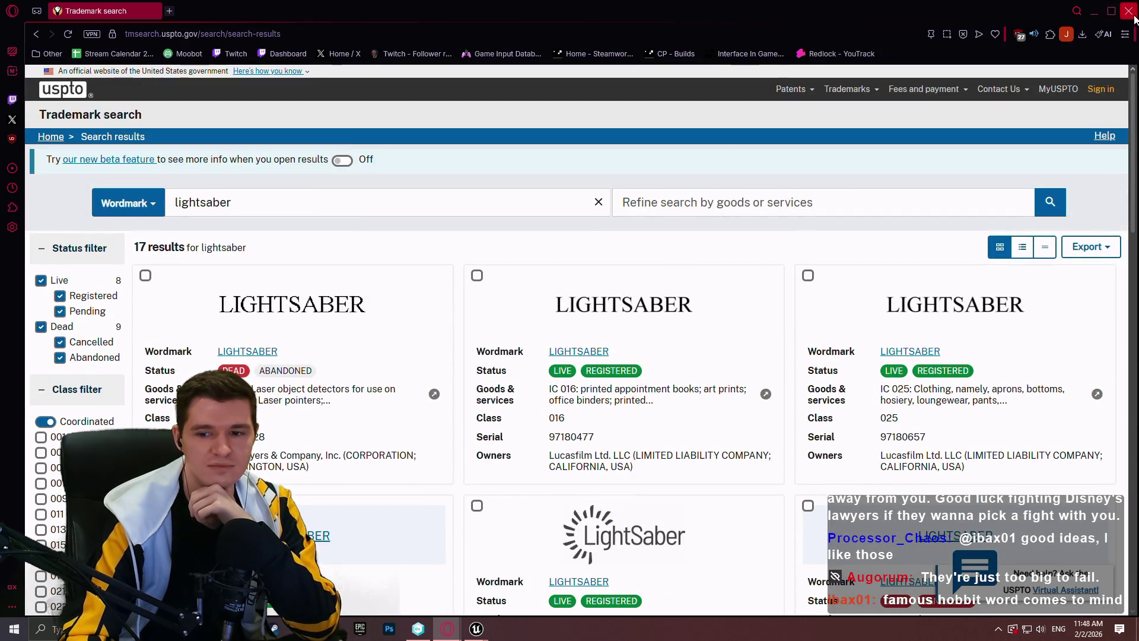
left_click(1094, 10)
Step: Group the Add node and Player Building Components getter under Building Components Update
scroll(676, 386, "up", 2)
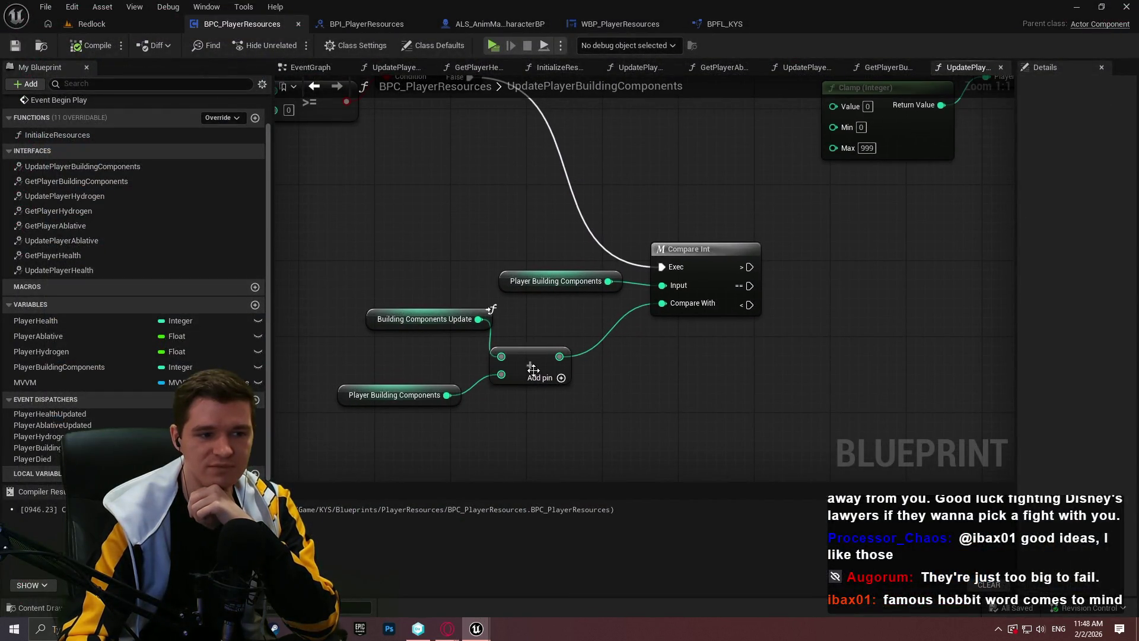
left_click_drag(533, 369, 546, 336)
left_click(521, 393)
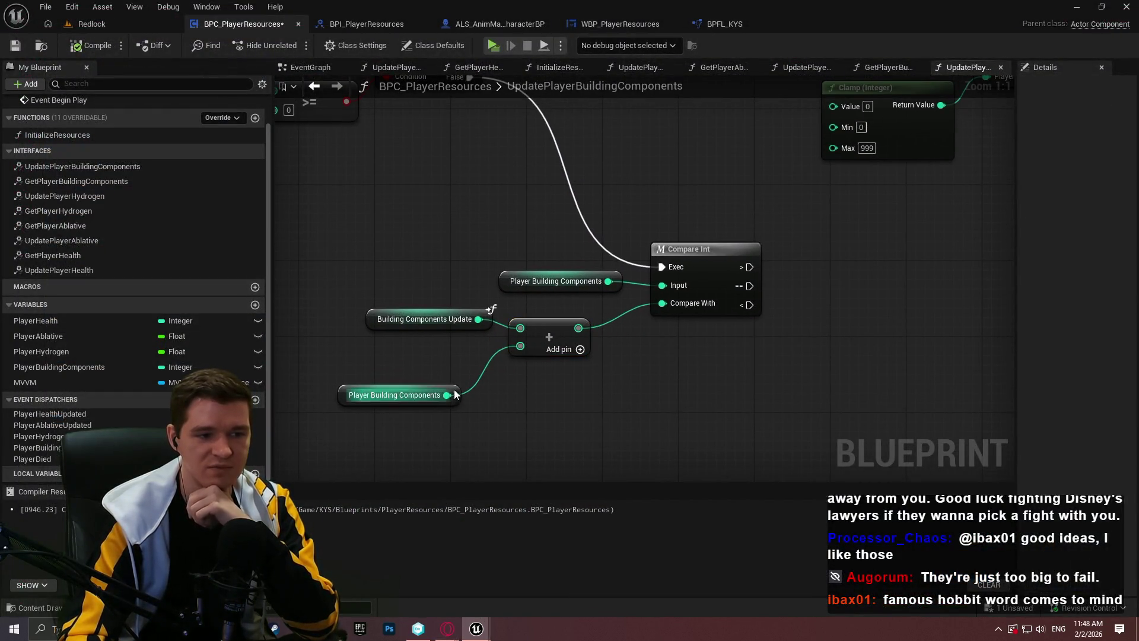
left_click_drag(453, 395, 490, 357)
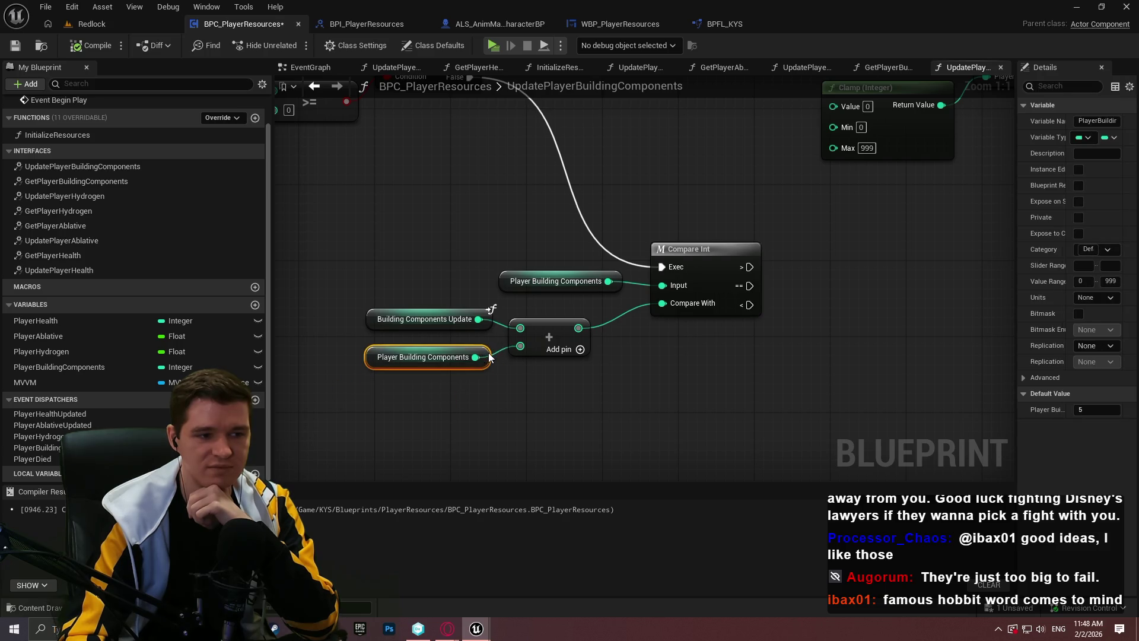
left_click(544, 383)
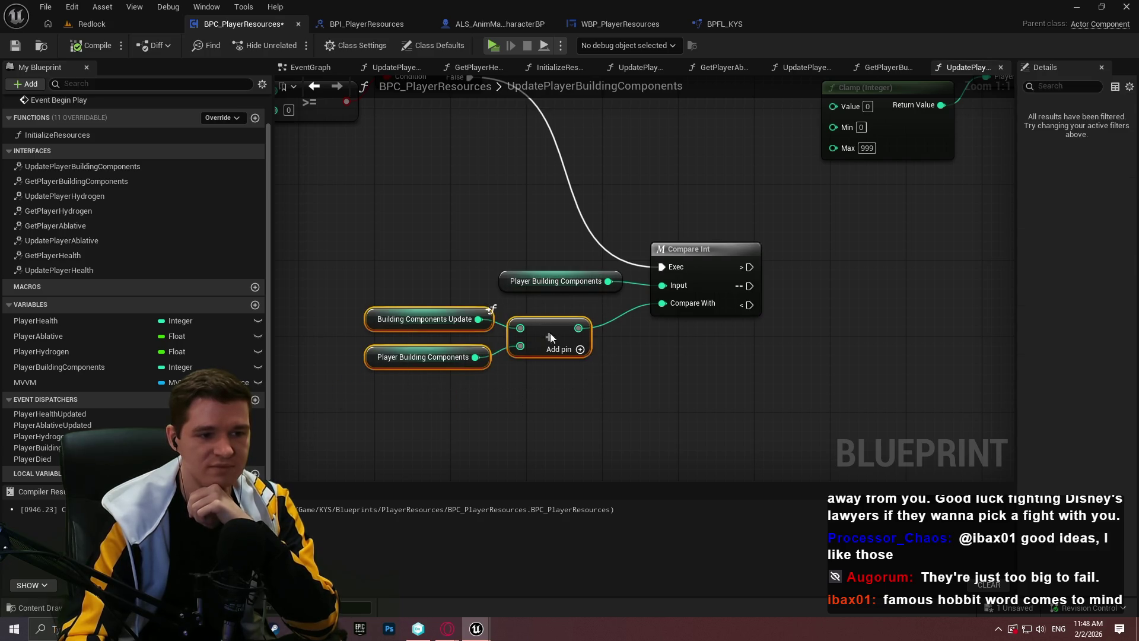
left_click_drag(407, 307, 436, 326)
Step: Align the Player Building Components getter with Compare Int's Input, then compile and save the blueprint
left_click(620, 281)
left_click(753, 387)
scroll(753, 387, "down", 1)
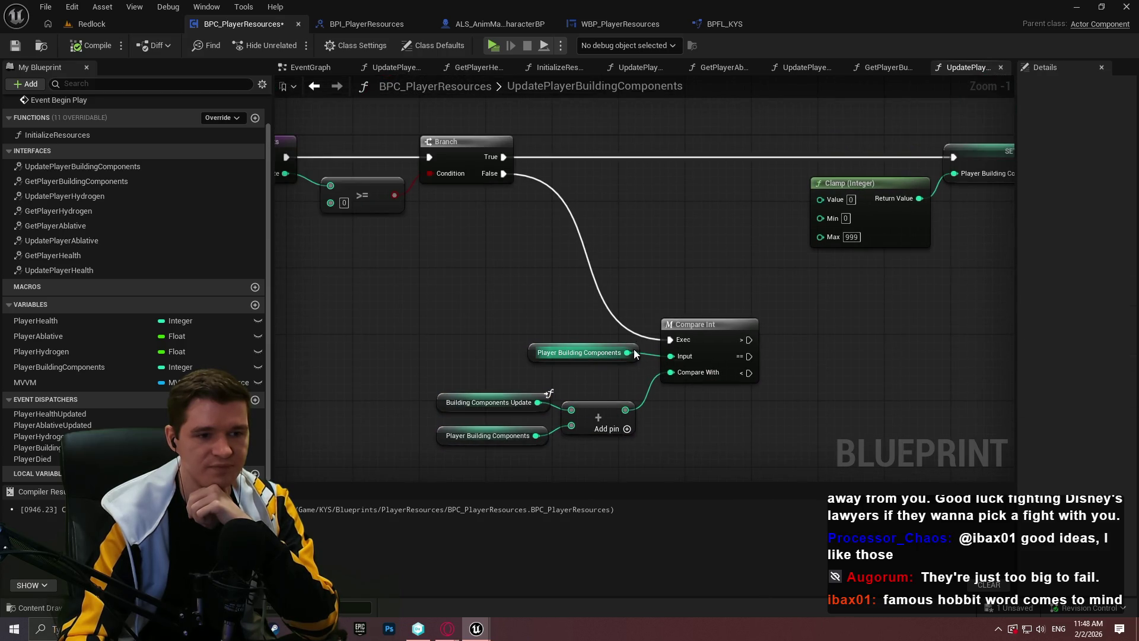
left_click_drag(632, 350, 635, 358)
left_click(701, 449)
left_click_drag(701, 449, 541, 419)
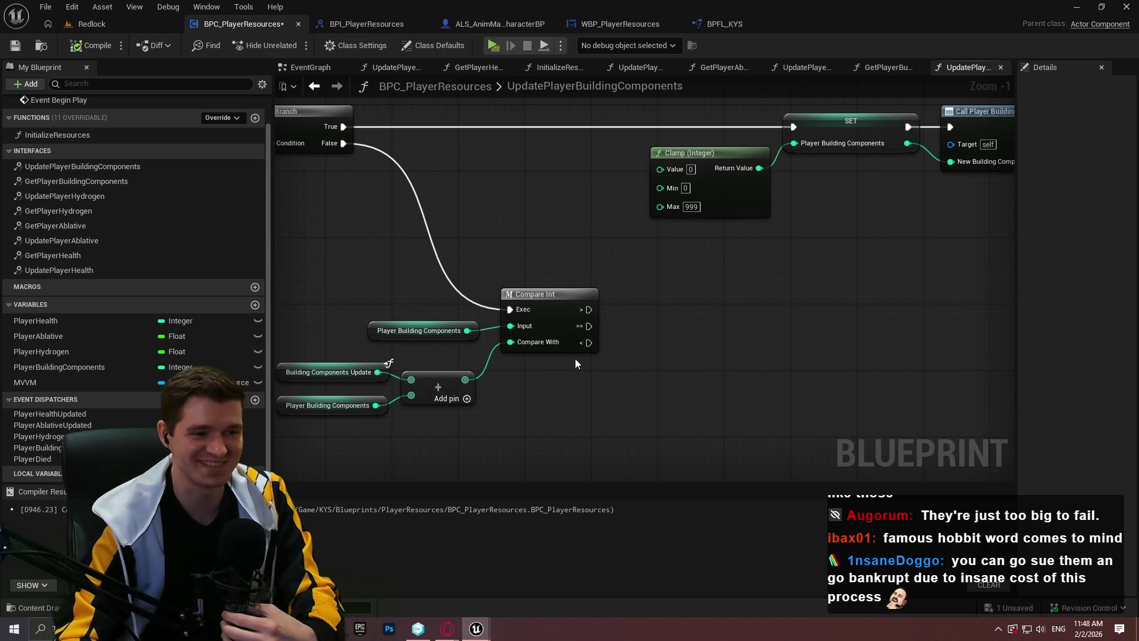
left_click(22, 53)
mouse_move(617, 240)
left_mouse_down()
mouse_move(710, 258)
mouse_move(805, 308)
mouse_move(773, 295)
left_mouse_up()
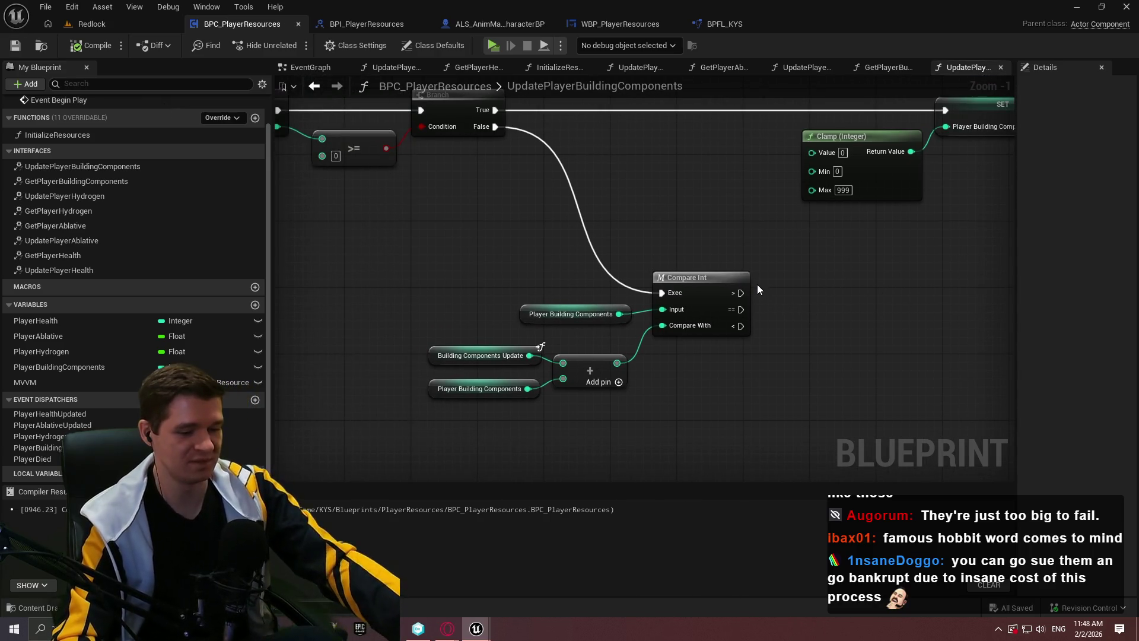
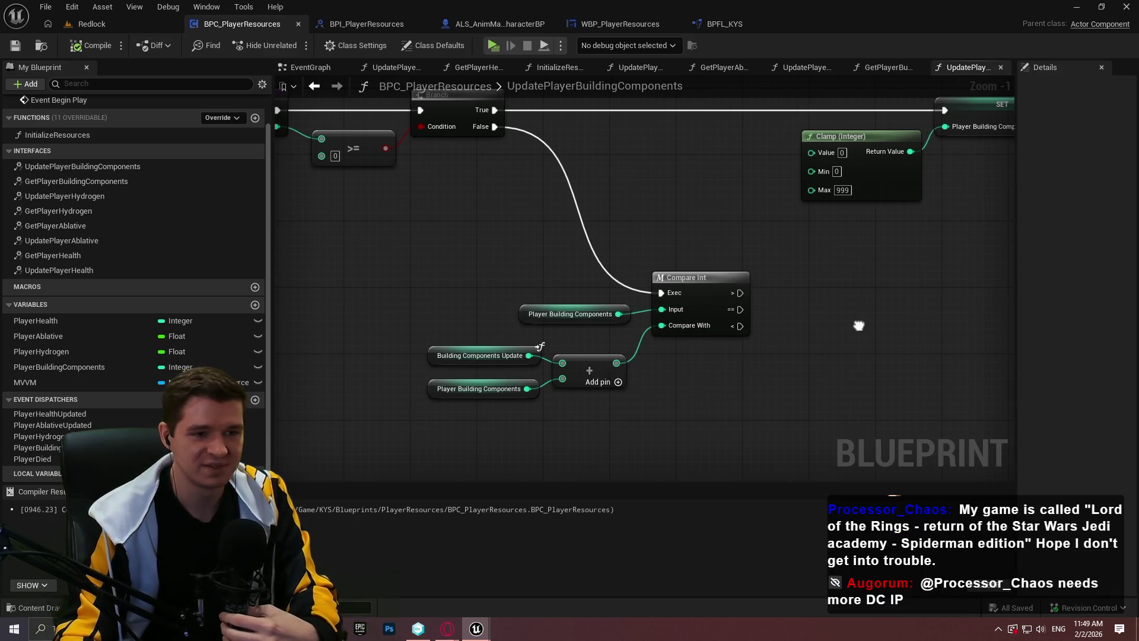
Step: Move the Compare Int, variable and Add nodes lower, below the Branch
mouse_move(415, 178)
left_mouse_down()
mouse_move(753, 416)
mouse_move(775, 348)
mouse_move(414, 185)
left_mouse_up()
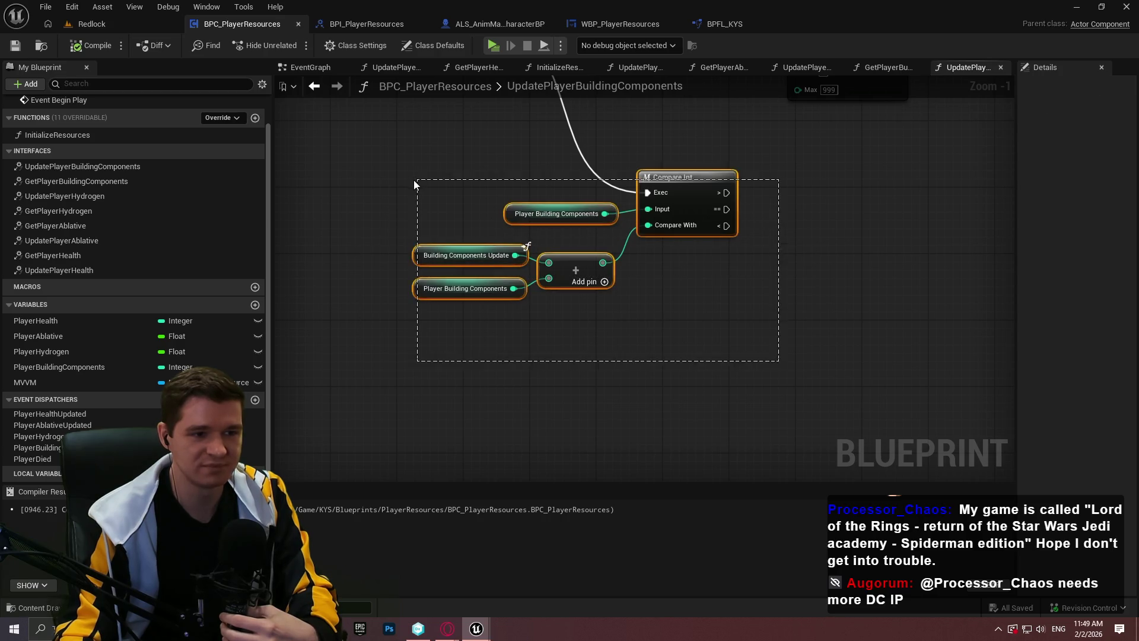
mouse_move(726, 109)
left_mouse_down()
mouse_move(786, 186)
mouse_move(804, 330)
mouse_move(789, 449)
mouse_move(279, 324)
mouse_move(826, 376)
mouse_move(531, 298)
left_mouse_up()
scroll(831, 154, "up", 1)
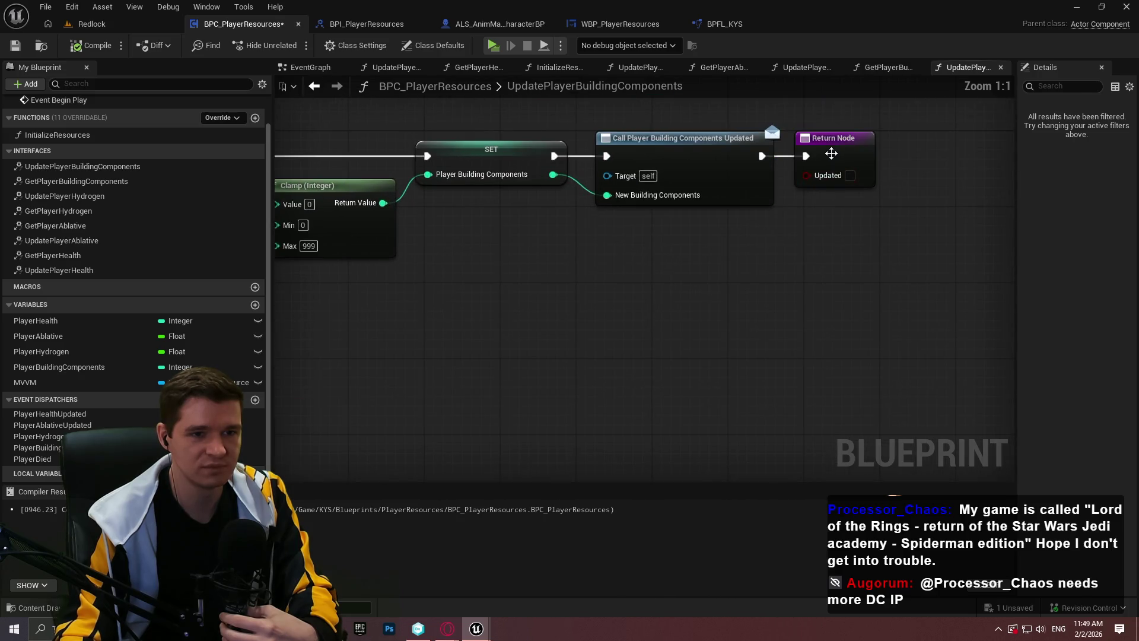
left_click(691, 351)
mouse_move(691, 351)
left_mouse_down()
mouse_move(756, 313)
mouse_move(655, 244)
mouse_move(660, 265)
mouse_move(863, 283)
mouse_move(943, 637)
left_mouse_up()
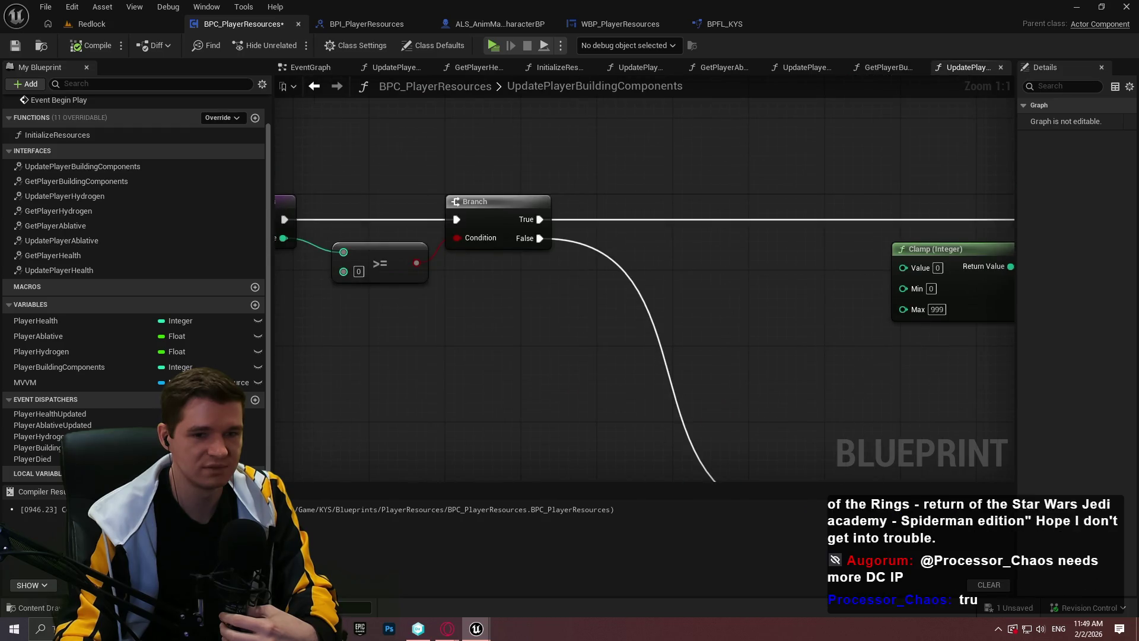
left_click_drag(743, 588, 656, 229)
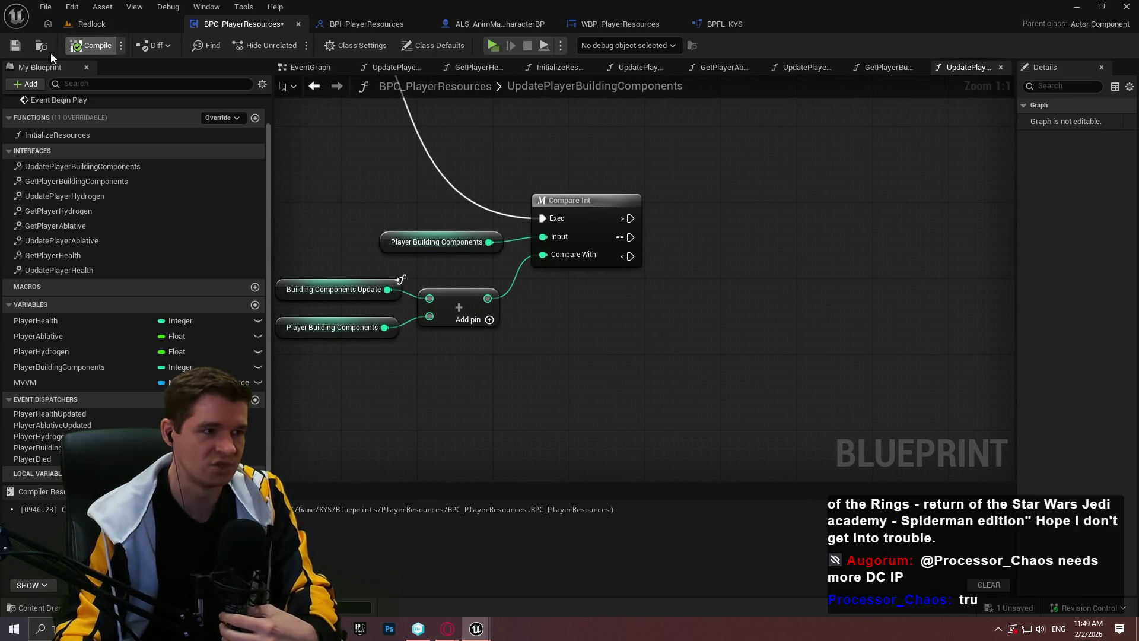
Step: Save the Blueprint and bring the Branch, SET, Call and Return nodes into view
left_click(16, 46)
mouse_move(507, 146)
left_mouse_down()
mouse_move(725, 317)
mouse_move(862, 346)
mouse_move(627, 278)
left_mouse_up()
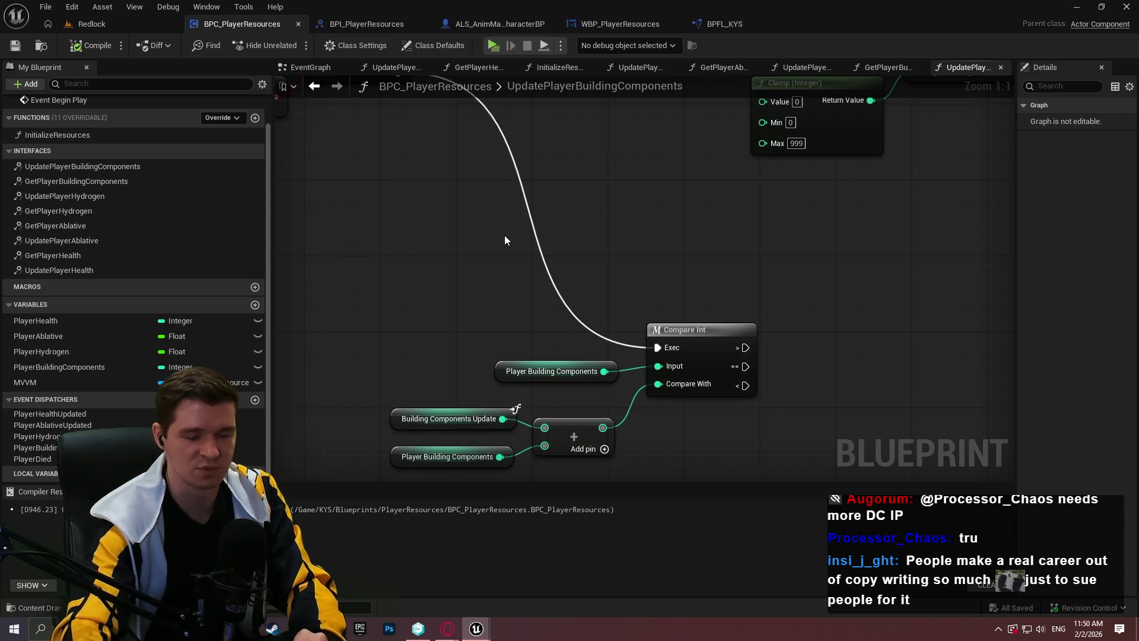
left_click_drag(514, 233, 284, 320)
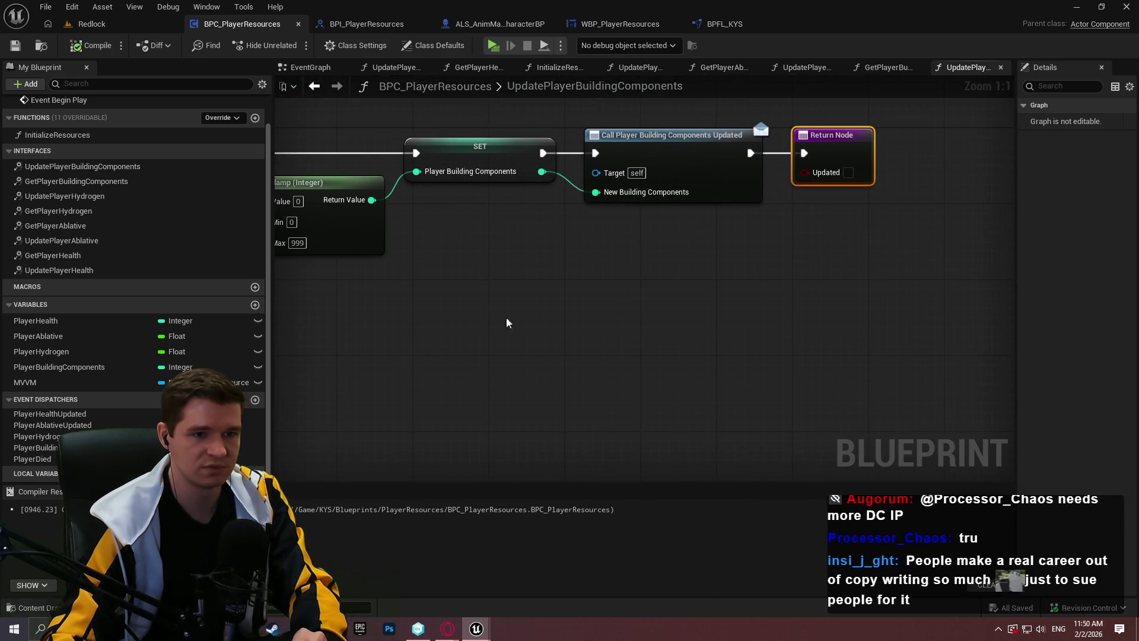
Step: Tick Updated on the Return Node so it returns true
left_click(831, 289)
left_click(849, 173)
scroll(534, 267, "down", 4)
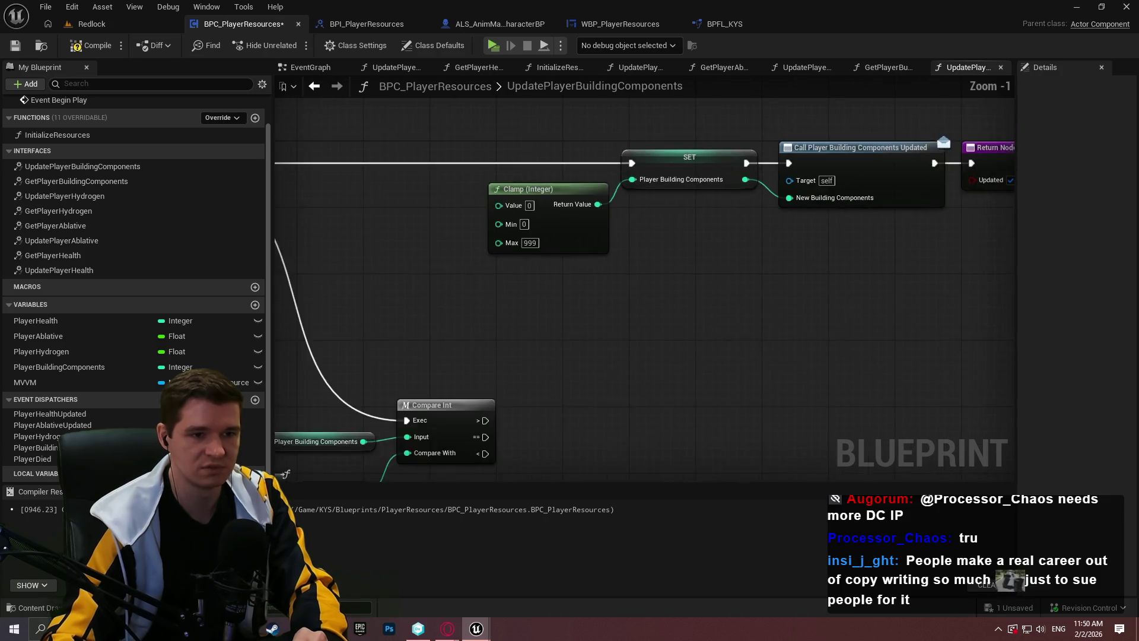
scroll(534, 278, "up", 3)
Step: Wire Compare Int's > and == outputs into the SET node's exec input
mouse_move(685, 242)
left_mouse_down()
mouse_move(952, 261)
mouse_move(1133, 293)
left_mouse_up()
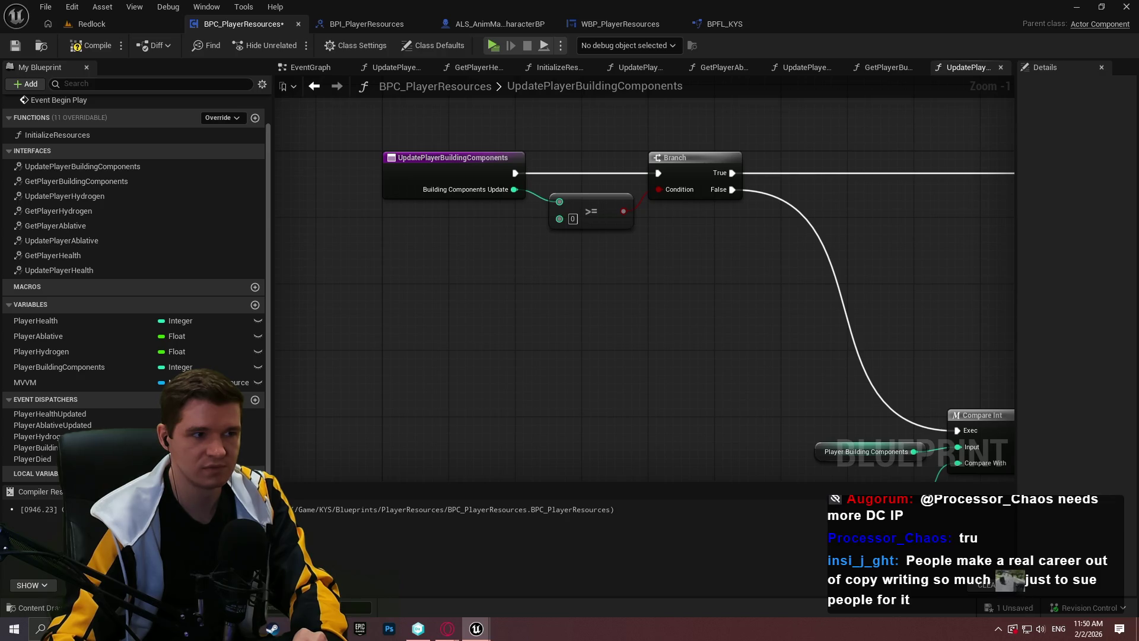
mouse_move(984, 249)
left_mouse_down()
mouse_move(795, 220)
mouse_move(386, 202)
mouse_move(872, 252)
left_mouse_up()
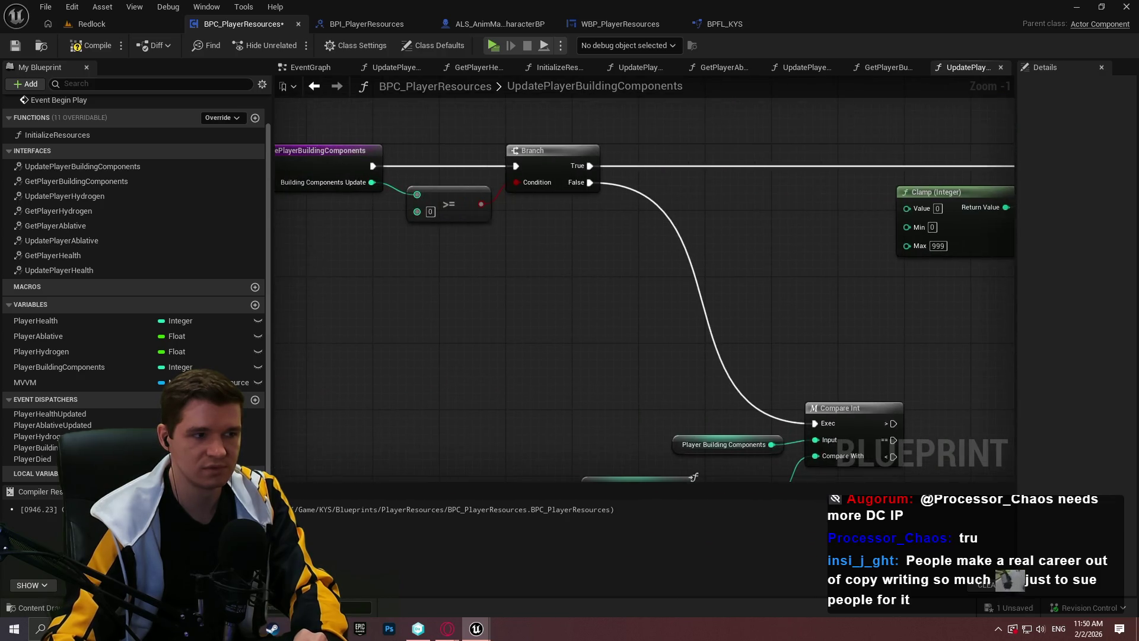
mouse_move(1009, 266)
left_mouse_down()
mouse_move(636, 229)
mouse_move(973, 234)
mouse_move(544, 258)
mouse_move(669, 224)
mouse_move(928, 119)
left_mouse_up()
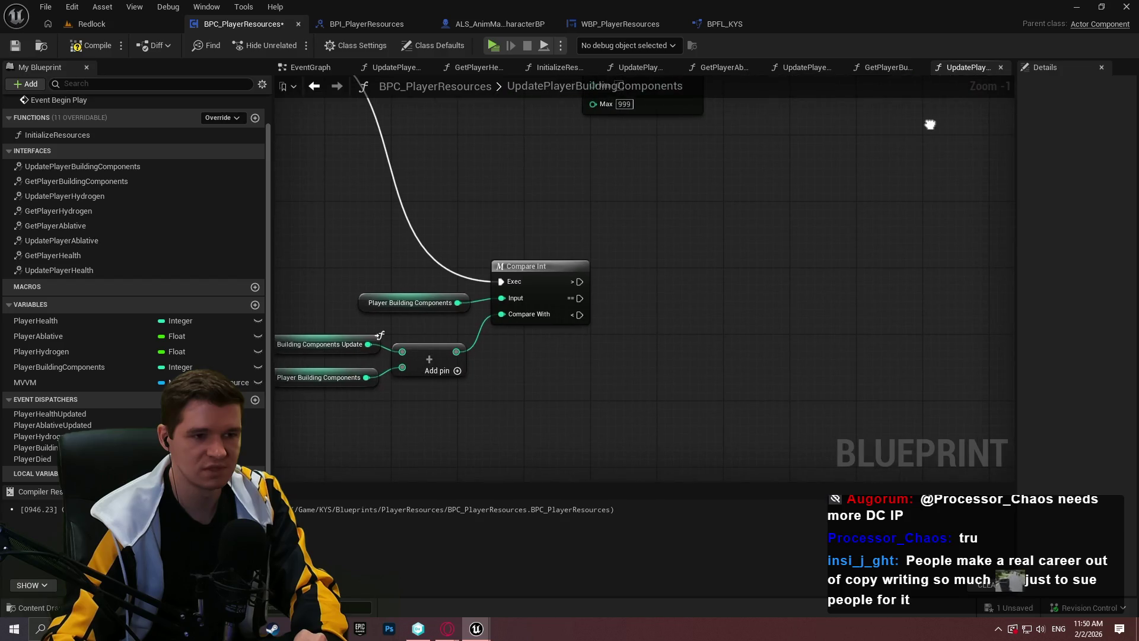
mouse_move(672, 257)
left_mouse_down()
mouse_move(795, 280)
mouse_move(696, 305)
left_mouse_up()
scroll(696, 305, "up", 1)
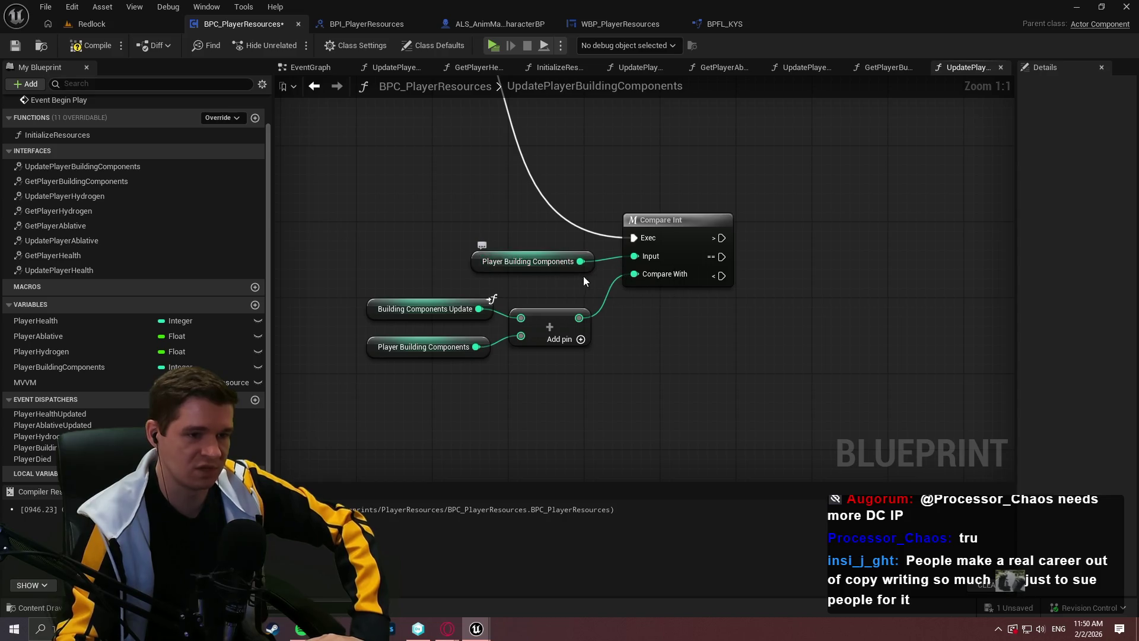
left_click_drag(841, 287, 776, 298)
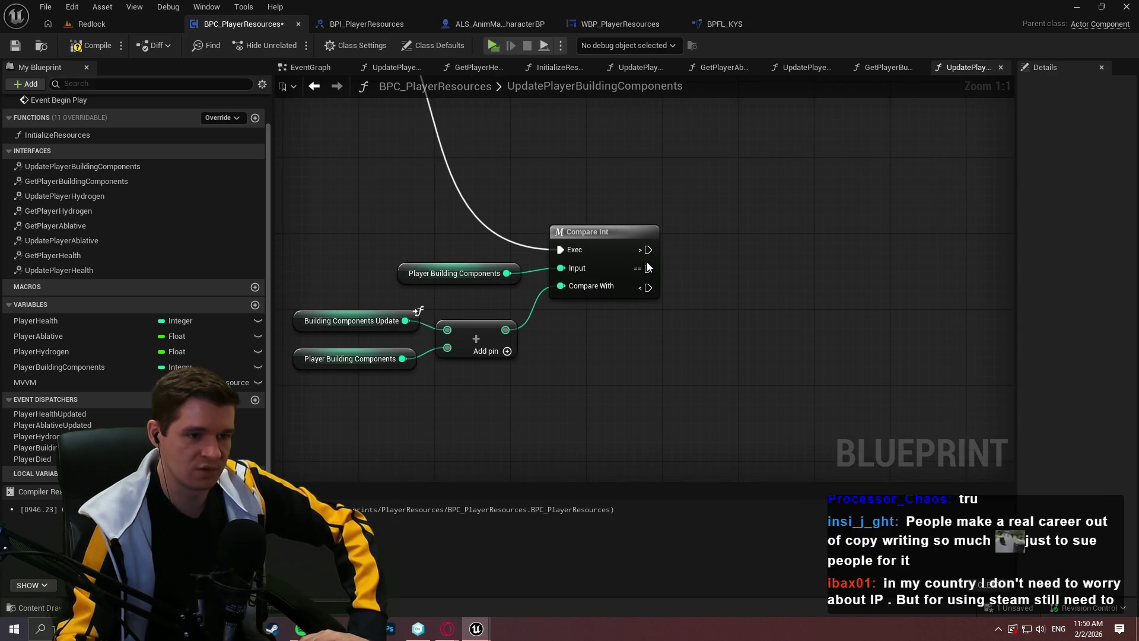
scroll(584, 325, "down", 2)
mouse_move(756, 261)
left_mouse_down()
mouse_move(585, 324)
mouse_move(570, 368)
left_mouse_up()
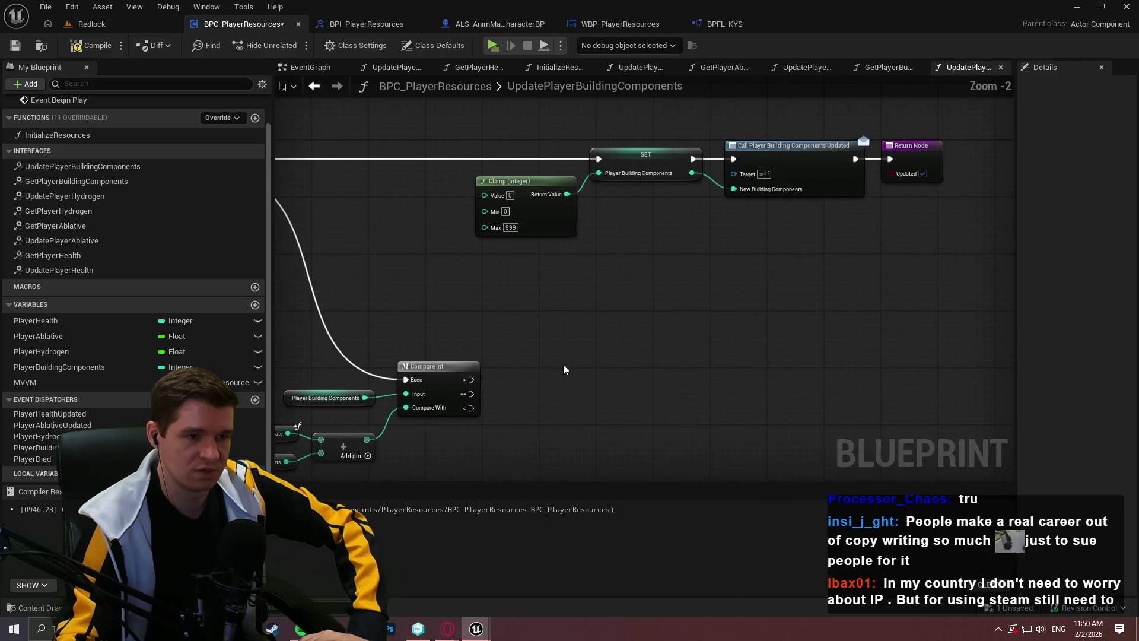
mouse_move(471, 379)
left_mouse_down()
mouse_move(628, 211)
mouse_move(598, 159)
left_mouse_up()
left_click_drag(467, 393, 598, 159)
Step: Select the variable and Add nodes below Compare Int
mouse_move(589, 280)
left_mouse_down()
mouse_move(888, 348)
mouse_move(826, 227)
mouse_move(845, 188)
left_mouse_up()
mouse_move(638, 382)
left_mouse_down()
mouse_move(522, 342)
mouse_move(567, 475)
mouse_move(650, 234)
left_mouse_up()
scroll(723, 226, "up", 2)
Step: Connect the sum to Clamp's Value and shift the Add, Clamp, SET, Call and Return nodes right
left_click_drag(723, 226, 777, 212)
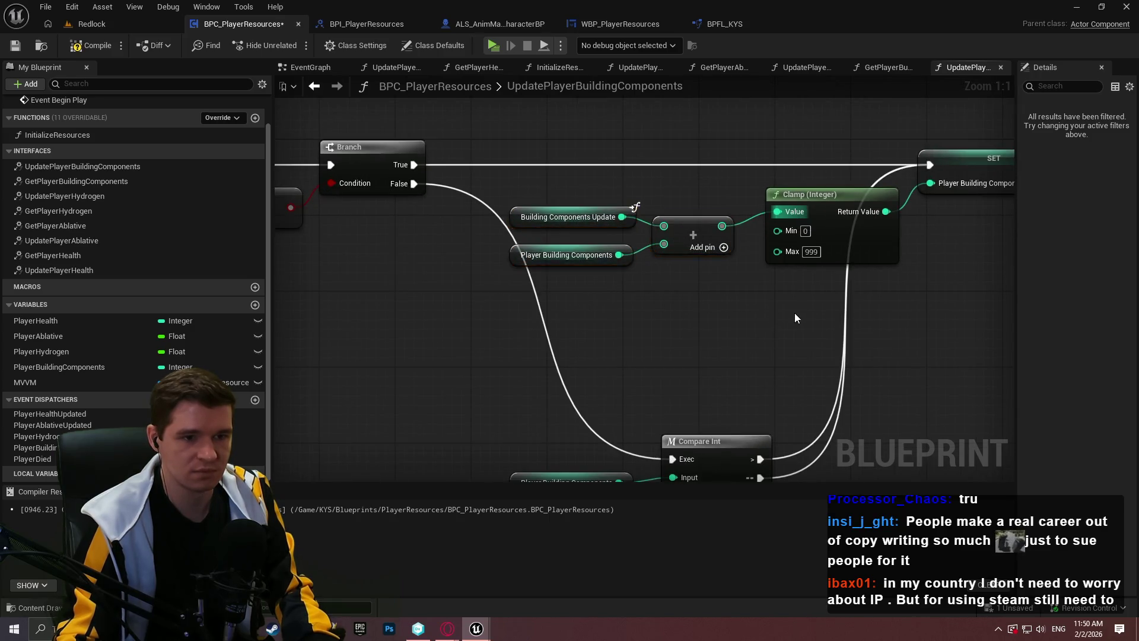
scroll(795, 317, "down", 4)
scroll(831, 321, "up", 2)
scroll(830, 321, "down", 1)
mouse_move(946, 320)
left_mouse_down()
mouse_move(692, 224)
mouse_move(350, 190)
left_mouse_up()
left_click_drag(574, 207, 640, 201)
left_click(792, 347)
Step: Paste a Return Node beside Compare Int and wire its < output to it
key("ctrl+v")
scroll(594, 374, "up", 2)
mouse_move(608, 405)
left_mouse_down()
mouse_move(584, 272)
mouse_move(561, 265)
left_mouse_up()
mouse_move(629, 395)
left_mouse_down()
mouse_move(668, 336)
mouse_move(636, 304)
left_mouse_up()
scroll(724, 244, "down", 2)
Step: Add a reroute point on the exec wire and move it lower
mouse_move(773, 364)
left_mouse_down()
mouse_move(808, 354)
mouse_move(798, 410)
left_mouse_up()
scroll(532, 301, "up", 1)
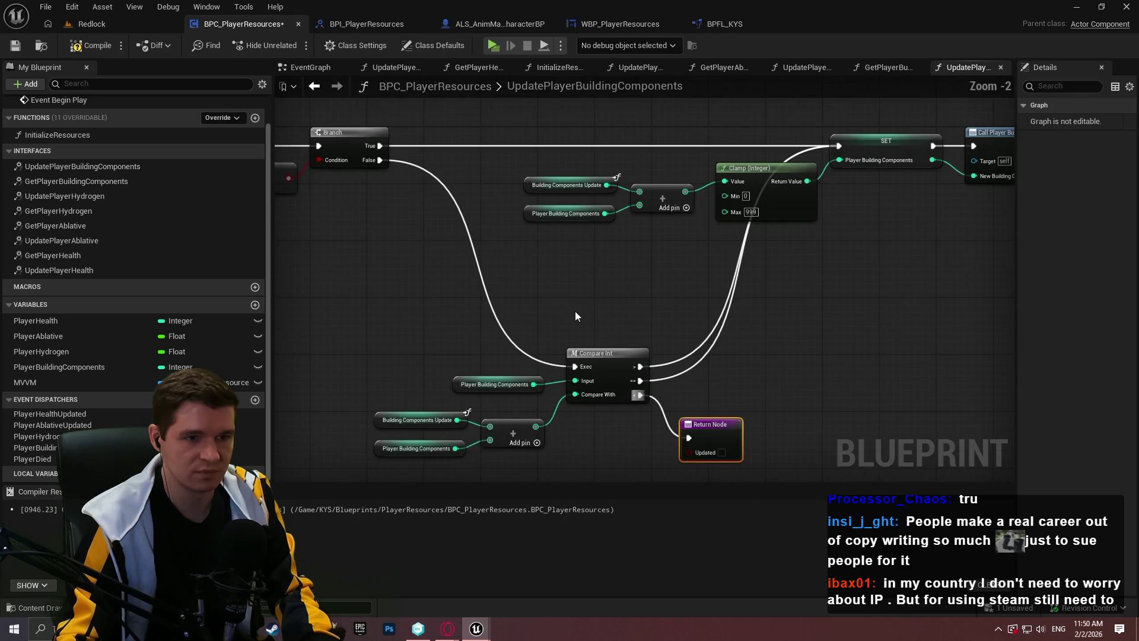
double_click(673, 361)
scroll(673, 361, "up", 2)
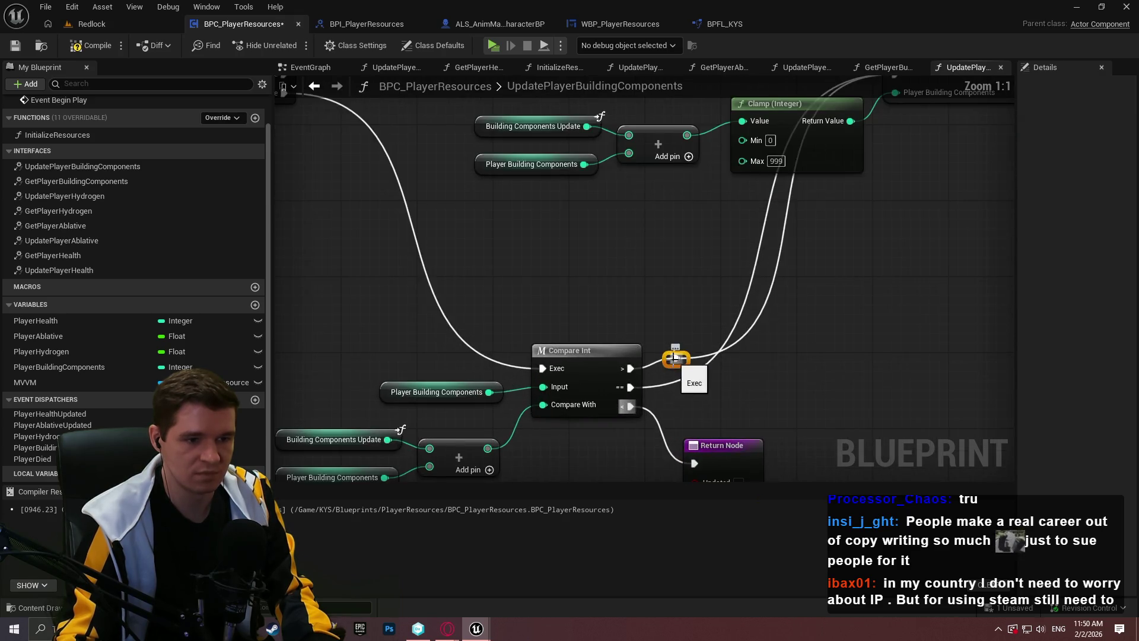
left_click(726, 387)
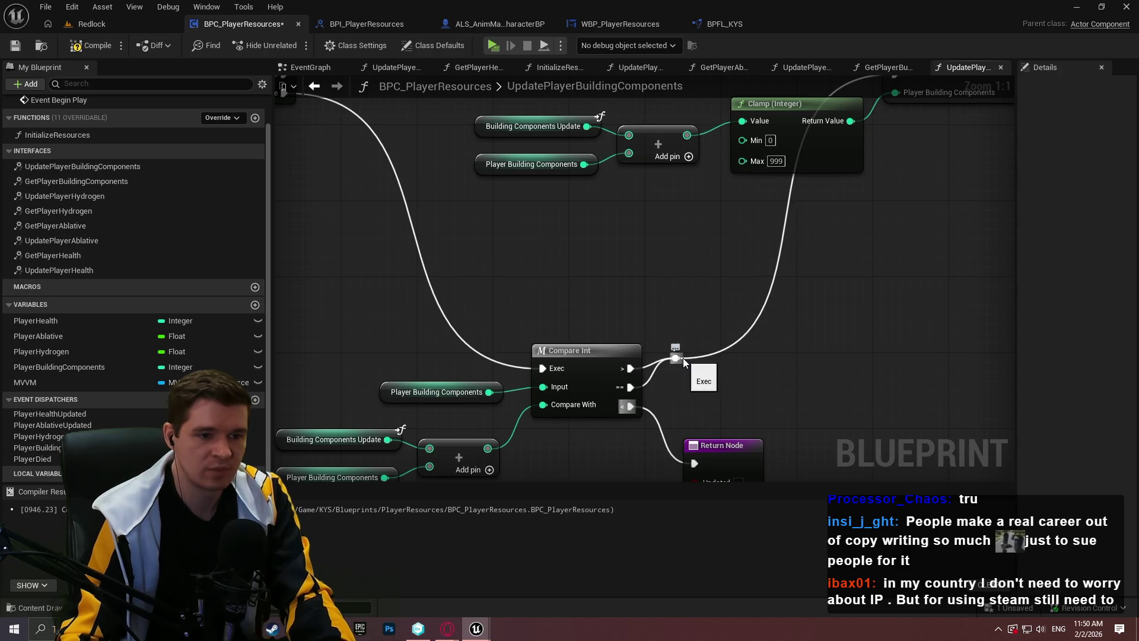
left_click_drag(685, 357, 685, 375)
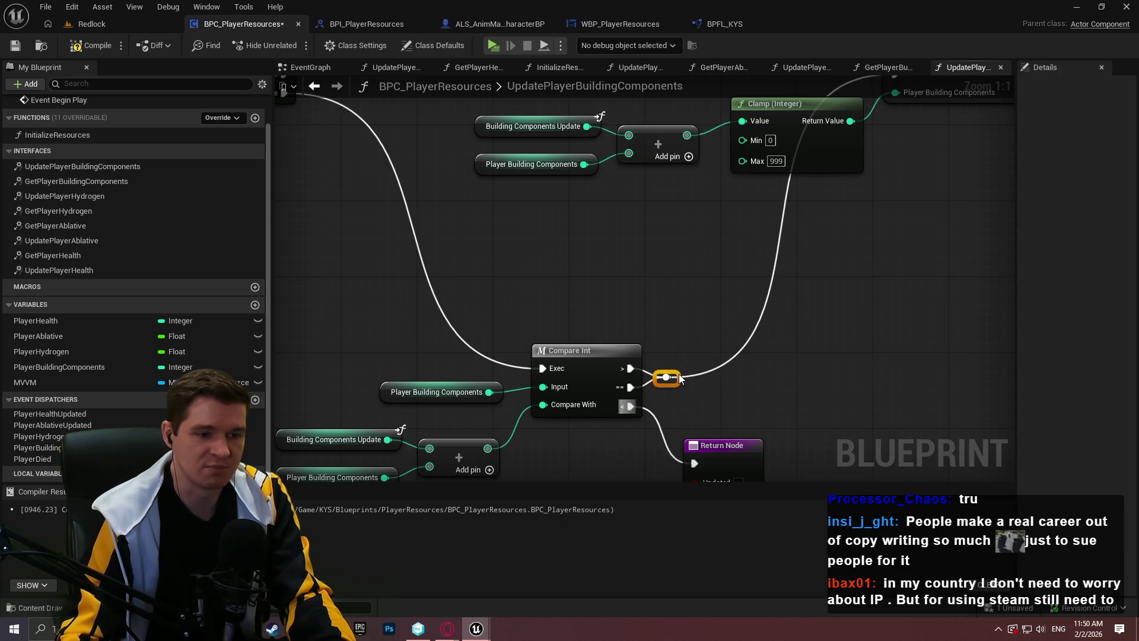
scroll(813, 333, "down", 2)
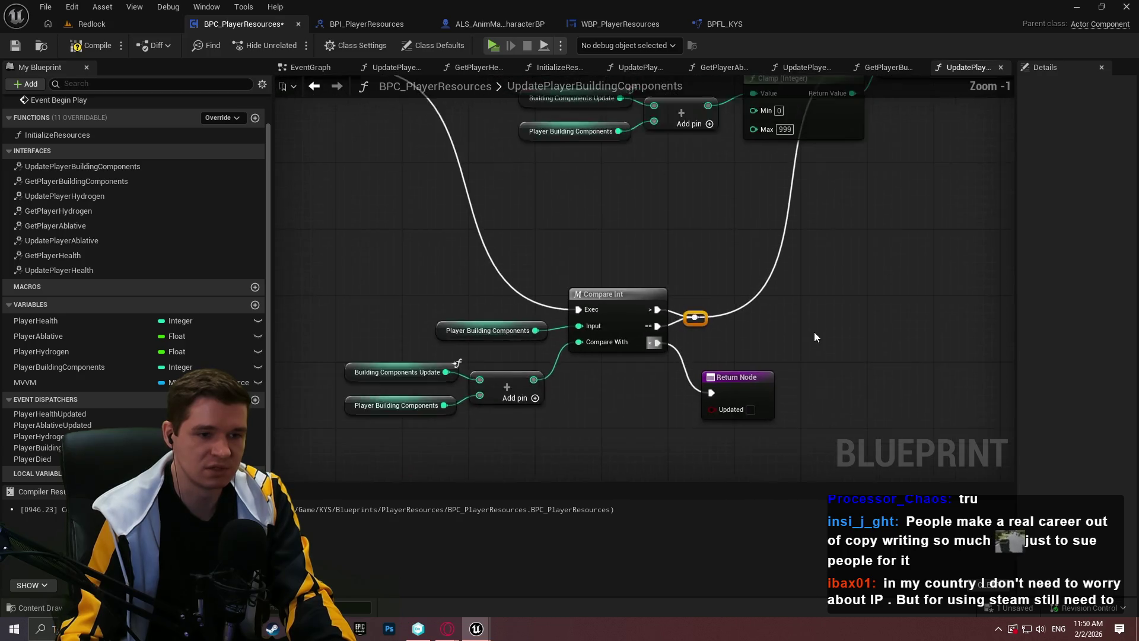
scroll(688, 330, "up", 2)
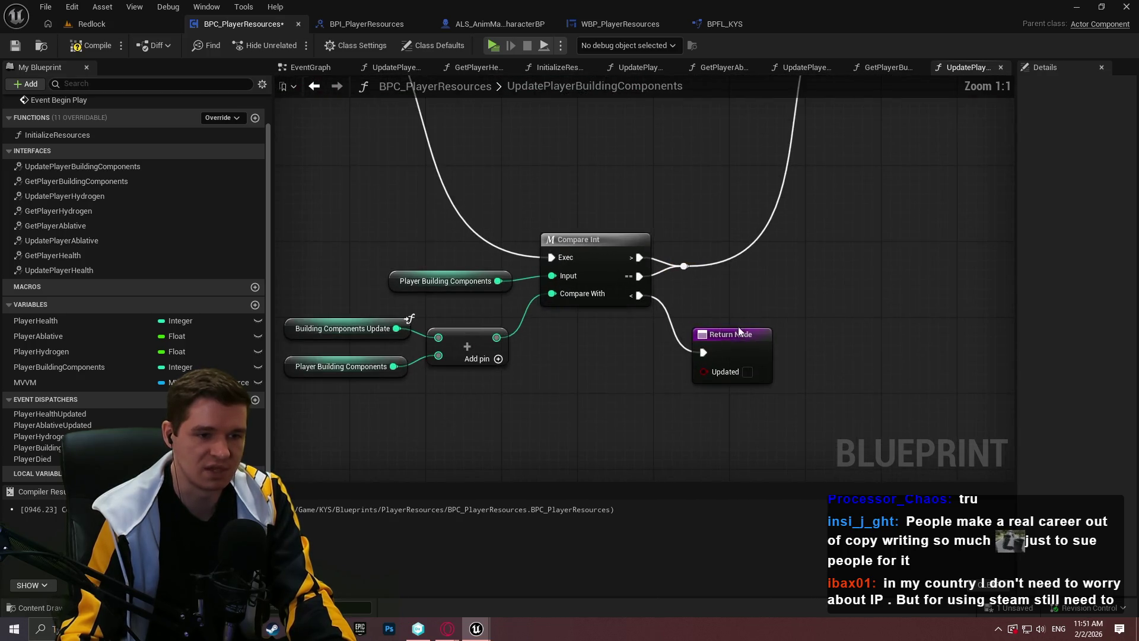
Step: Straighten the wires around the reroute and Return Node, then compile and save
mouse_move(696, 269)
left_mouse_down()
mouse_move(743, 268)
mouse_move(693, 271)
left_mouse_up()
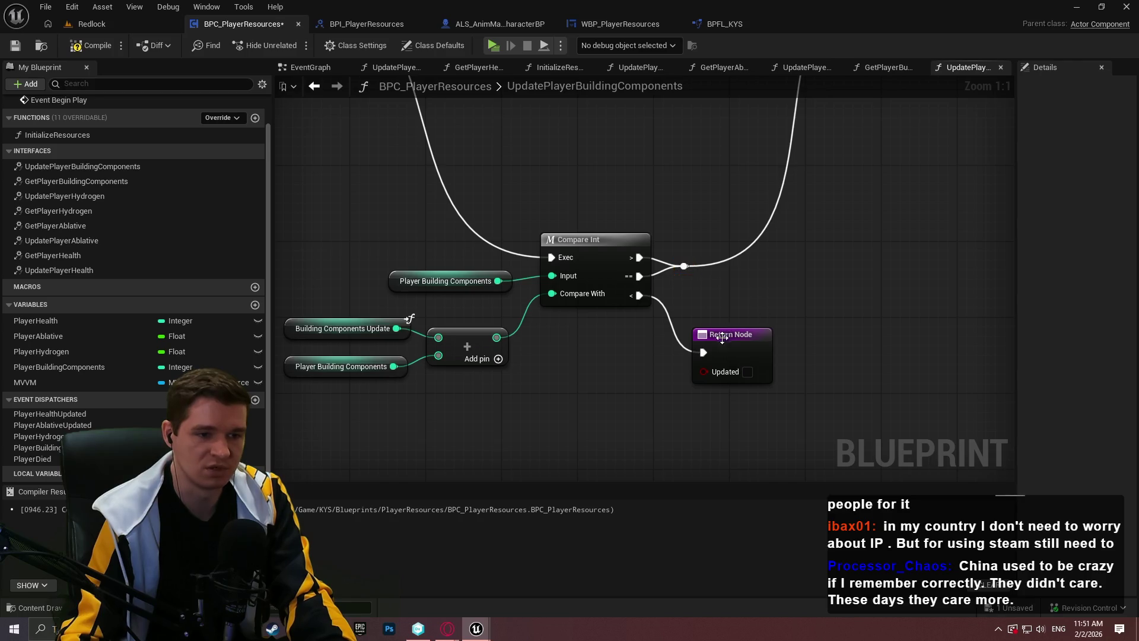
left_click_drag(719, 333, 700, 305)
left_click(732, 287)
left_click(89, 45)
left_click(20, 48)
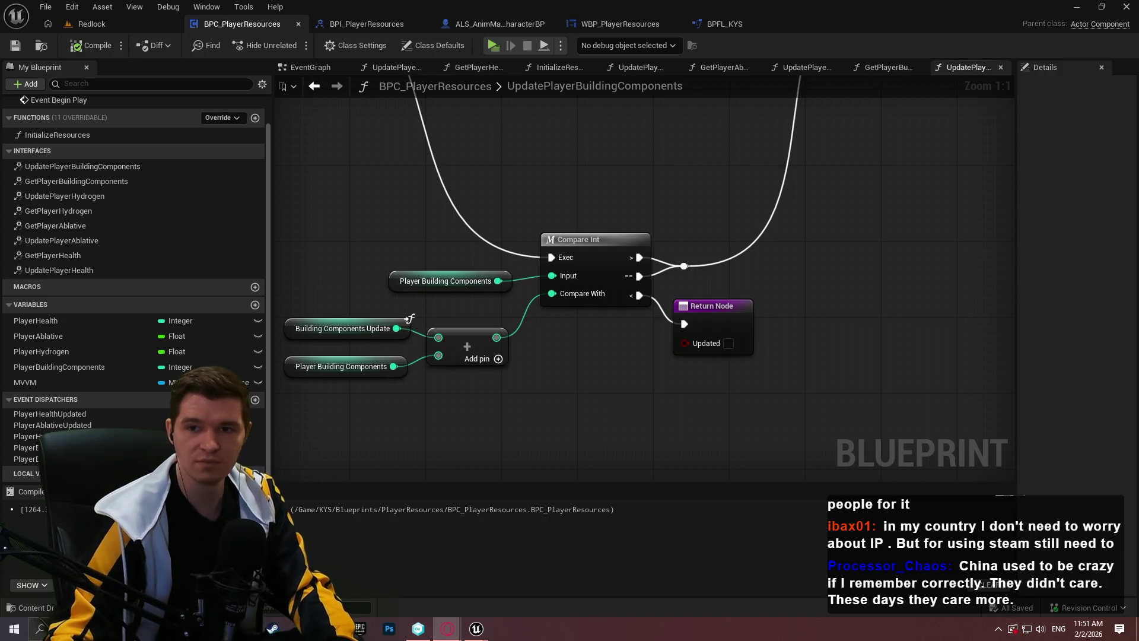
Step: Switch to the browser and open the USPTO Trademark Search system
key("alt+Tab")
left_click(643, 122)
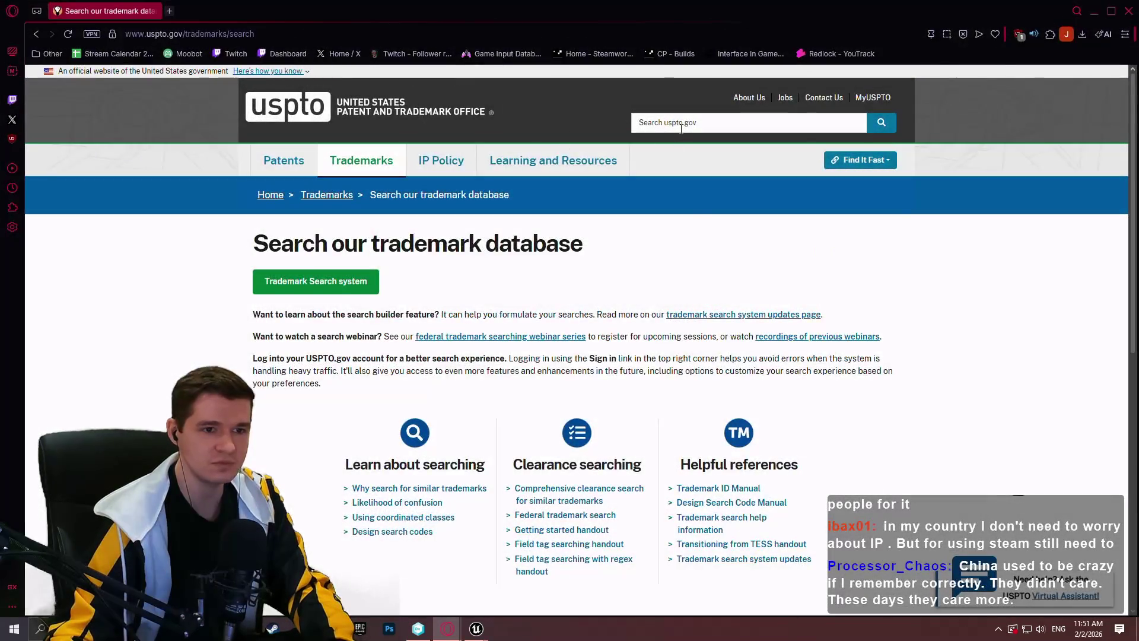
type("l")
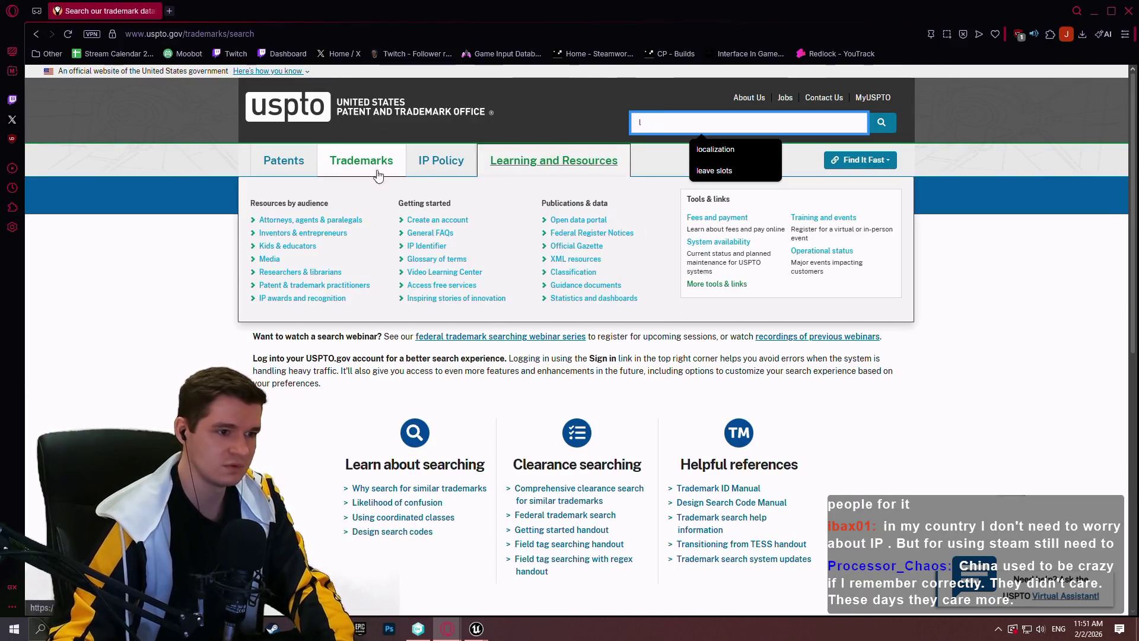
left_click(301, 277)
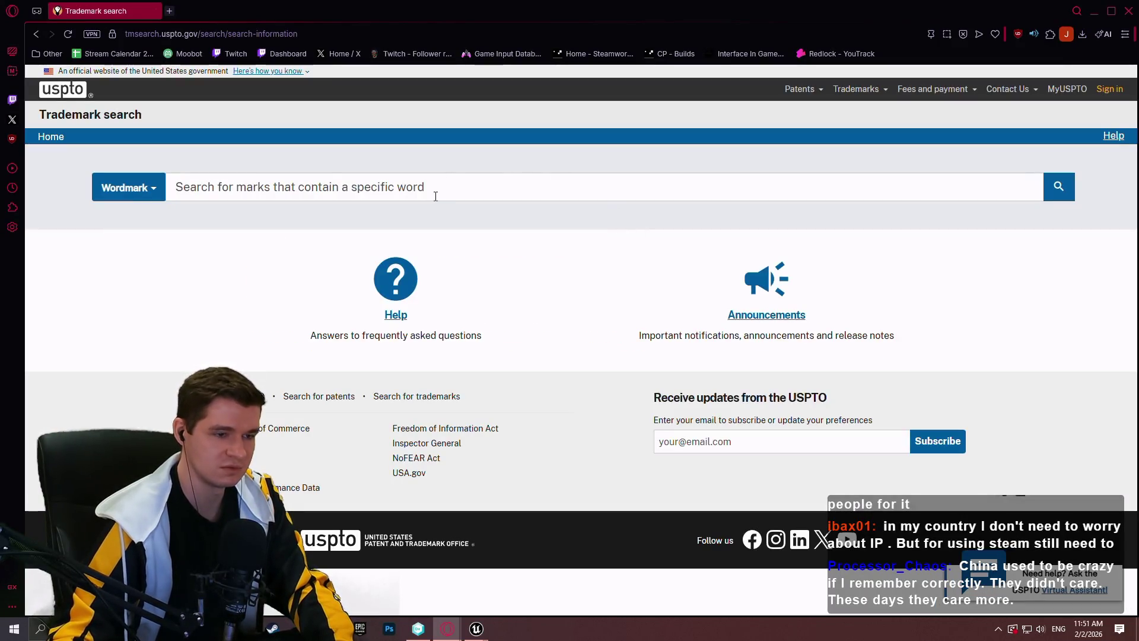
Step: Search wordmarks for 'lightsaber' and open the first LIGHTSABER result's status page
left_click(435, 196)
type("lightsabe")
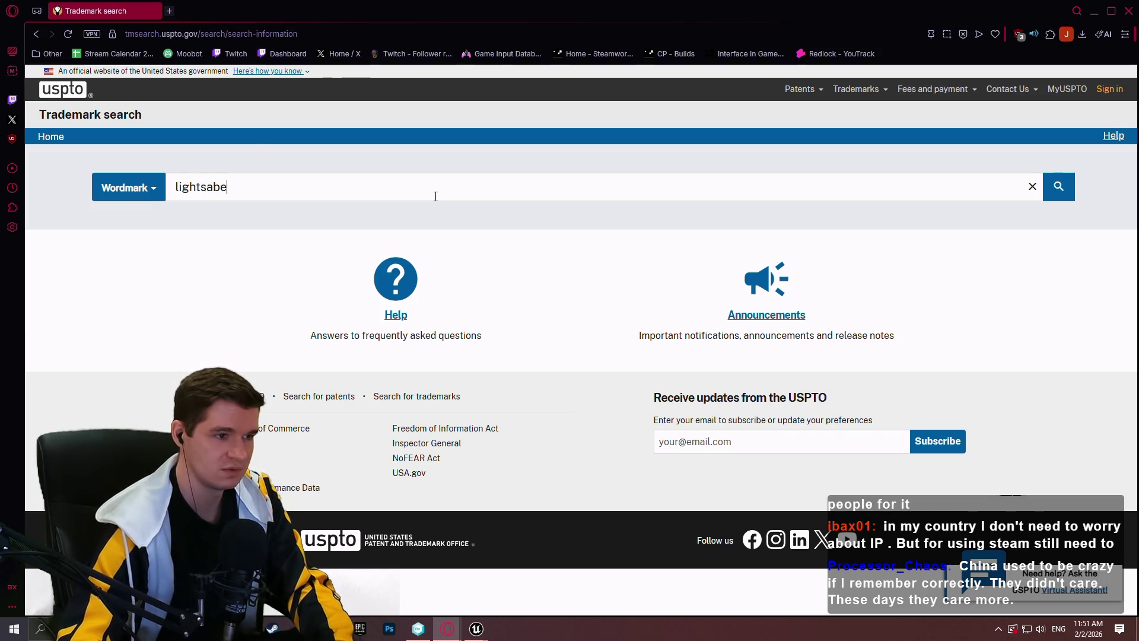
type("r")
key("Return")
scroll(489, 183, "down", 3)
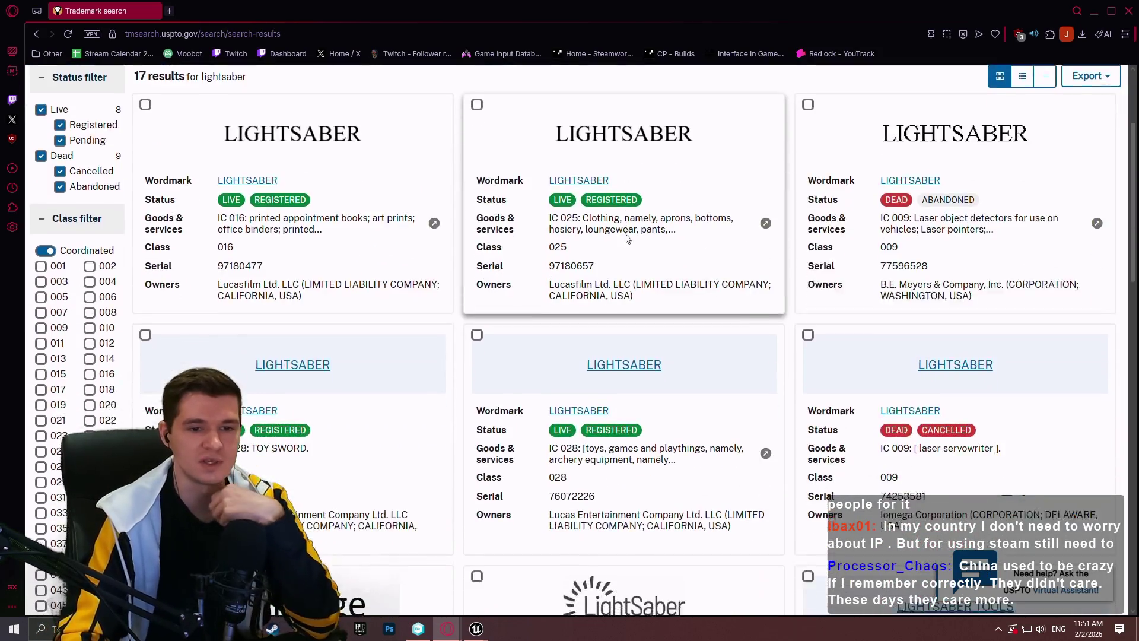
middle_click(371, 181)
left_click(266, 139)
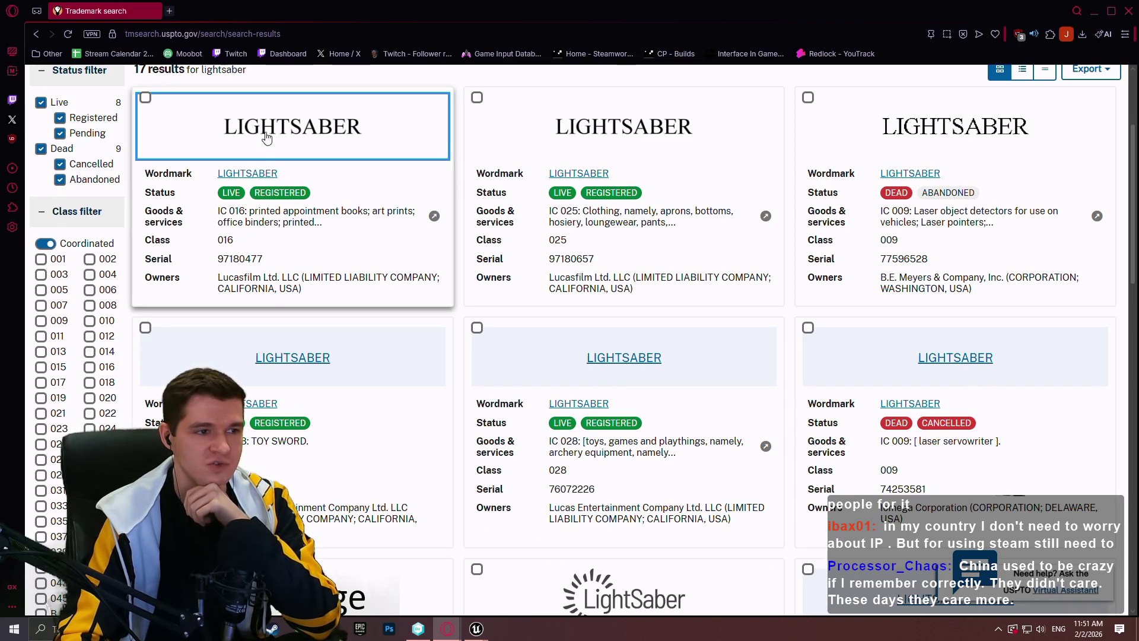
left_click(251, 174)
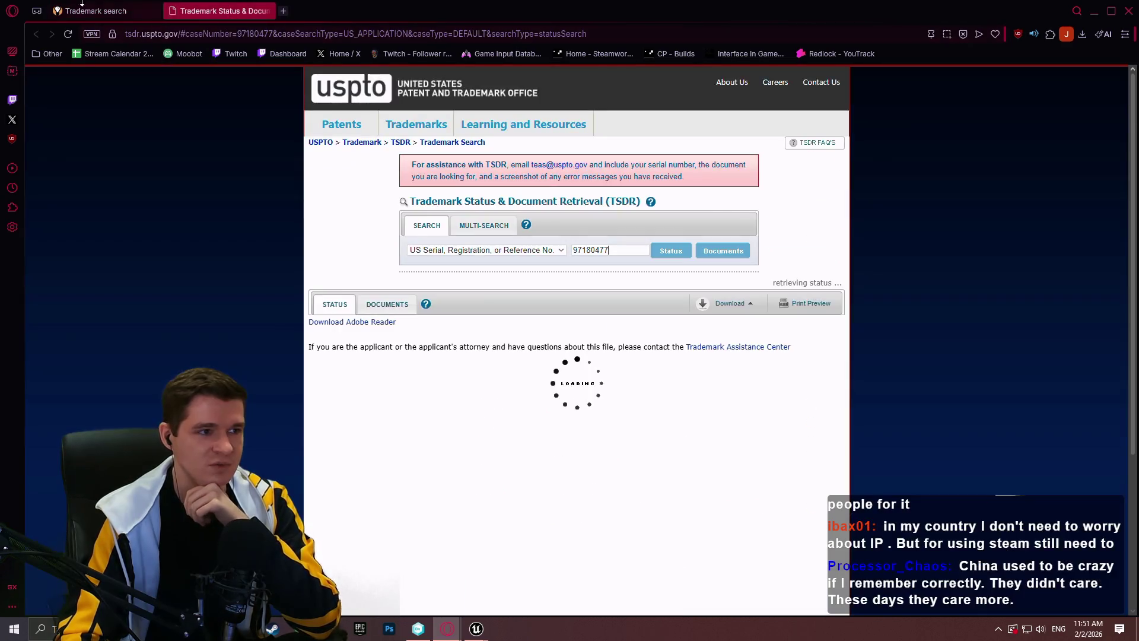
Step: Open the status page for the class 028 LIGHTSABER mark in a new tab
left_click(82, 10)
key("Tab")
key("Return")
key("ctrl+1")
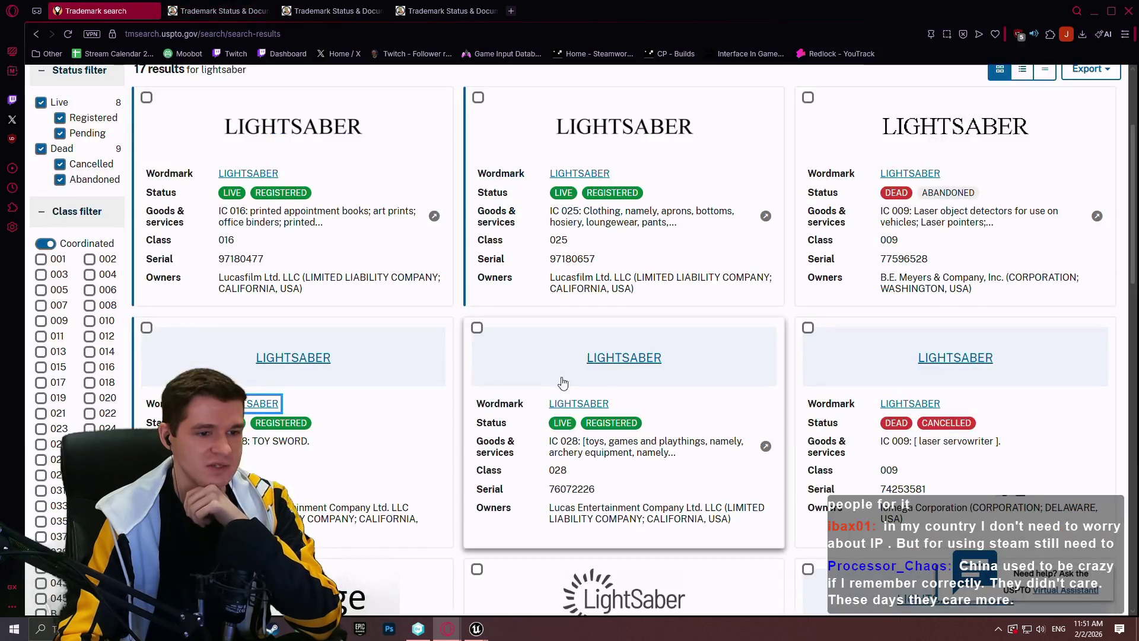
left_click(573, 404)
key("ctrl+1")
scroll(551, 262, "down", 3)
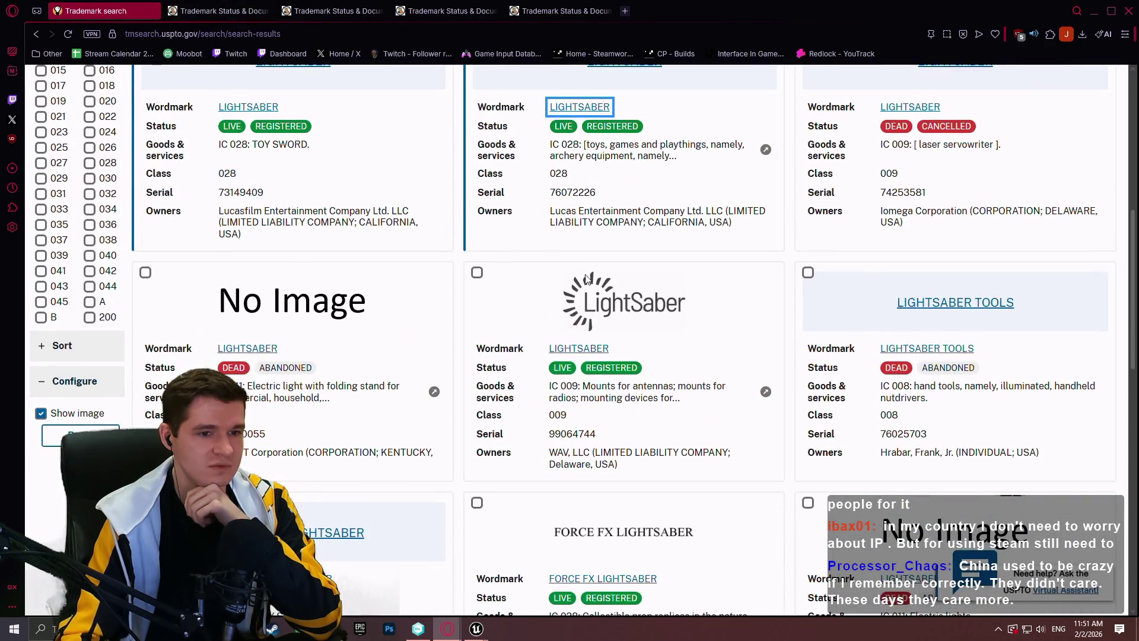
scroll(675, 261, "down", 3)
Step: Retrieve the status record for serial 76072226
key("ctrl+Tab")
scroll(398, 244, "down", 3)
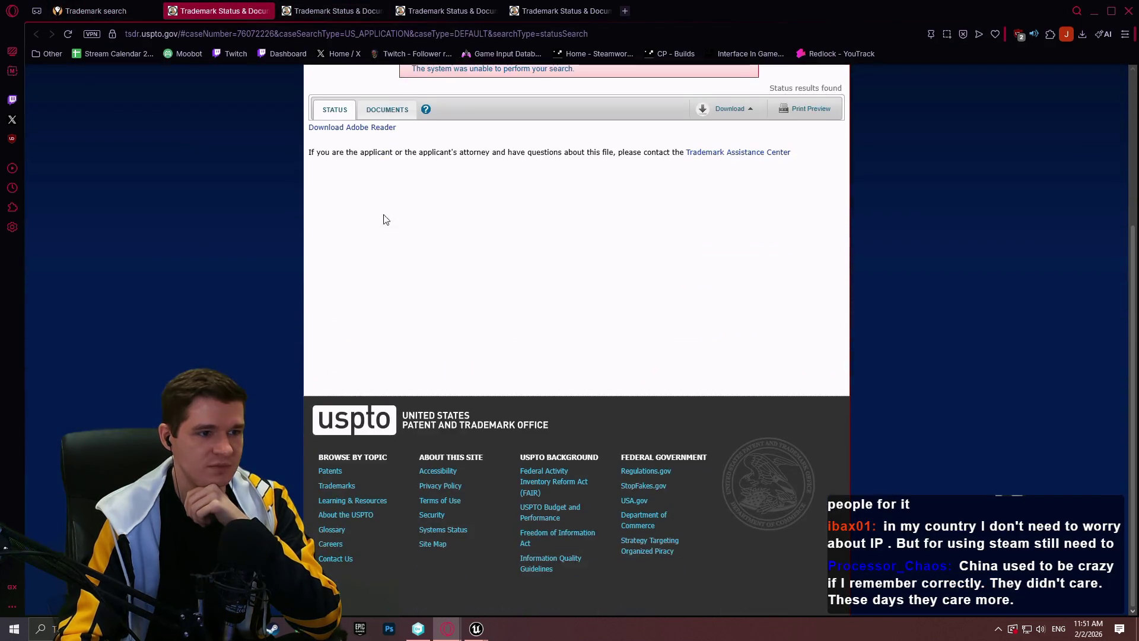
scroll(392, 204, "up", 3)
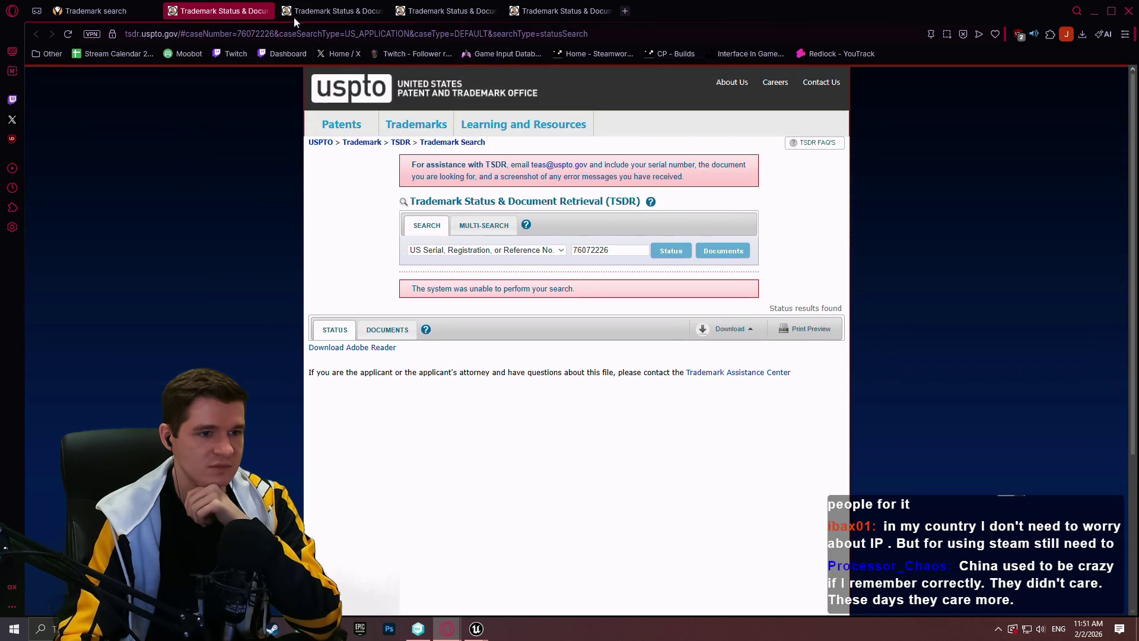
left_click(671, 251)
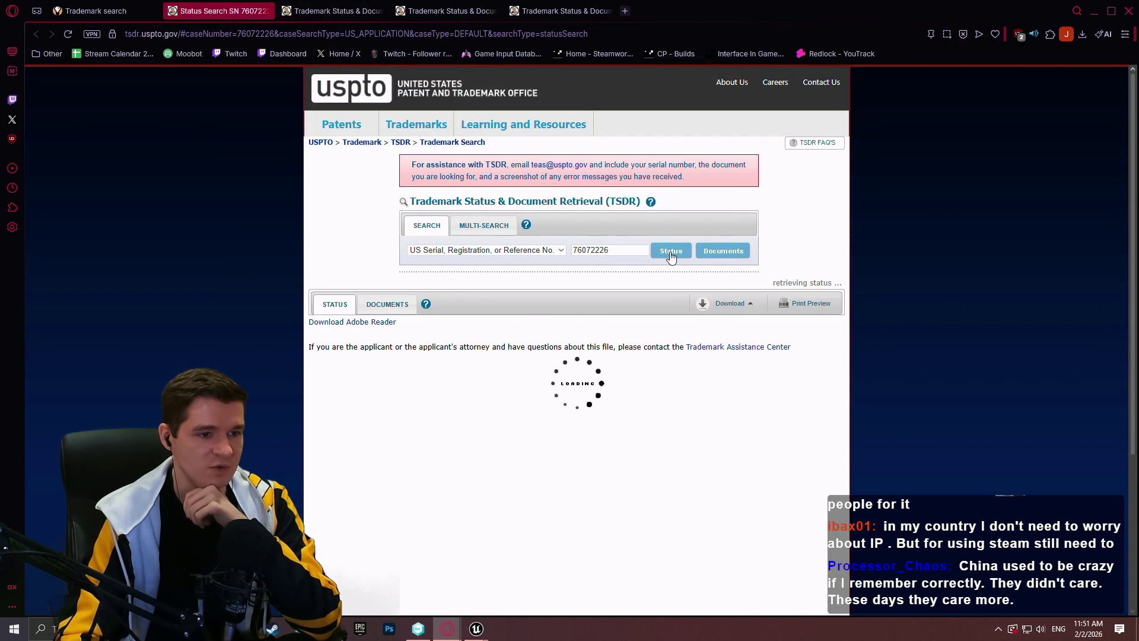
scroll(529, 249, "down", 5)
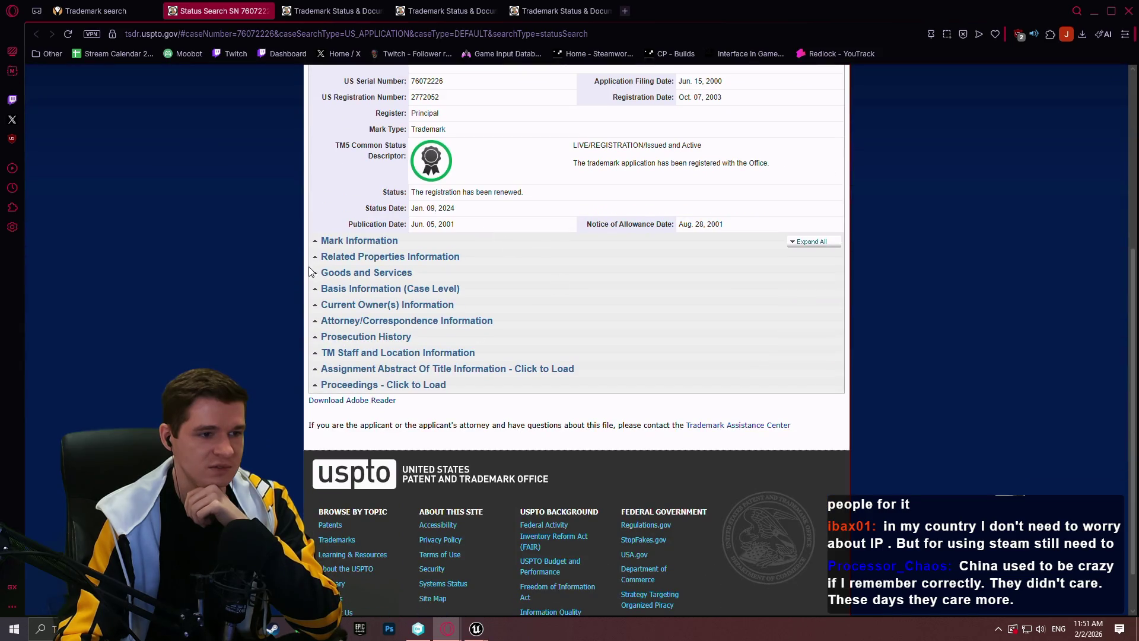
scroll(531, 254, "up", 3)
Step: Expand the Related Properties and Goods and Services sections for serial 76072226
double_click(332, 418)
left_click(415, 435)
scroll(410, 393, "down", 2)
left_click(380, 360)
scroll(473, 204, "down", 4)
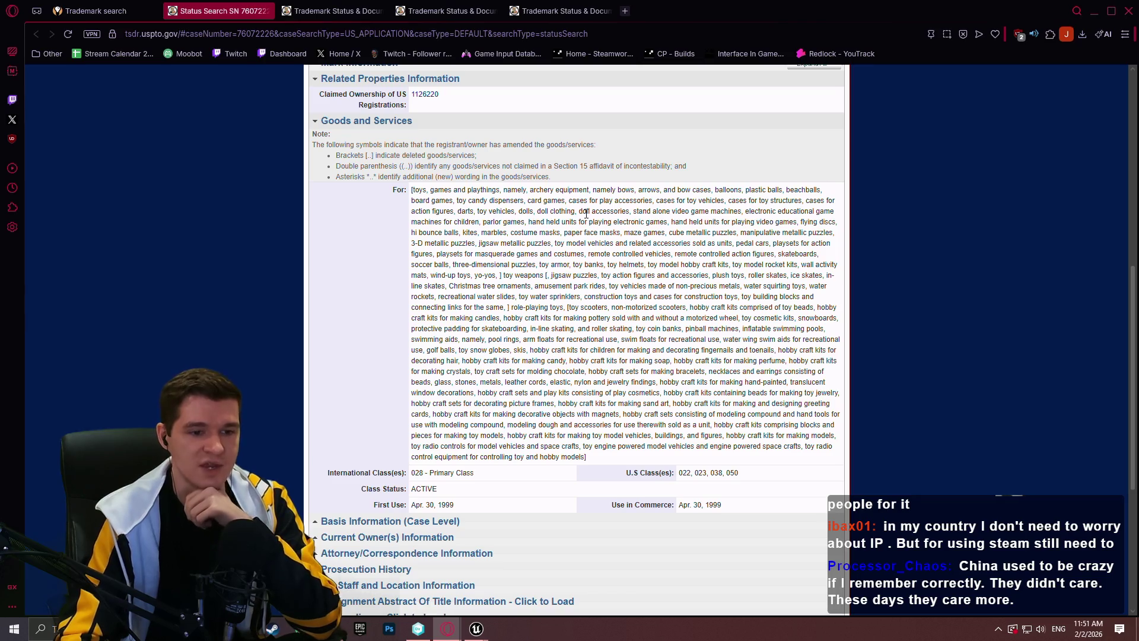
scroll(586, 213, "down", 2)
mouse_move(751, 354)
left_mouse_down()
mouse_move(395, 354)
mouse_move(417, 354)
left_mouse_up()
left_click(562, 375)
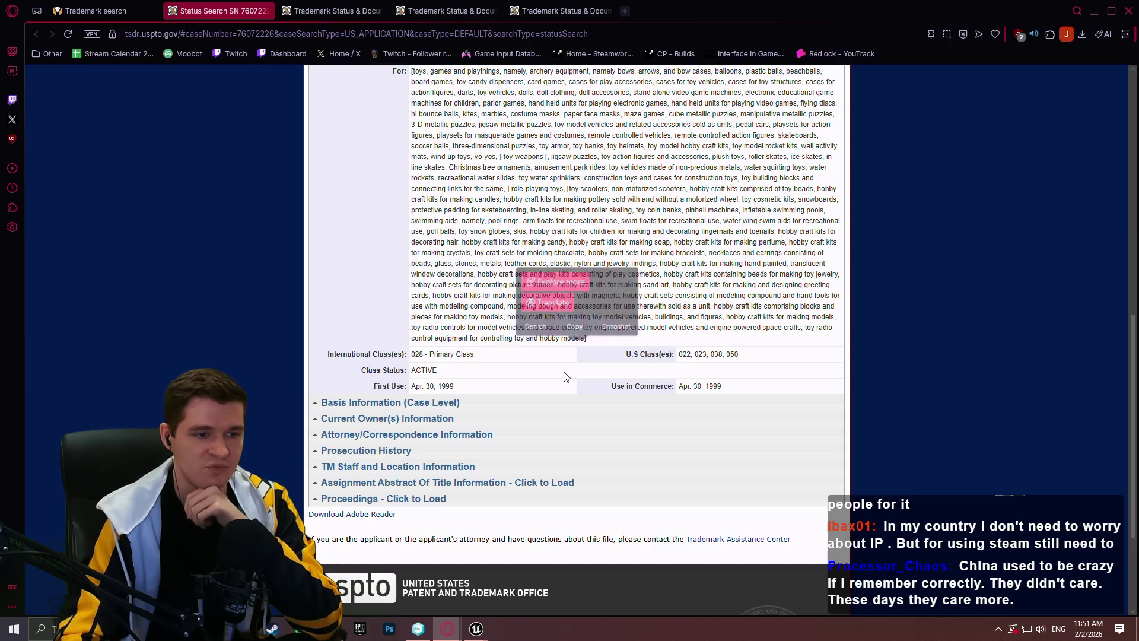
scroll(524, 366, "up", 3)
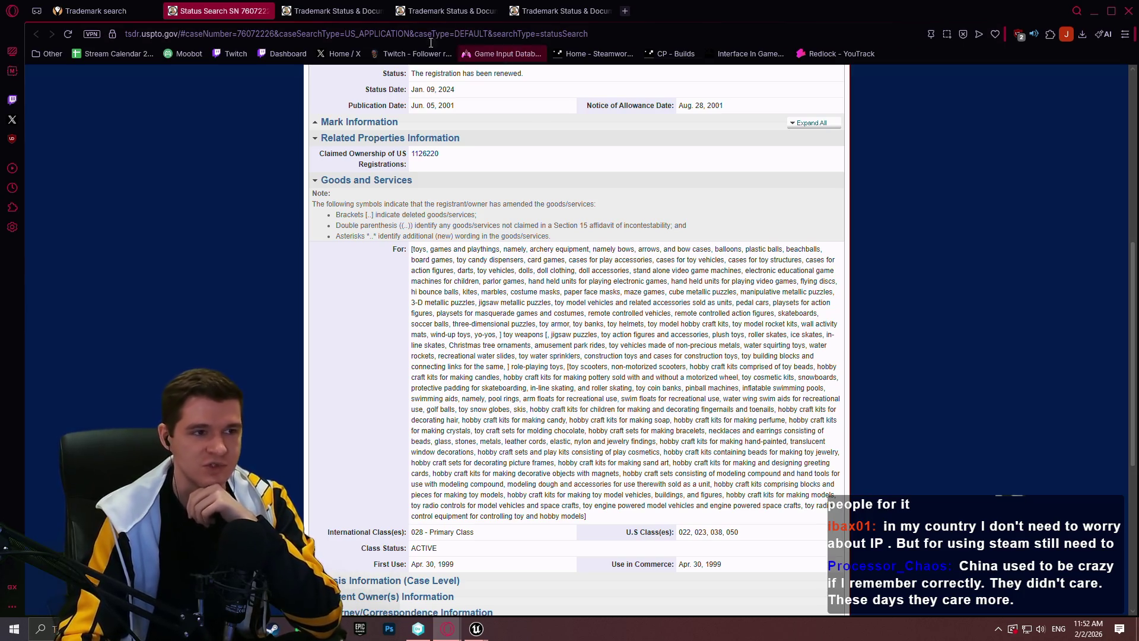
Step: Expand Goods and Services for serial 73149409 and check its TOY SWORD description
left_click(333, 11)
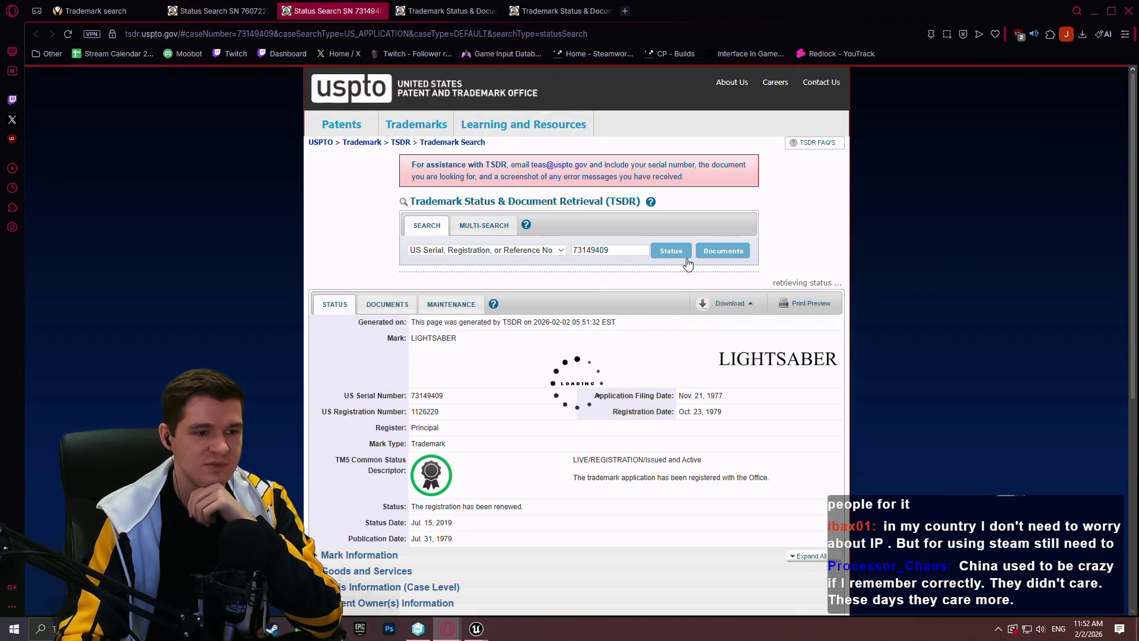
scroll(534, 356, "down", 2)
left_click(365, 455)
scroll(365, 461, "down", 4)
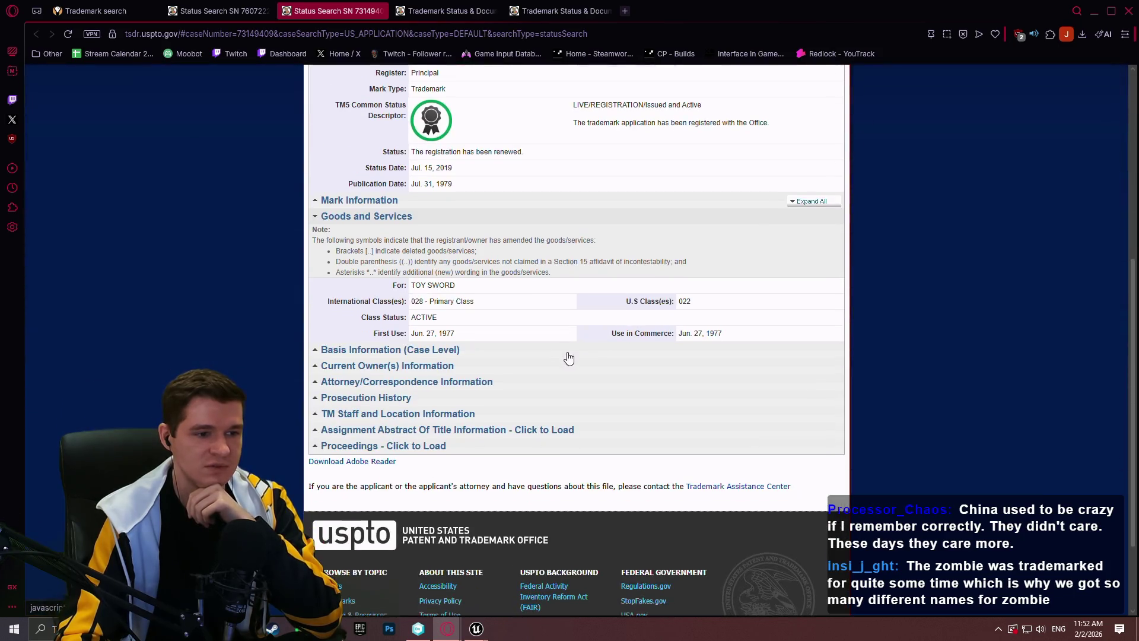
left_click_drag(460, 287, 417, 283)
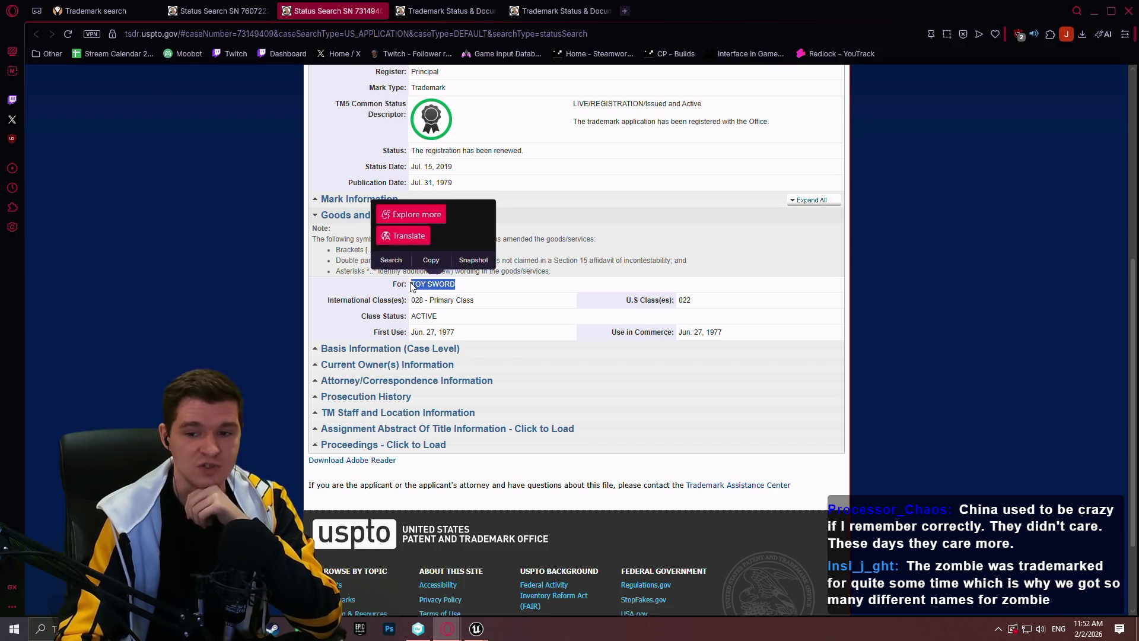
left_click(592, 315)
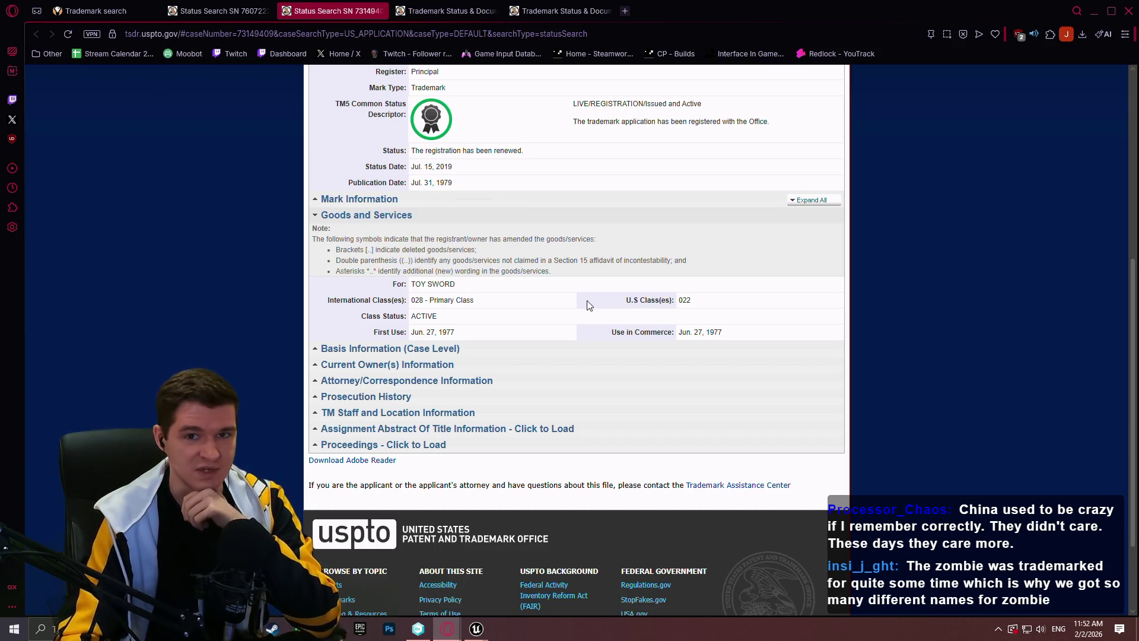
Step: Retrieve serial 97180657 and expand its Goods and Services and Mark Information sections
left_click(424, 11)
left_click(671, 252)
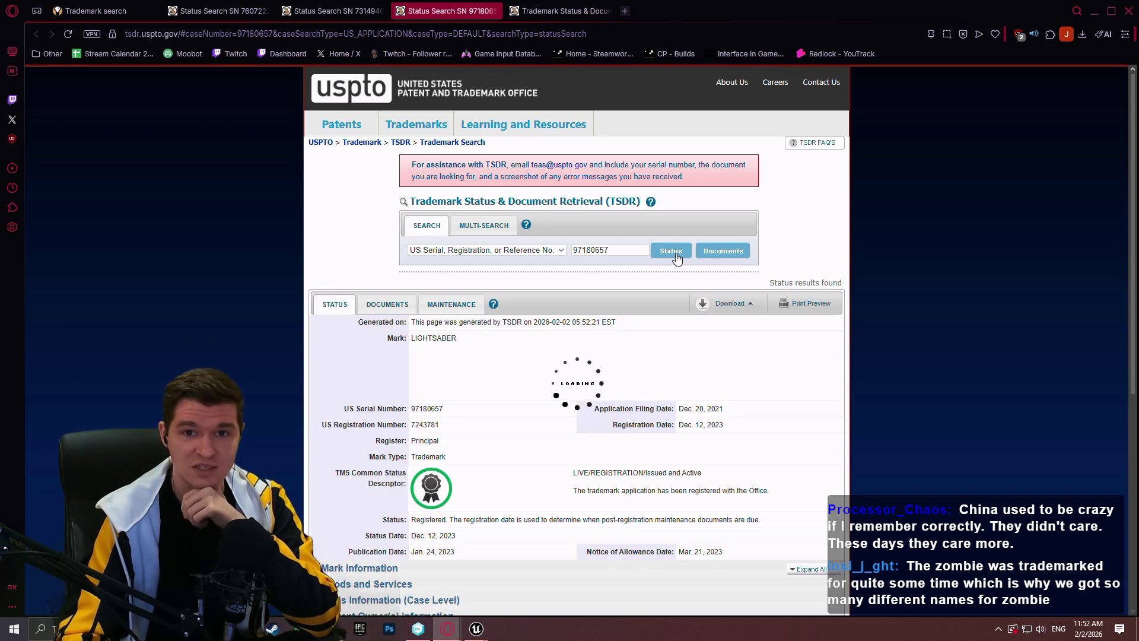
scroll(657, 388, "down", 3)
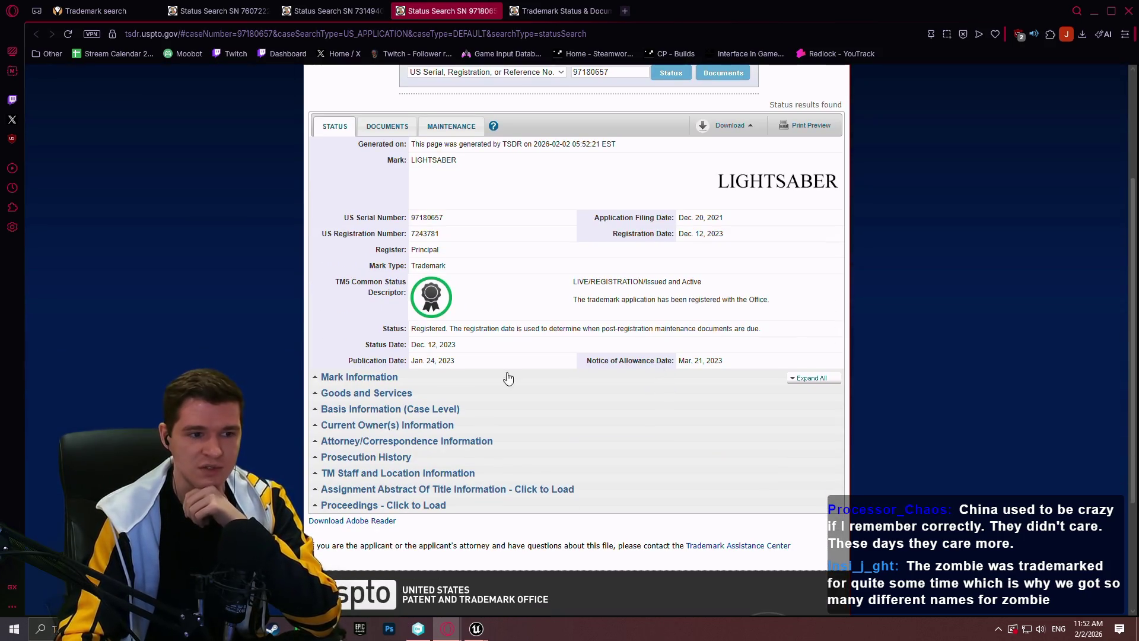
left_click(361, 409)
left_click(359, 408)
left_click(356, 394)
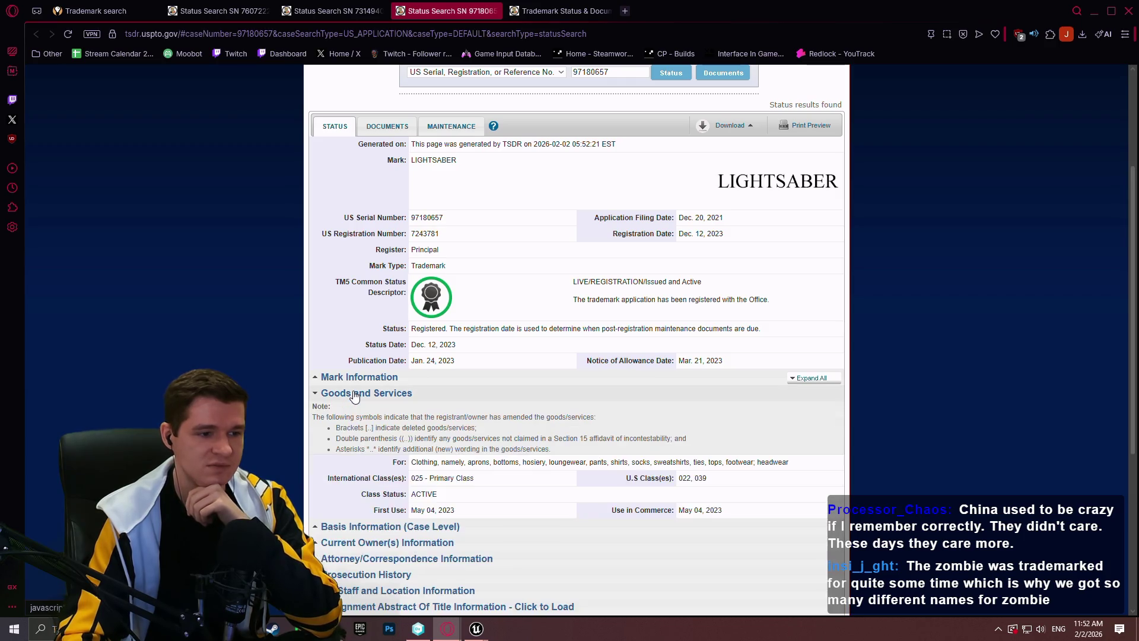
left_click(355, 395)
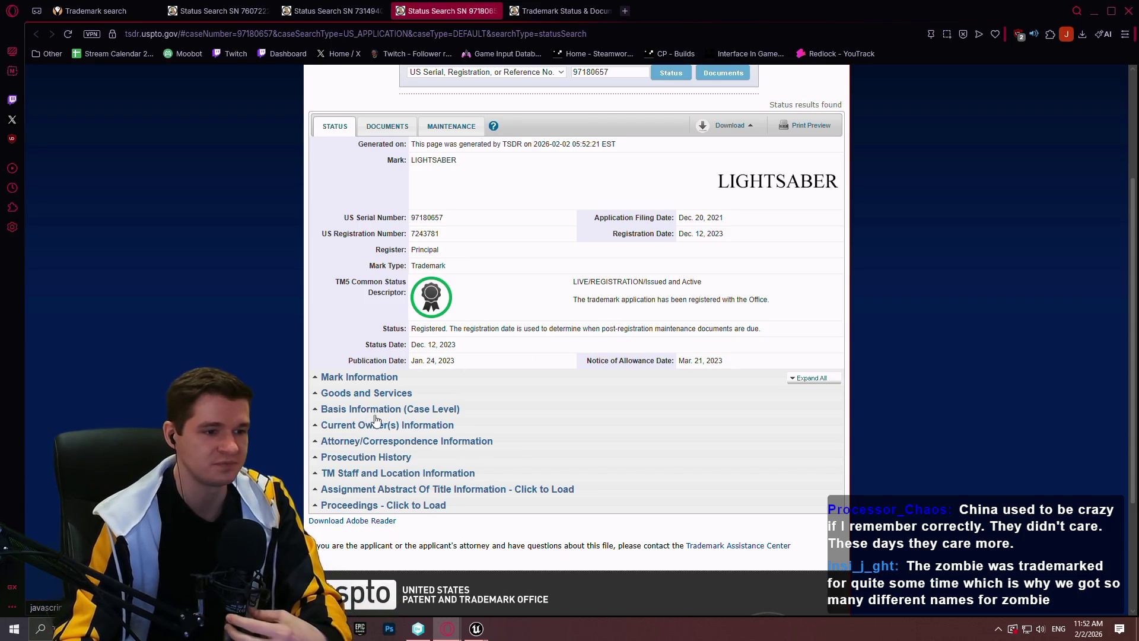
left_click(361, 394)
scroll(606, 423, "down", 2)
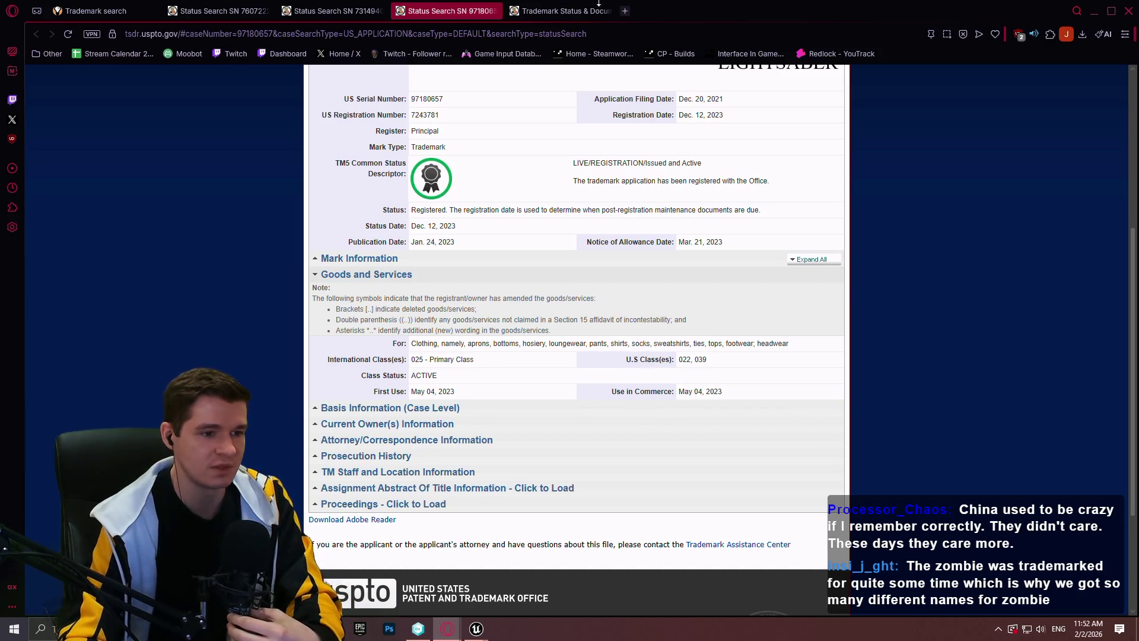
scroll(548, 299, "up", 2)
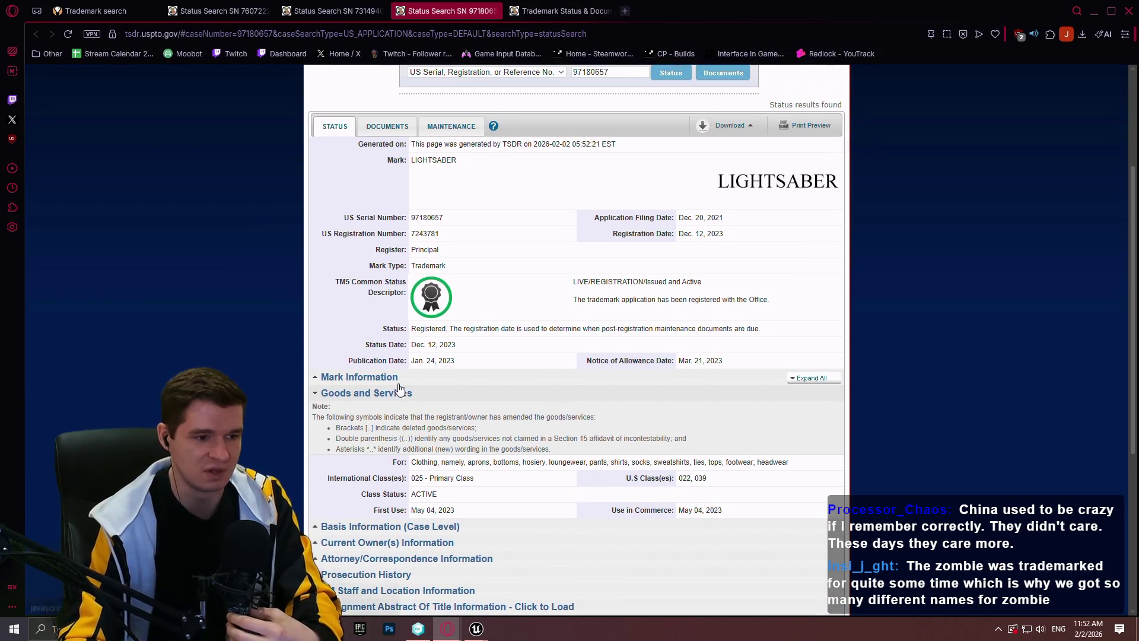
left_click(359, 378)
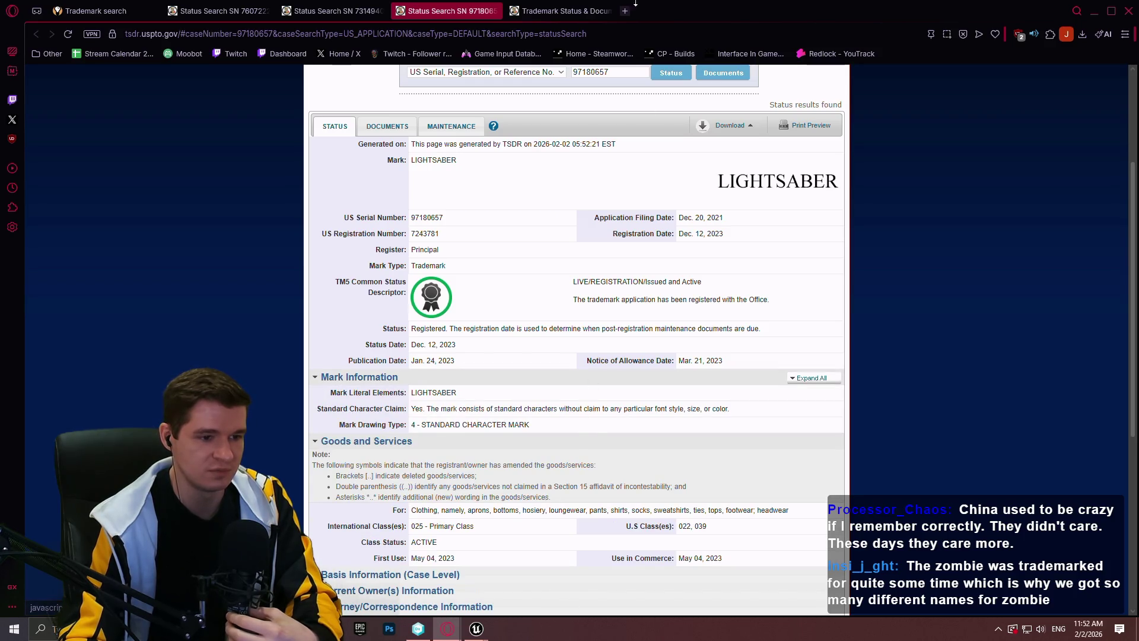
Step: Expand Mark Information and Goods and Services for serial 97180477
left_click(558, 11)
scroll(439, 332, "down", 3)
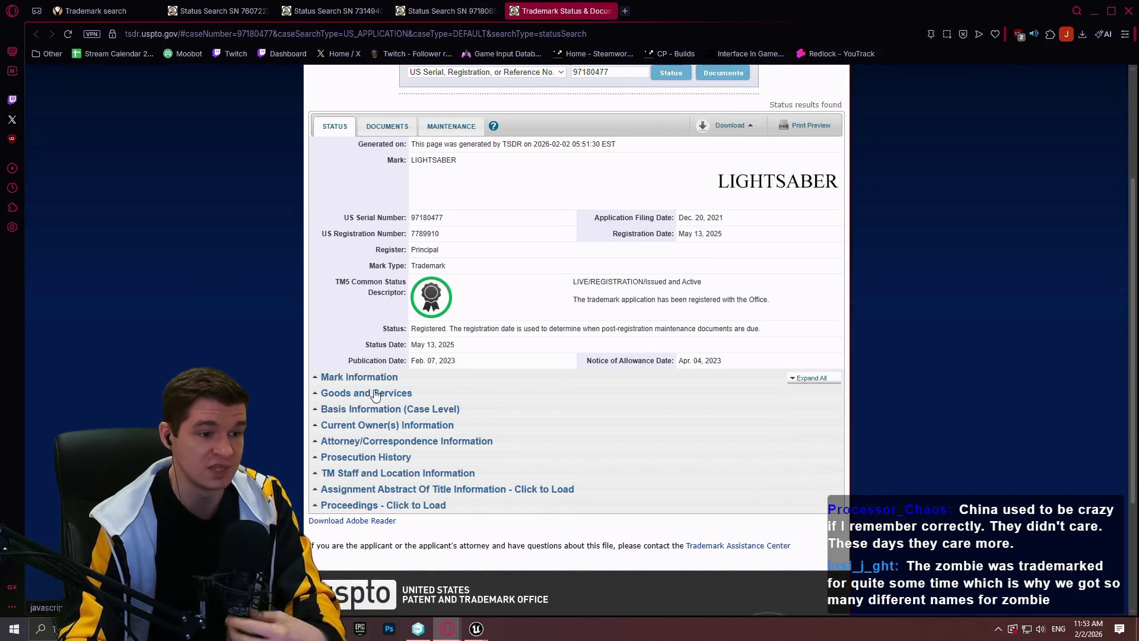
left_click(365, 378)
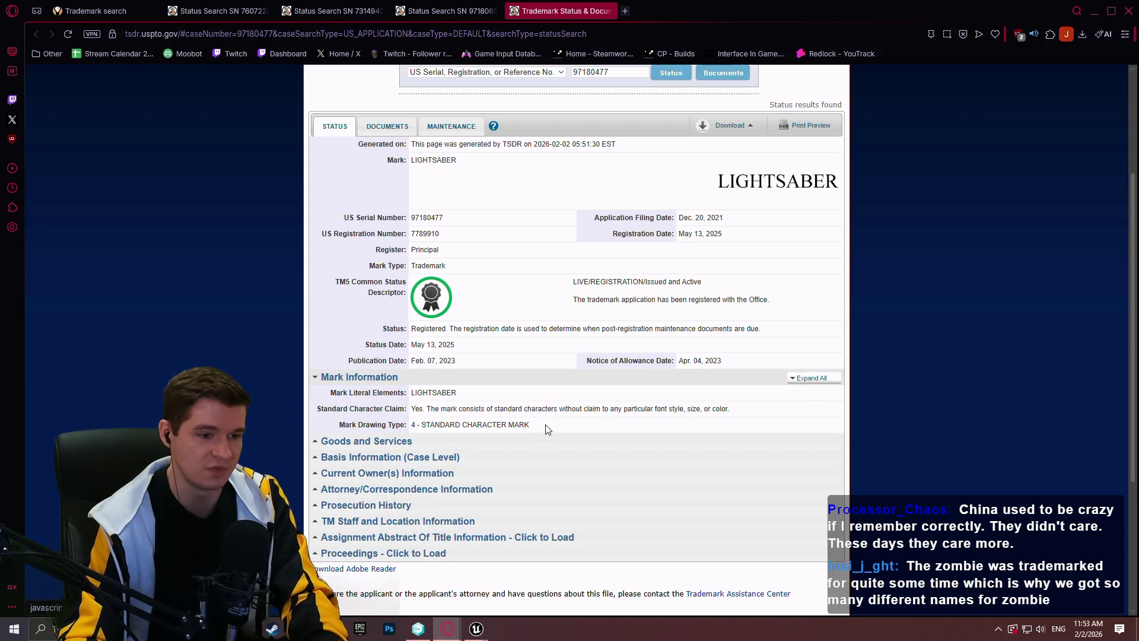
left_click(377, 441)
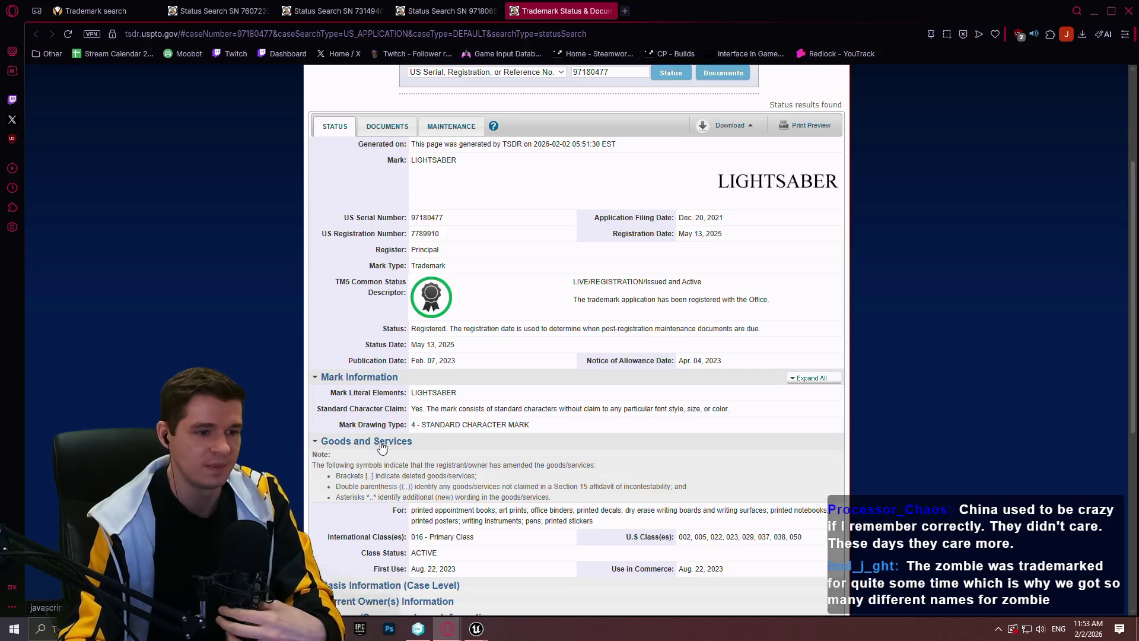
scroll(510, 439, "down", 4)
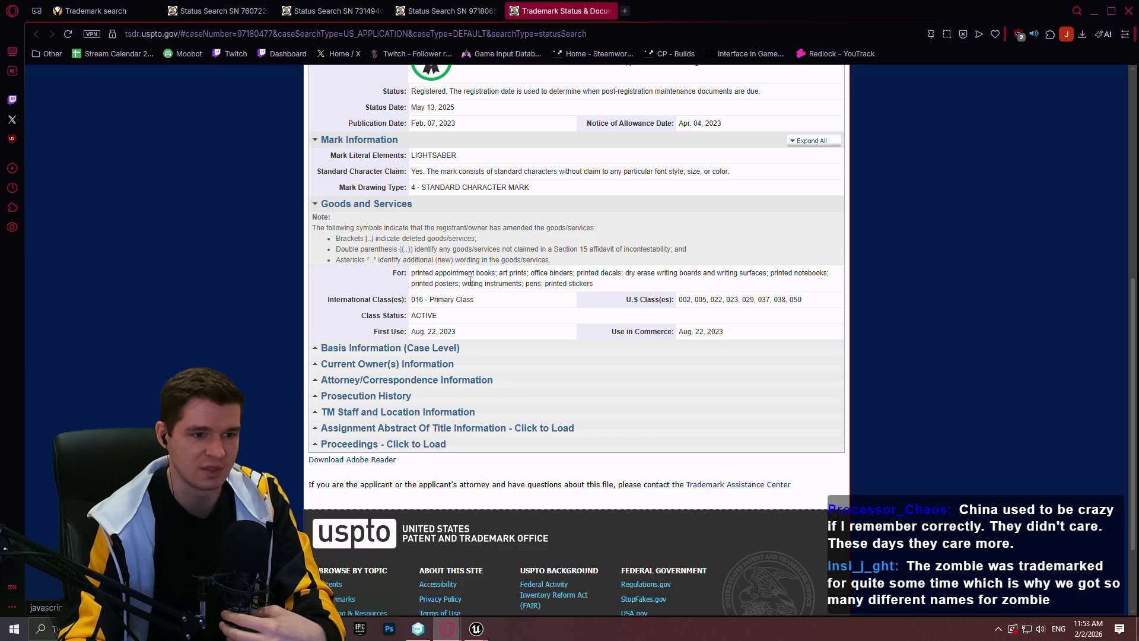
scroll(484, 317, "up", 4)
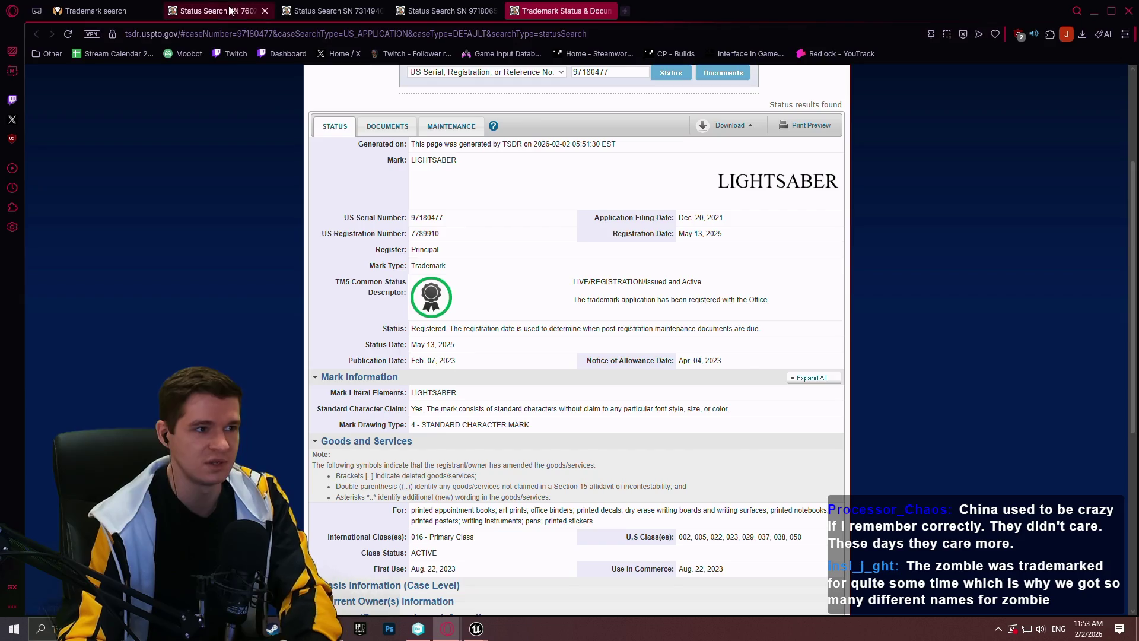
Step: Browse the 17 lightsaber results, including FORCE FX LIGHTSABER, and select the search text
key("ctrl+Tab")
key("ctrl+Tab")
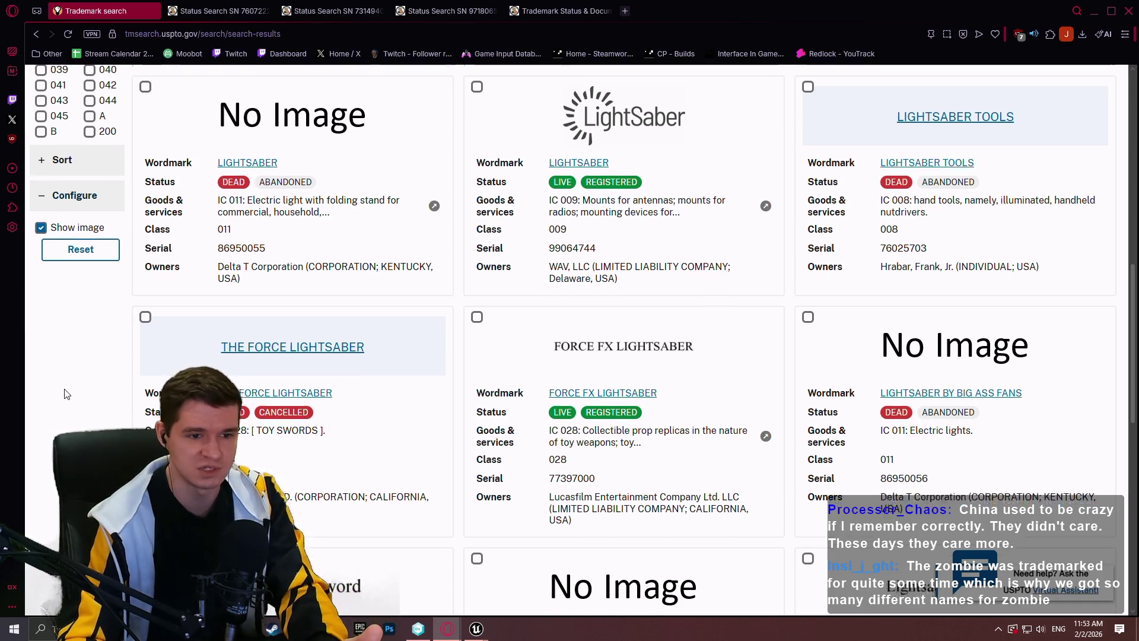
scroll(67, 379, "down", 5)
scroll(87, 380, "down", 1)
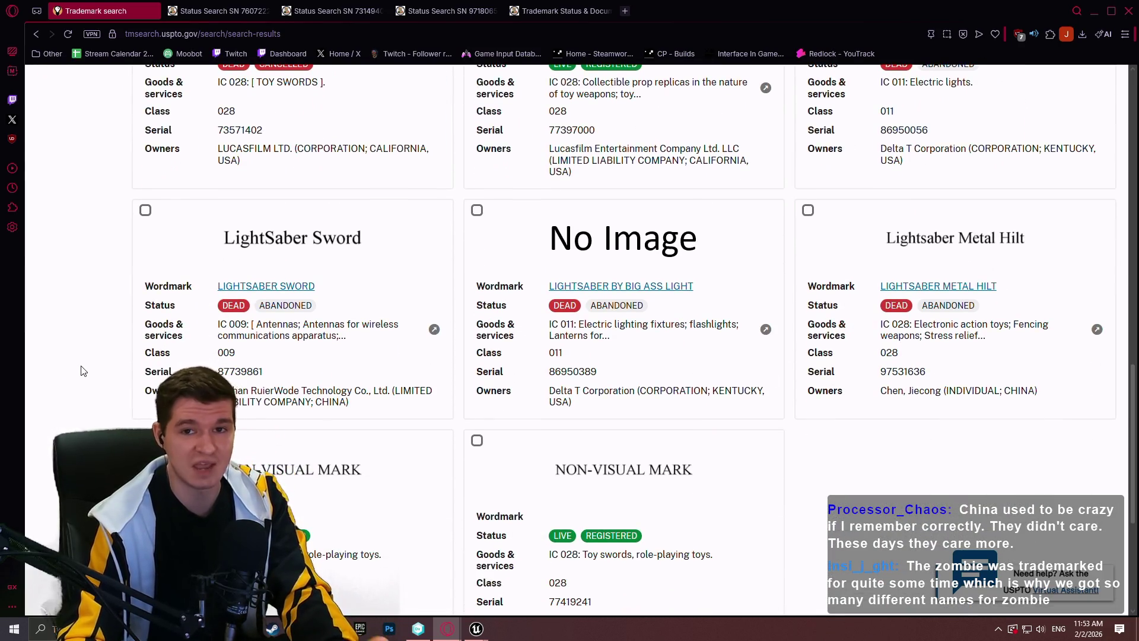
scroll(83, 371, "up", 10)
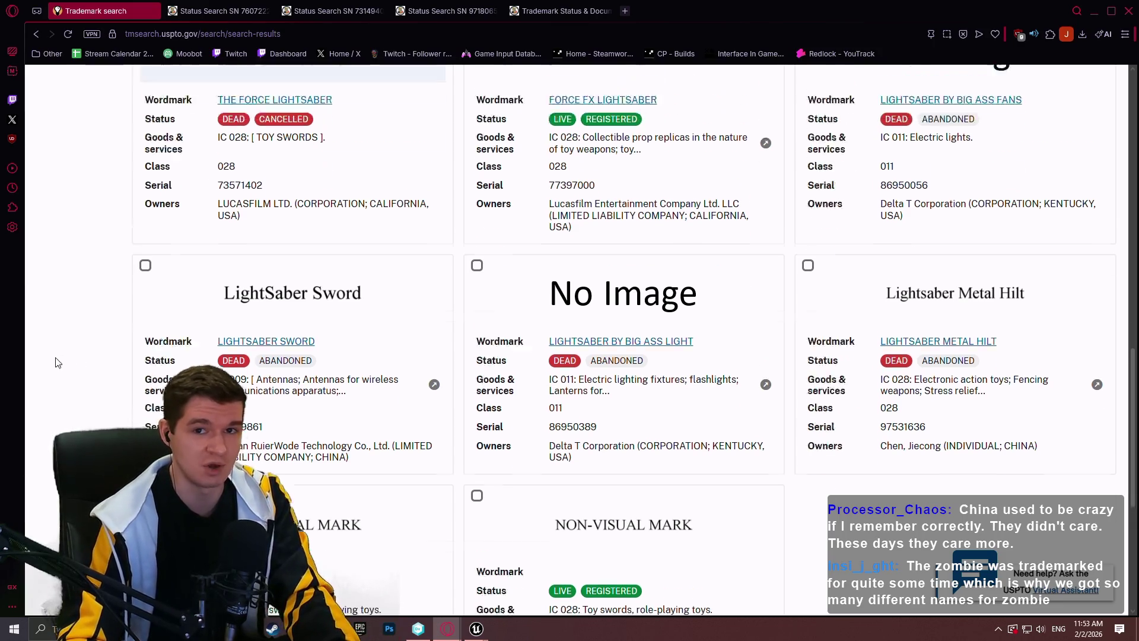
scroll(438, 315, "up", 5)
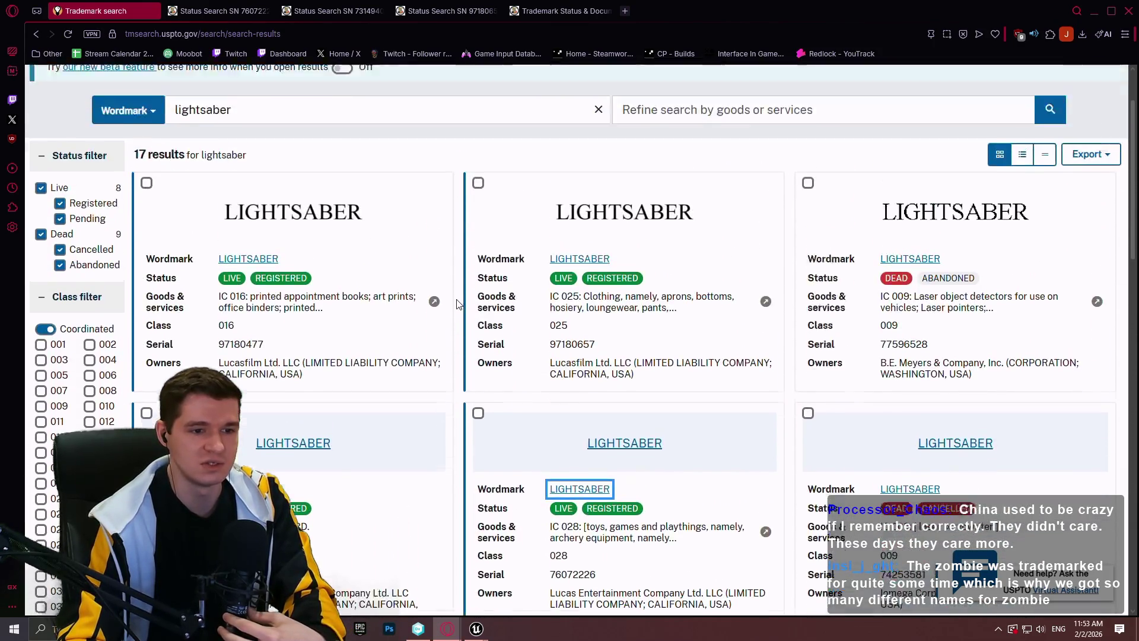
scroll(485, 229, "down", 2)
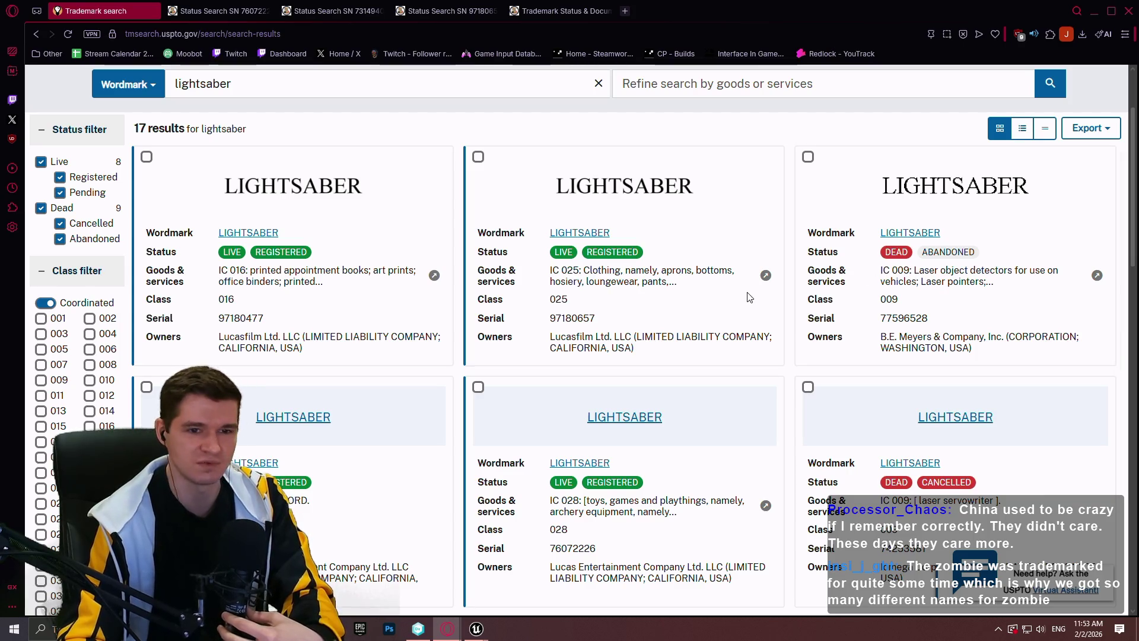
scroll(717, 294, "up", 2)
key("ctrl+a")
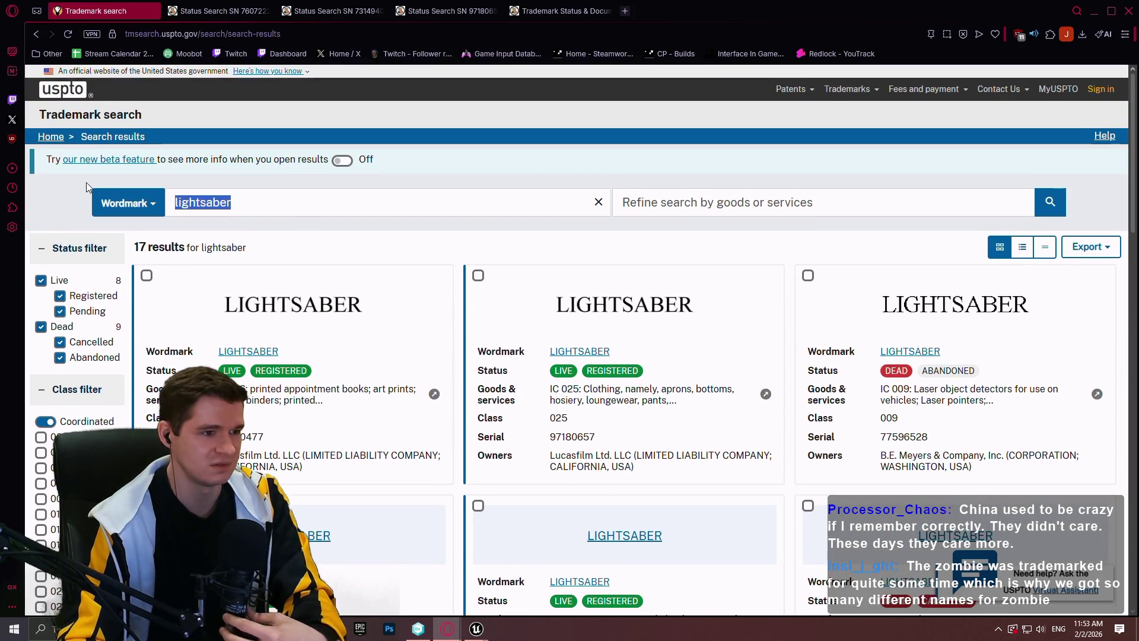
Step: Search wordmarks for 'assassin's creed' and scroll through the results
type("assassin")
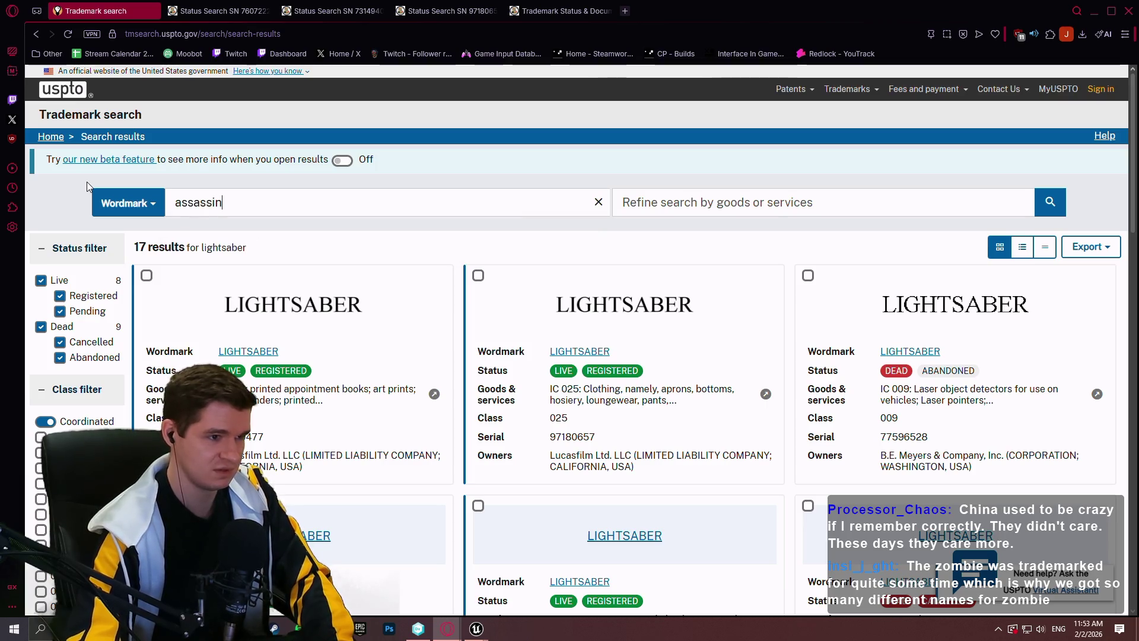
type("'s creed")
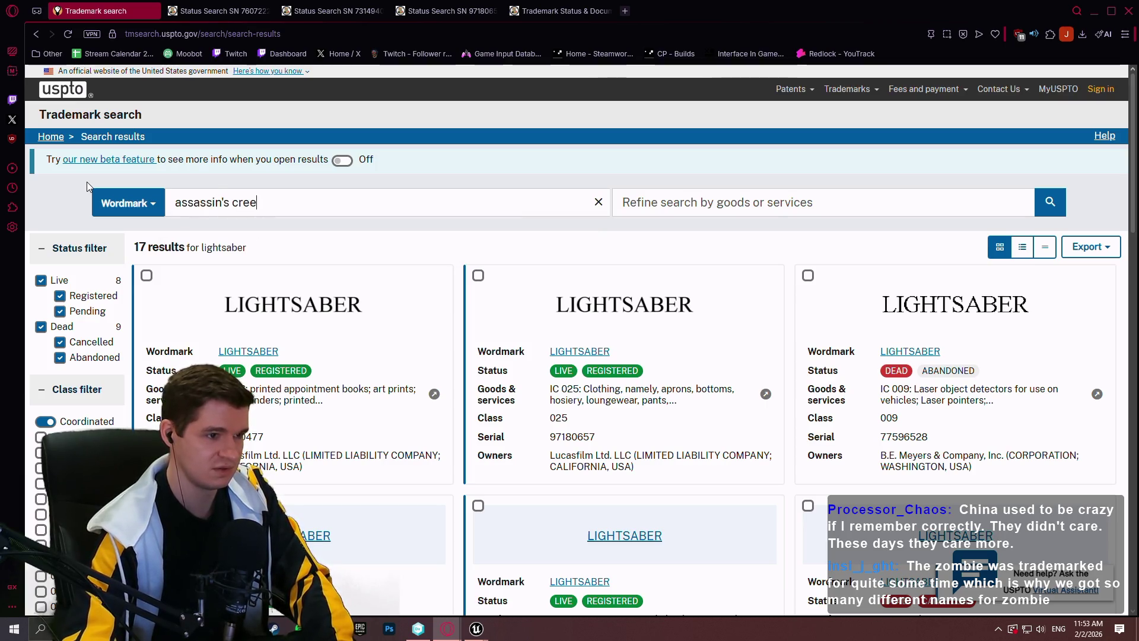
key("Return")
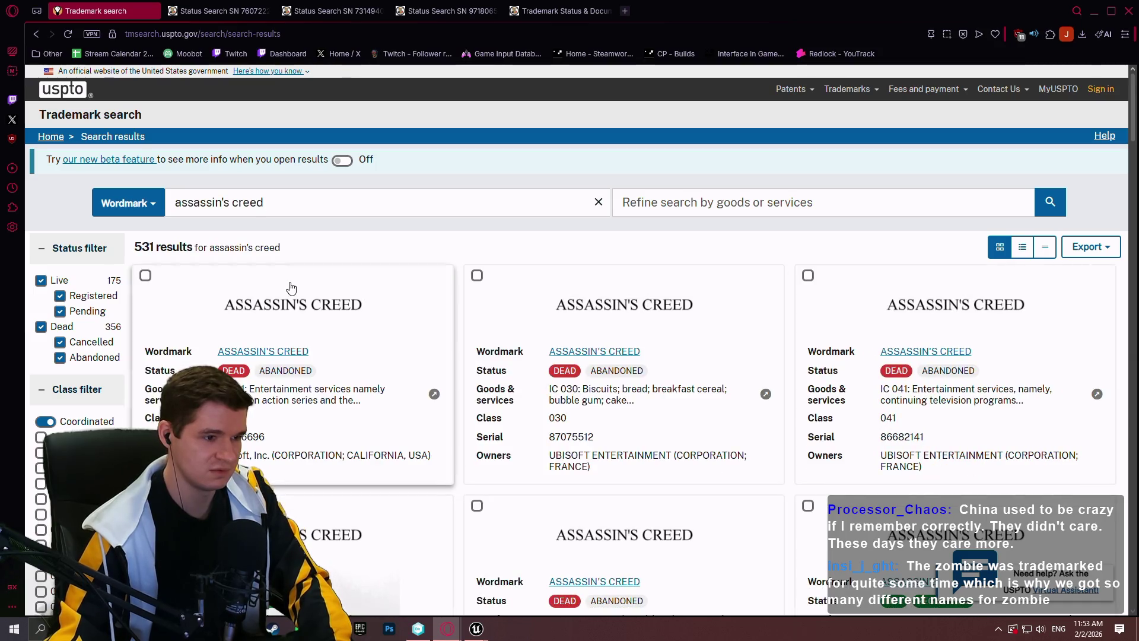
scroll(407, 176, "down", 2)
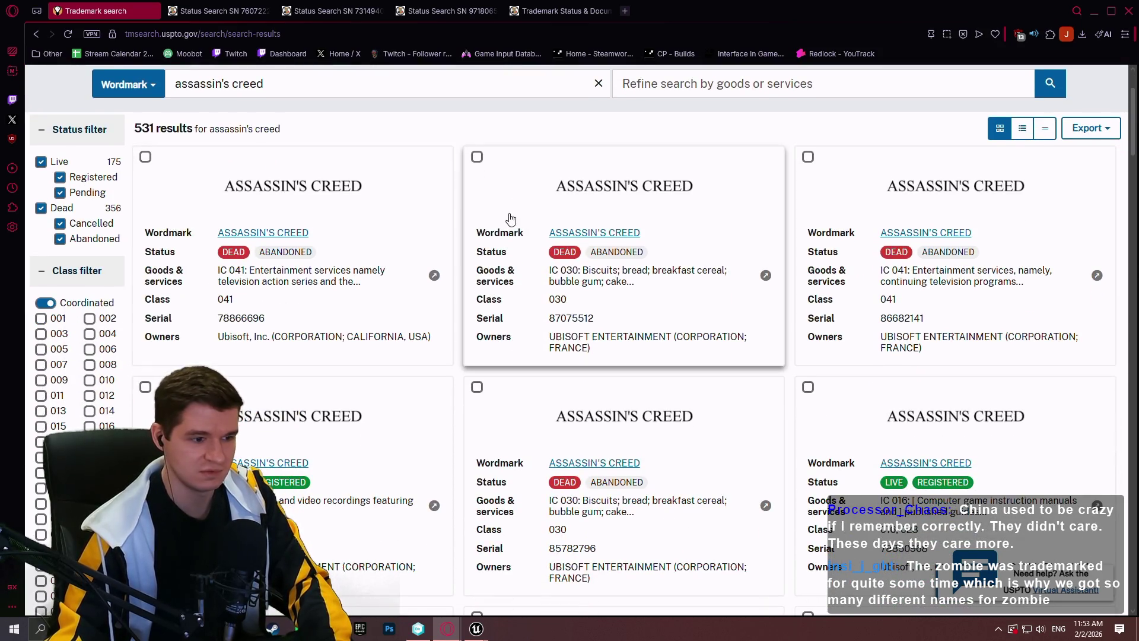
scroll(374, 345, "down", 1)
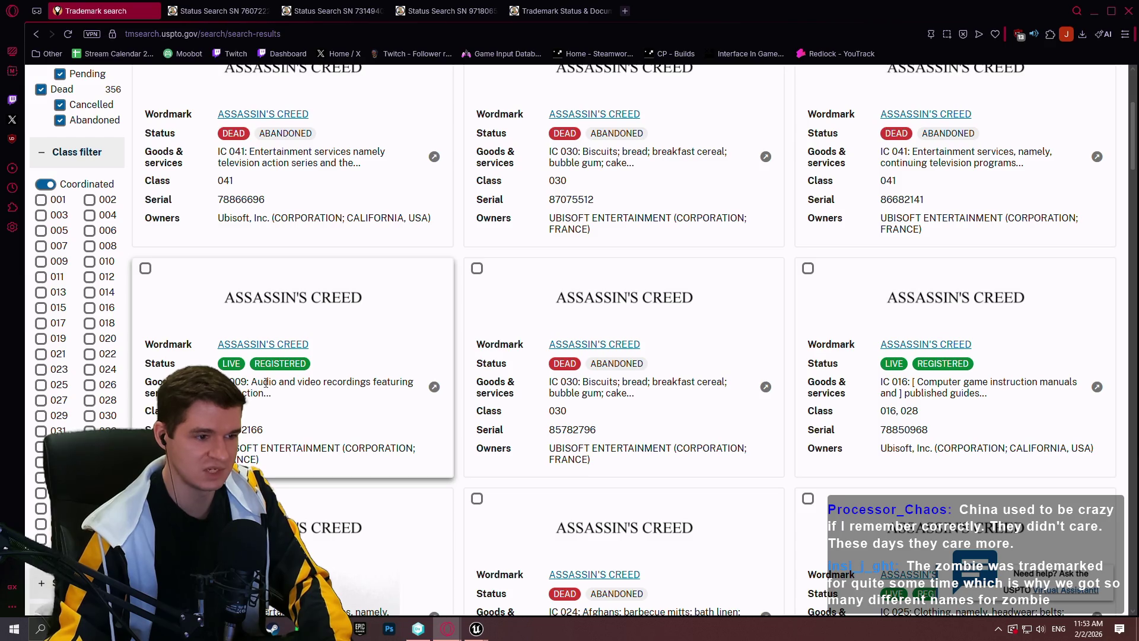
scroll(314, 381, "down", 2)
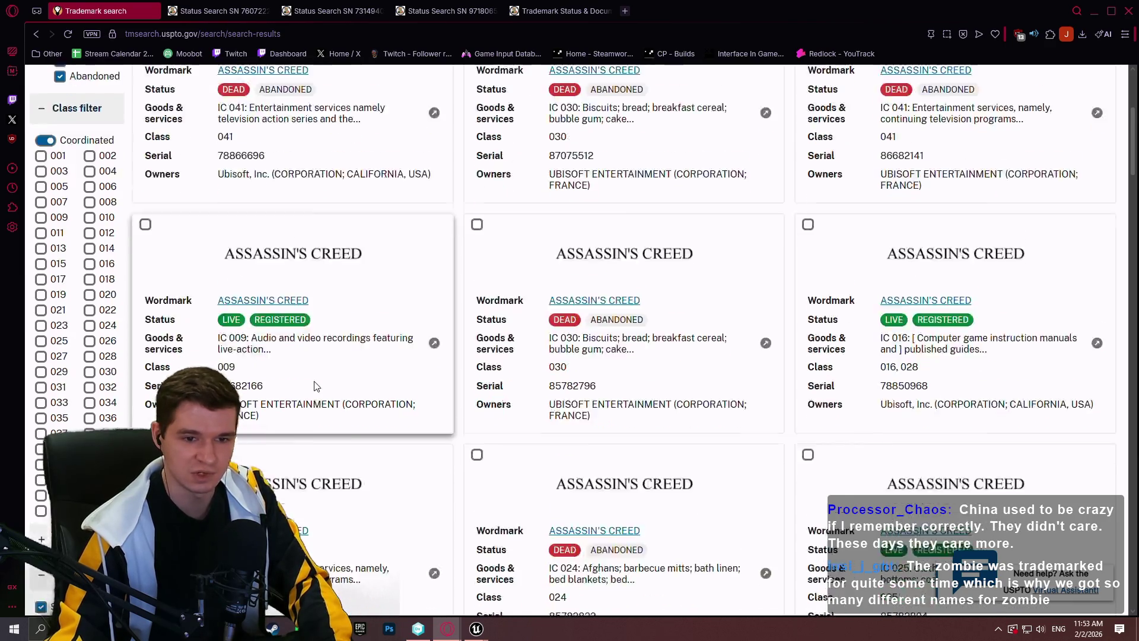
scroll(1014, 268, "down", 2)
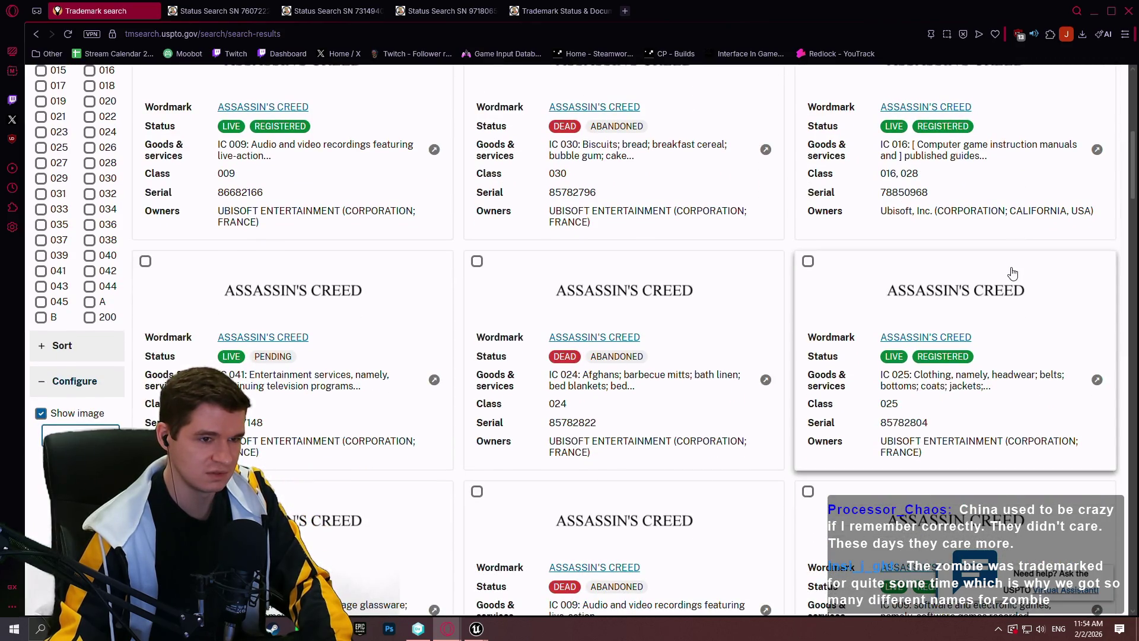
scroll(318, 332, "down", 3)
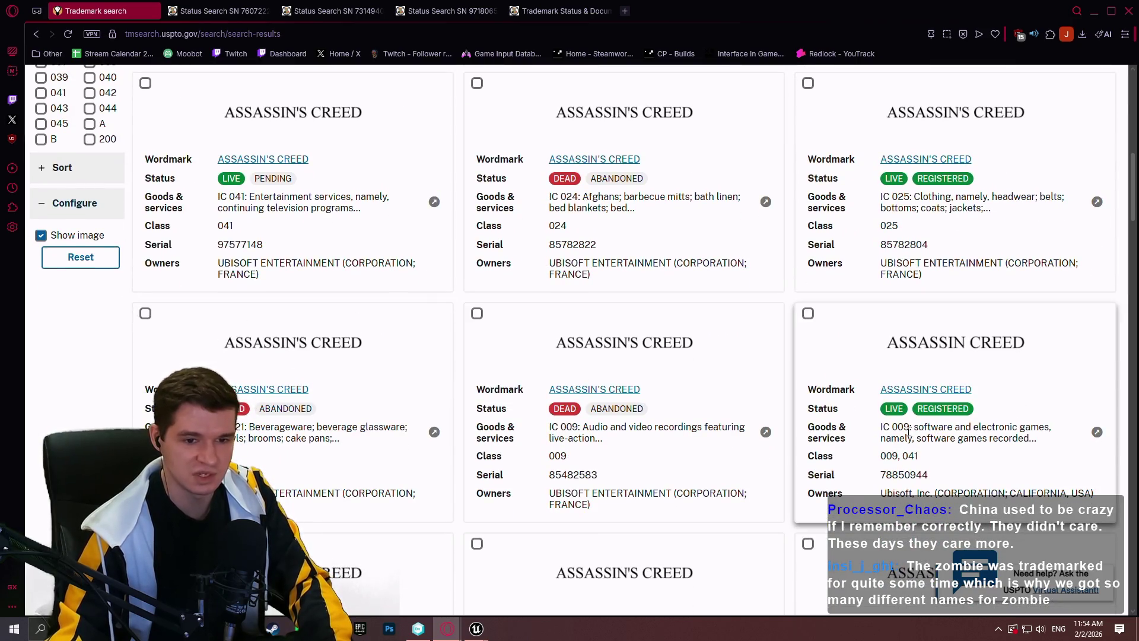
Step: Open the status record of Ubisoft's ASSASSIN'S CREED registration in classes 009 and 041
left_click_drag(917, 457, 880, 457)
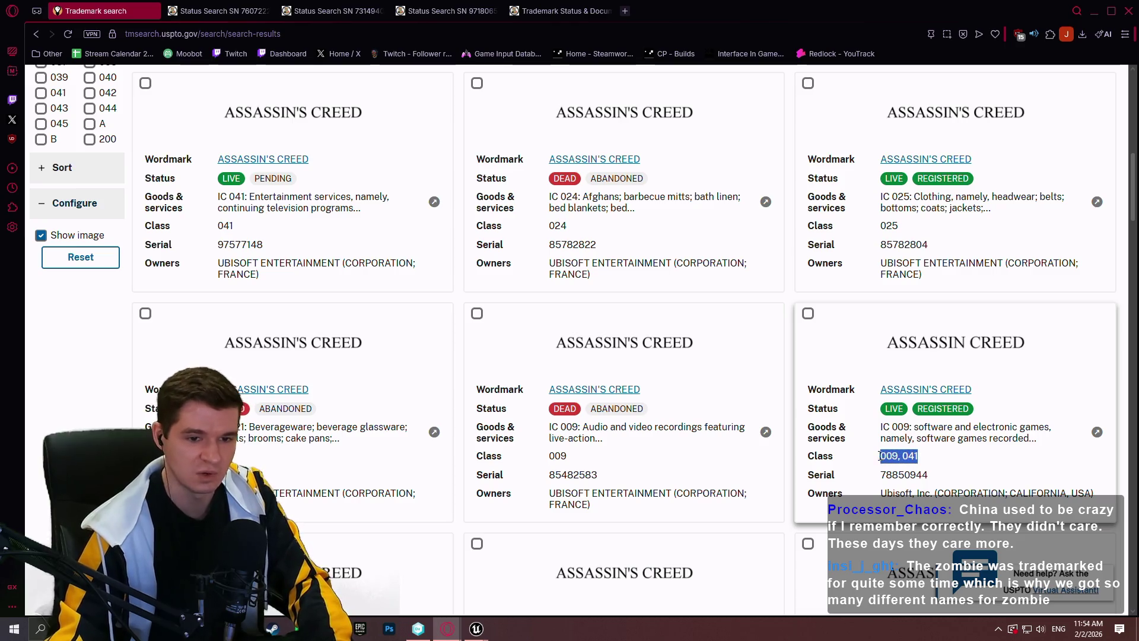
left_click(952, 455)
left_click(943, 389)
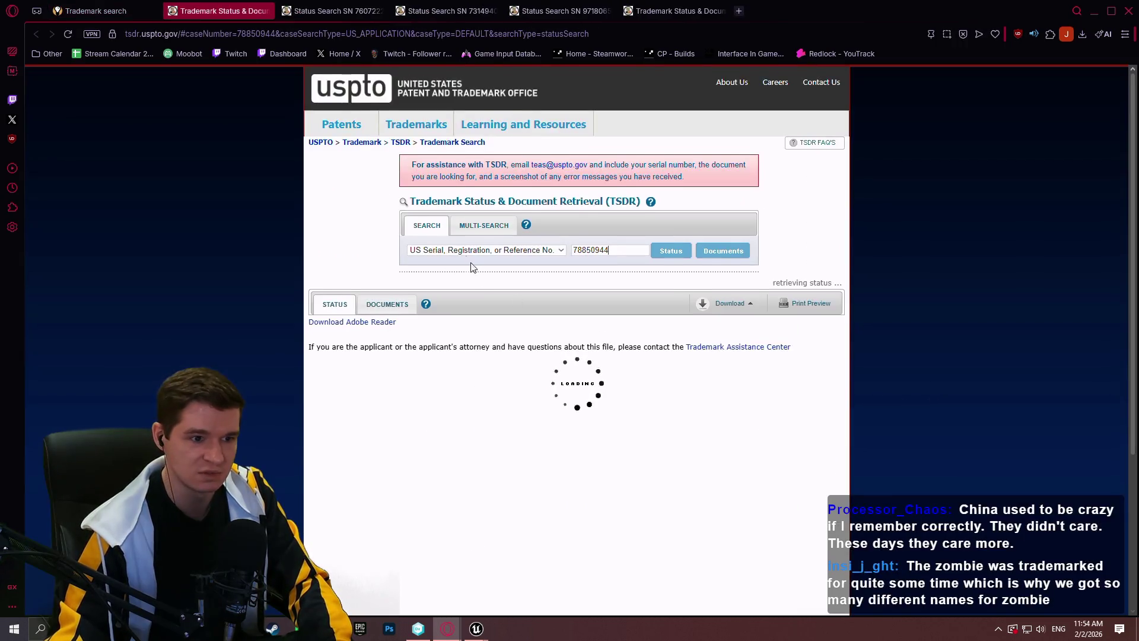
Step: Expand Goods and Services for serial 78850944, showing classes 009 and 041
scroll(625, 208, "down", 6)
left_click(373, 235)
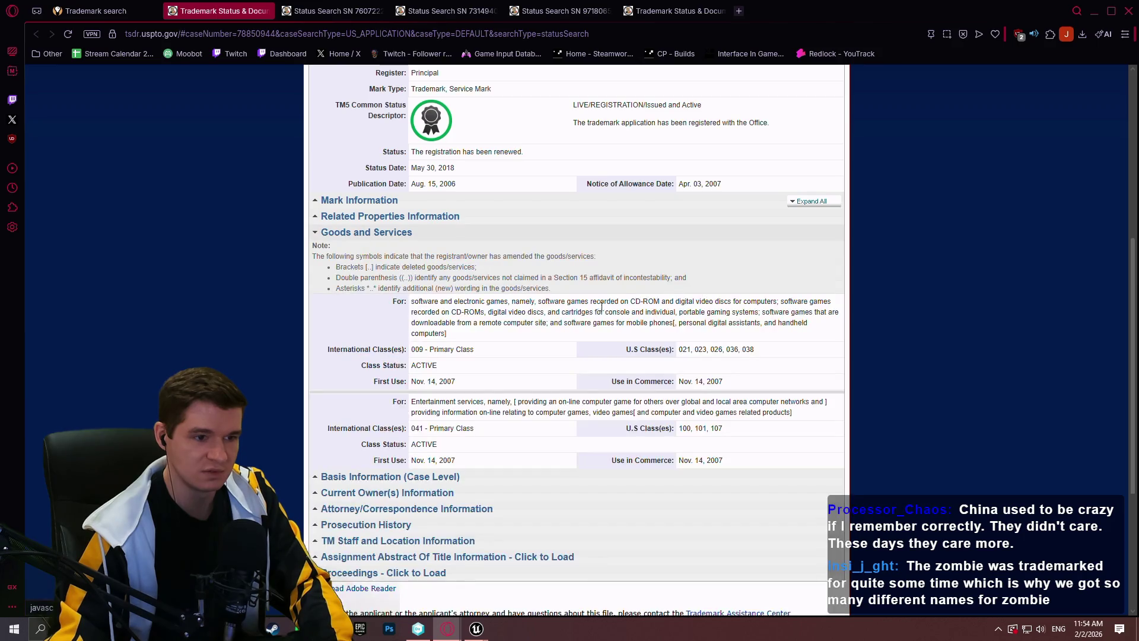
scroll(576, 349, "down", 1)
triple_click(550, 287)
left_click(522, 305)
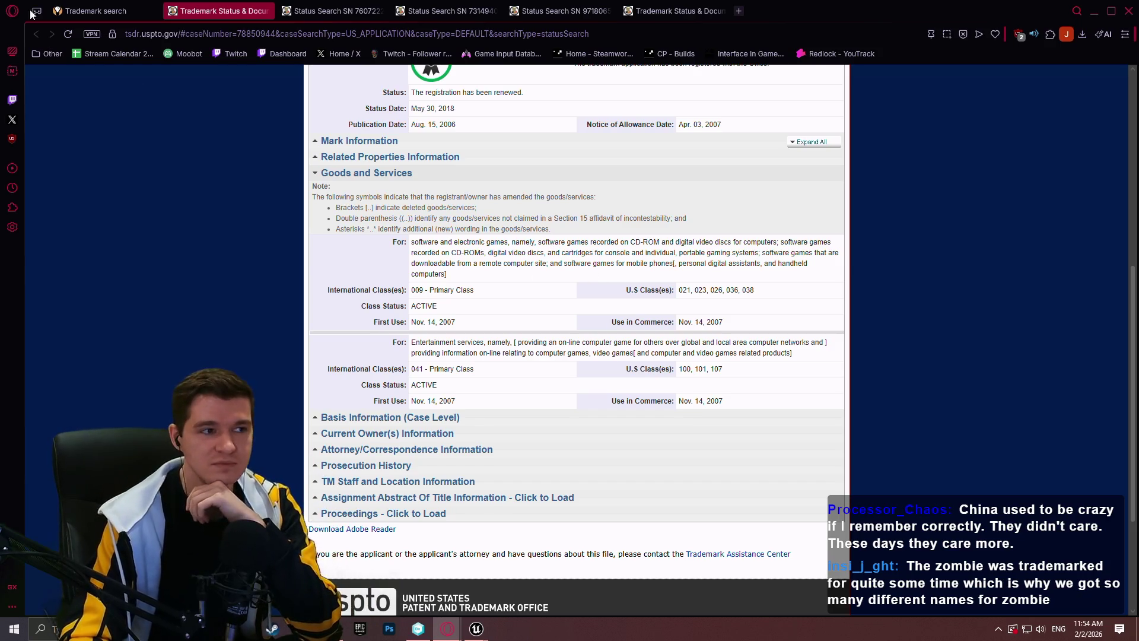
Step: Go back through the search pages and launch a fresh Trademark Search
left_click(92, 11)
scroll(817, 248, "up", 10)
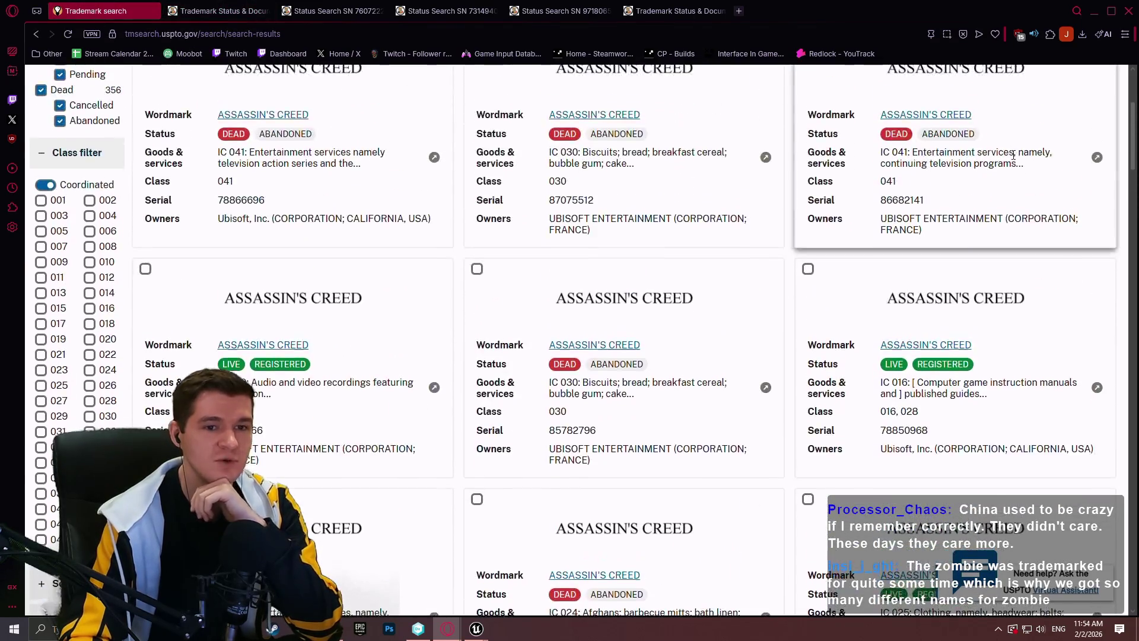
left_click(37, 36)
left_click(36, 36)
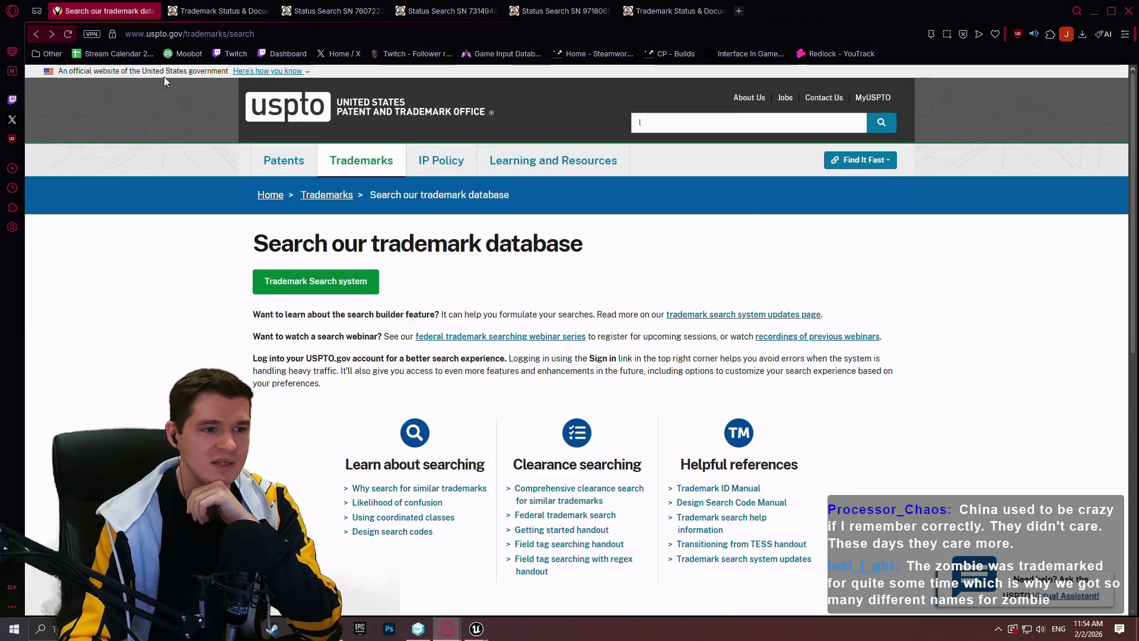
left_click(236, 10)
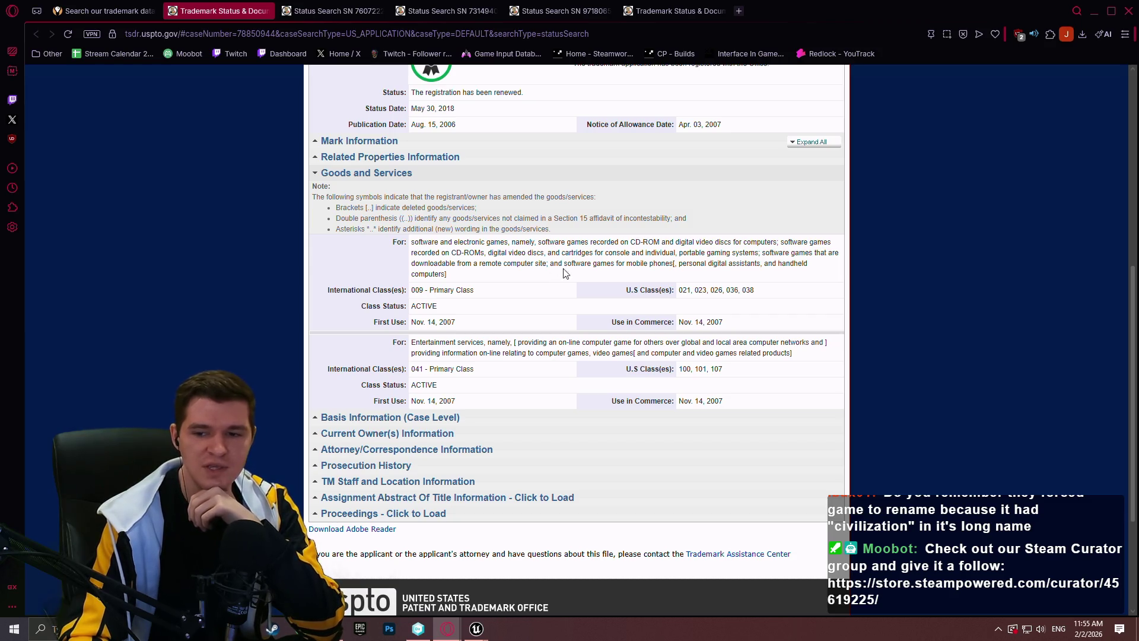
left_click(119, 11)
left_click(284, 279)
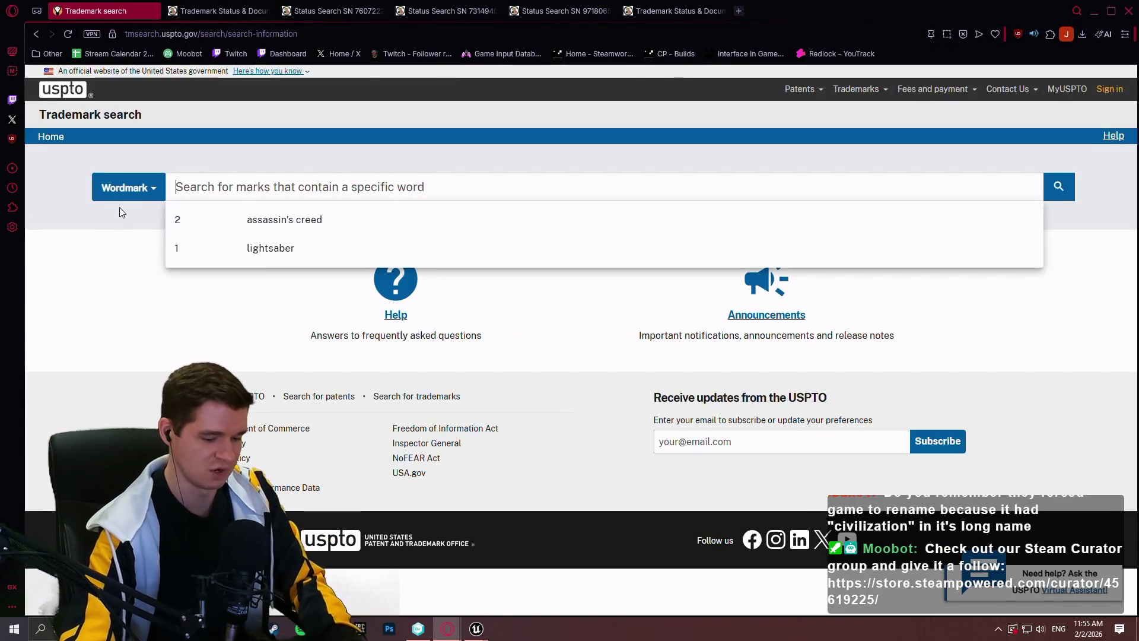
Step: Search USPTO wordmarks for 'zombie' and scroll through the first page of 1,110 results
type("zombie")
key("Return")
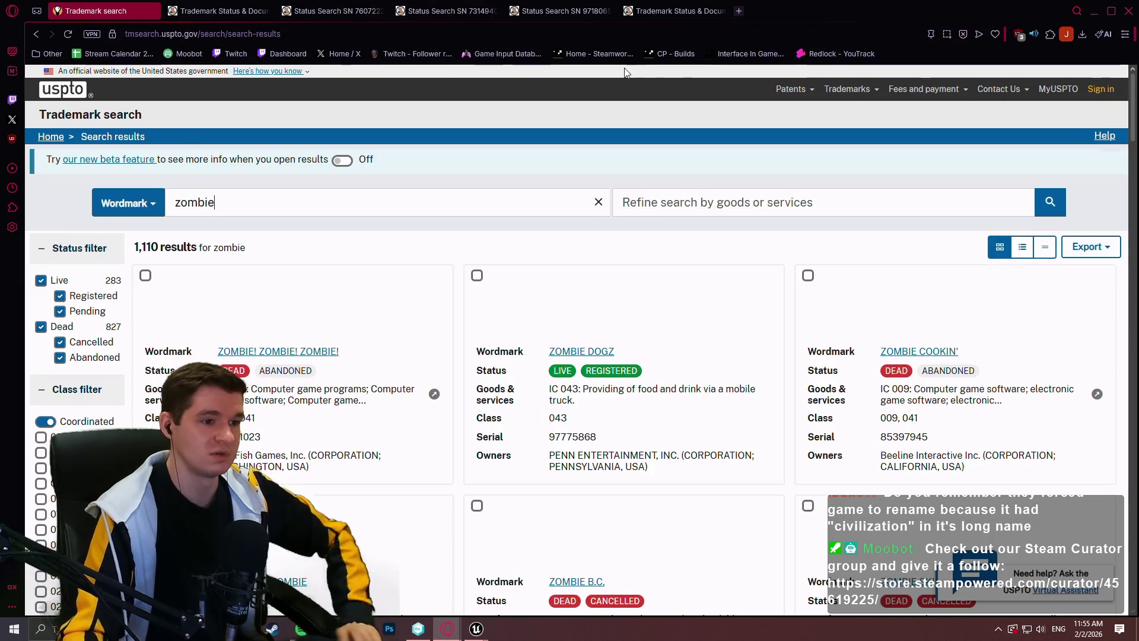
scroll(707, 241, "down", 8)
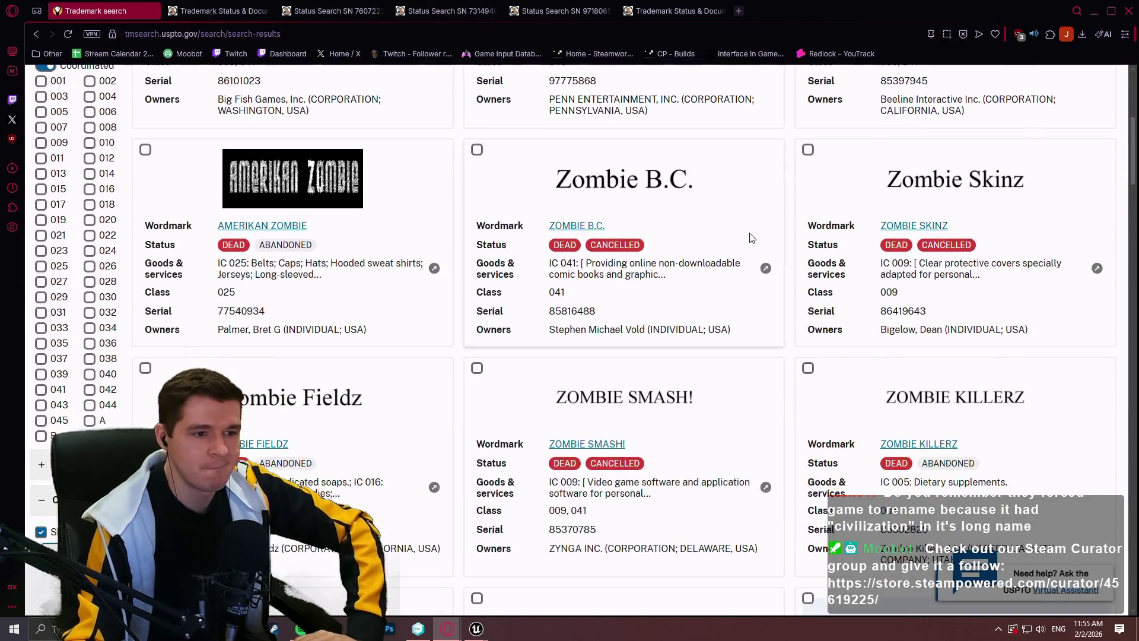
scroll(793, 280, "down", 10)
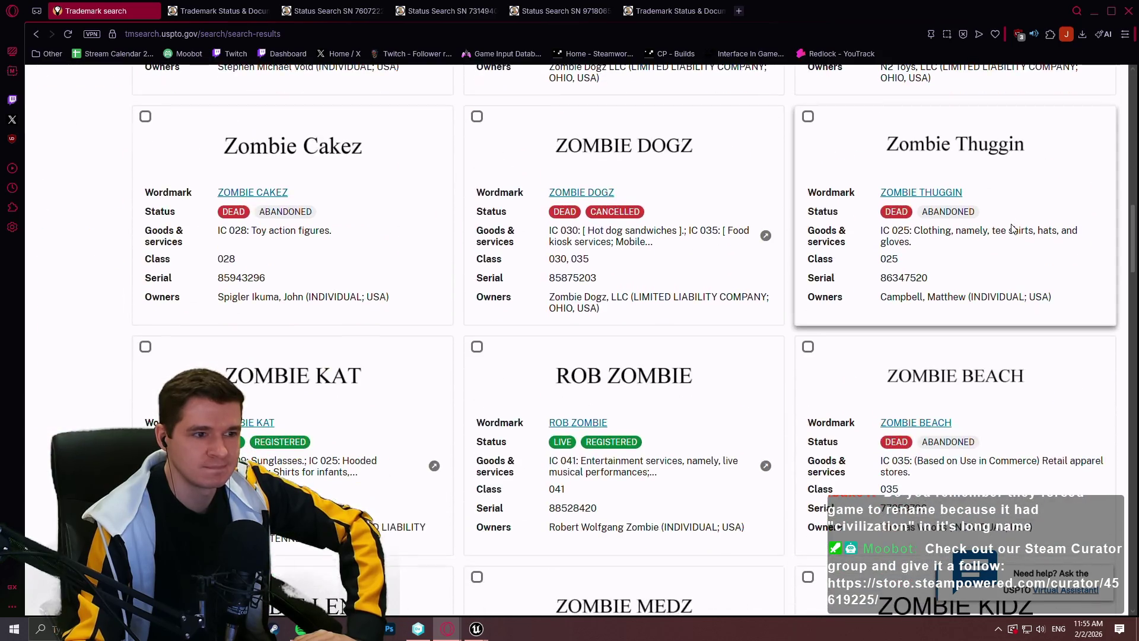
scroll(1011, 241, "down", 3)
left_click_drag(1133, 241, 1134, 405)
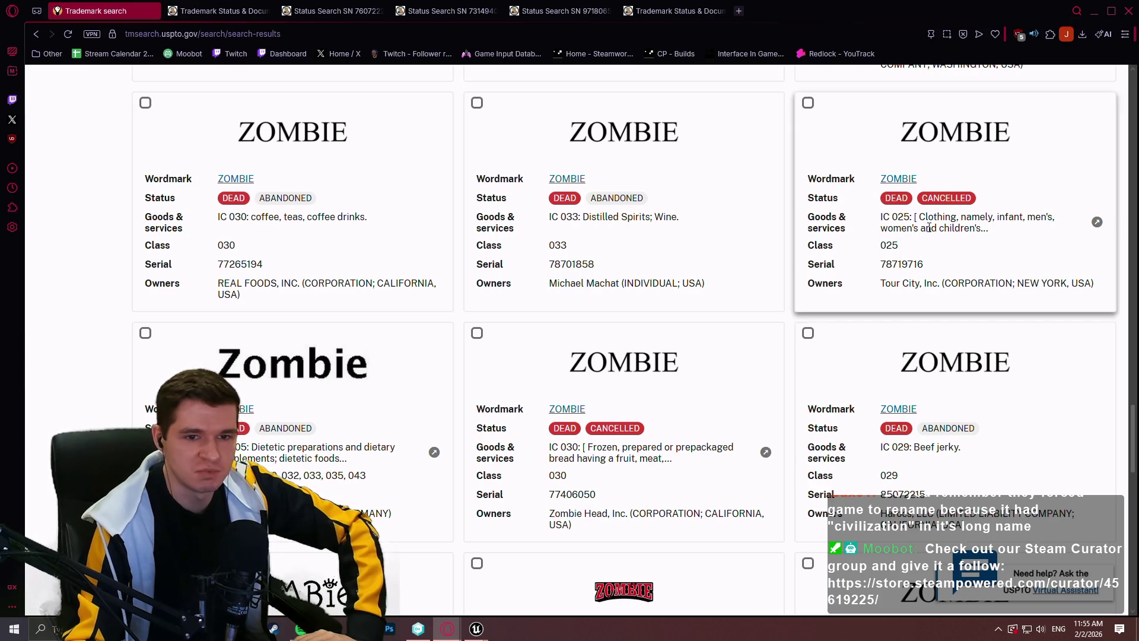
scroll(362, 269, "down", 3)
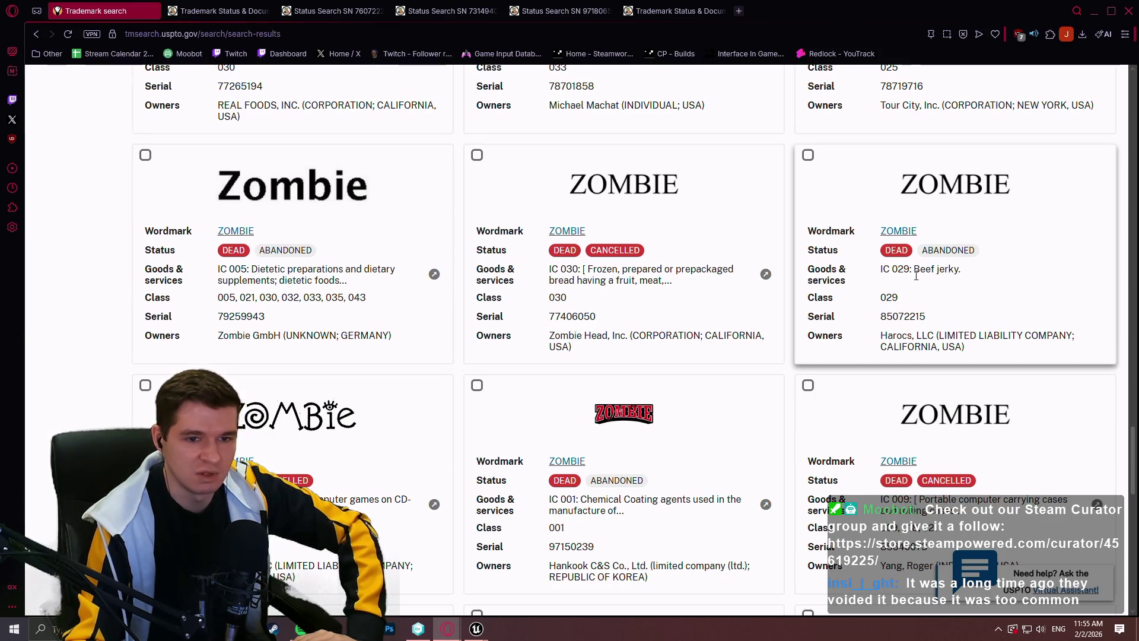
scroll(610, 260, "down", 4)
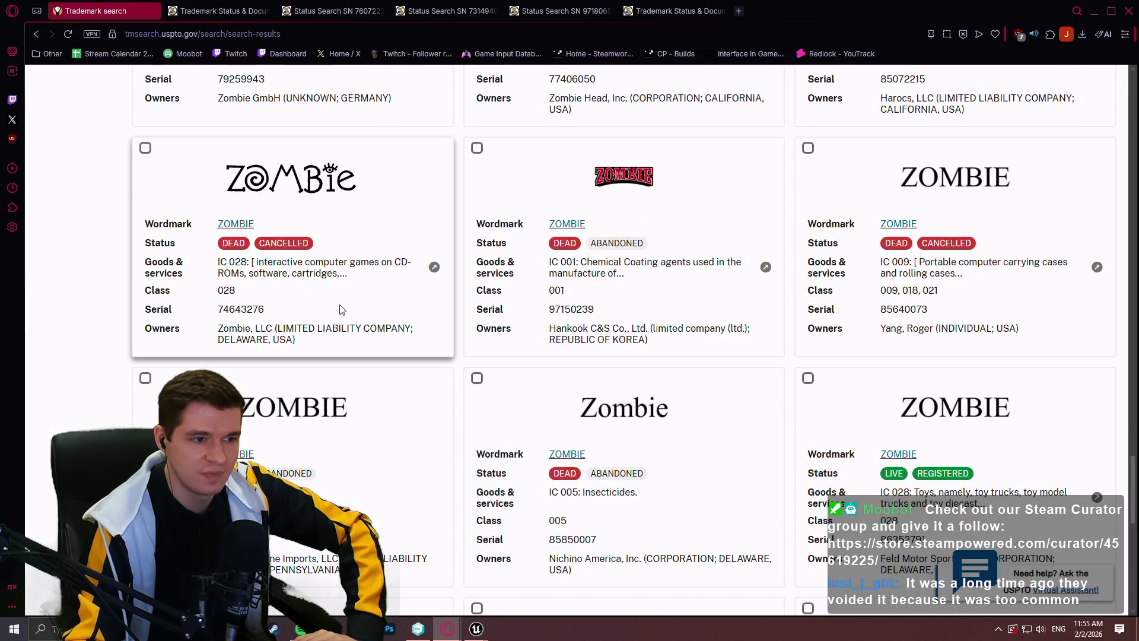
scroll(427, 304, "down", 3)
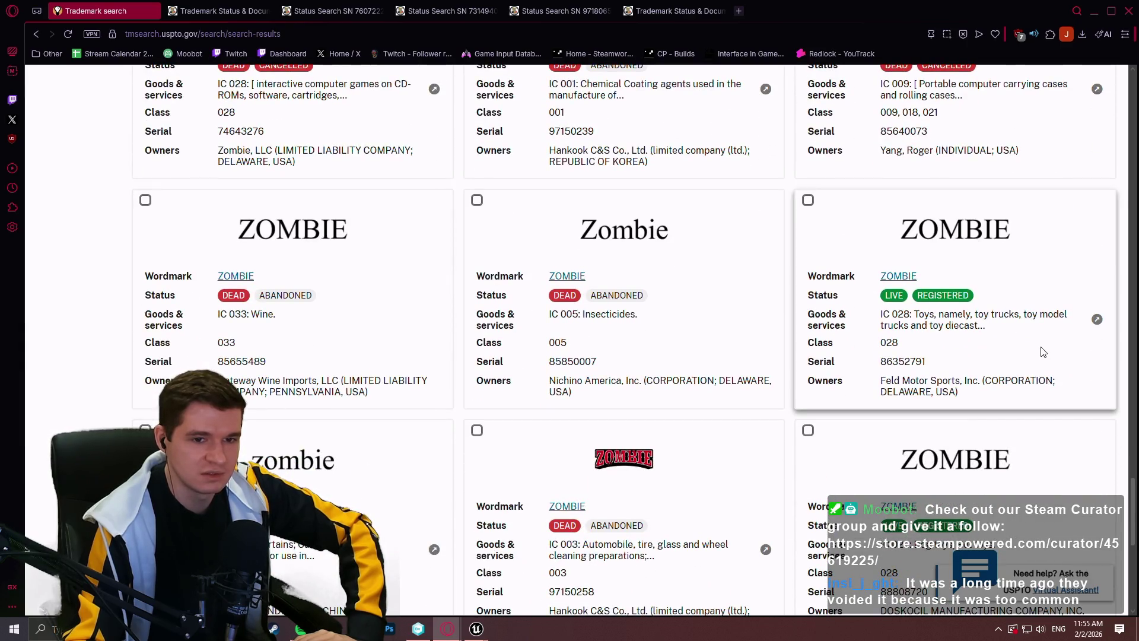
scroll(1039, 349, "down", 2)
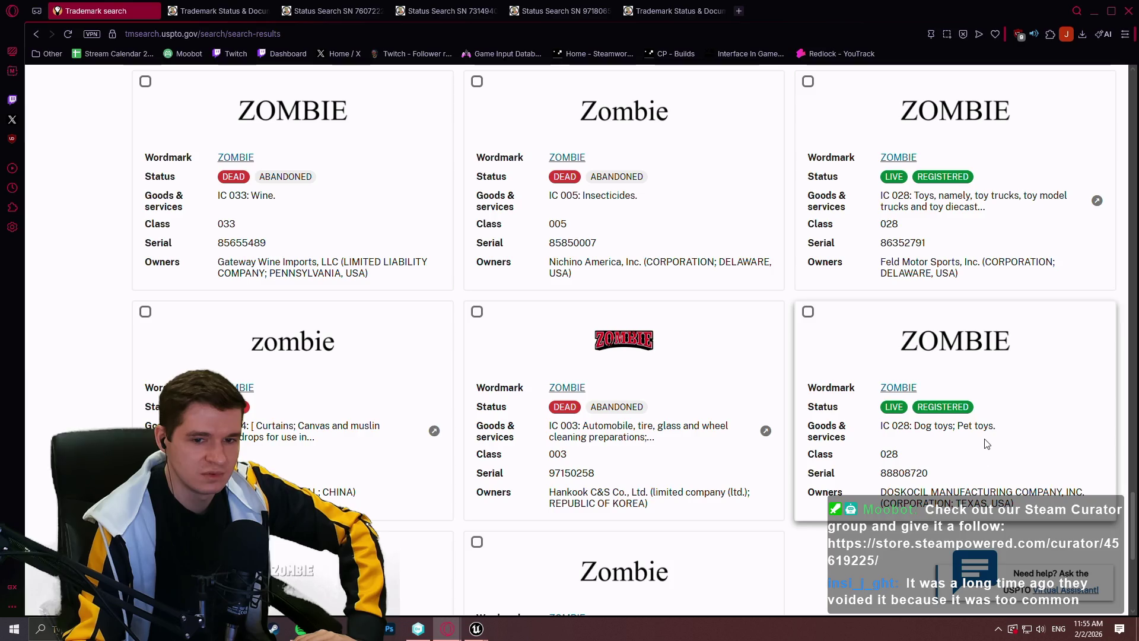
scroll(961, 363, "down", 1)
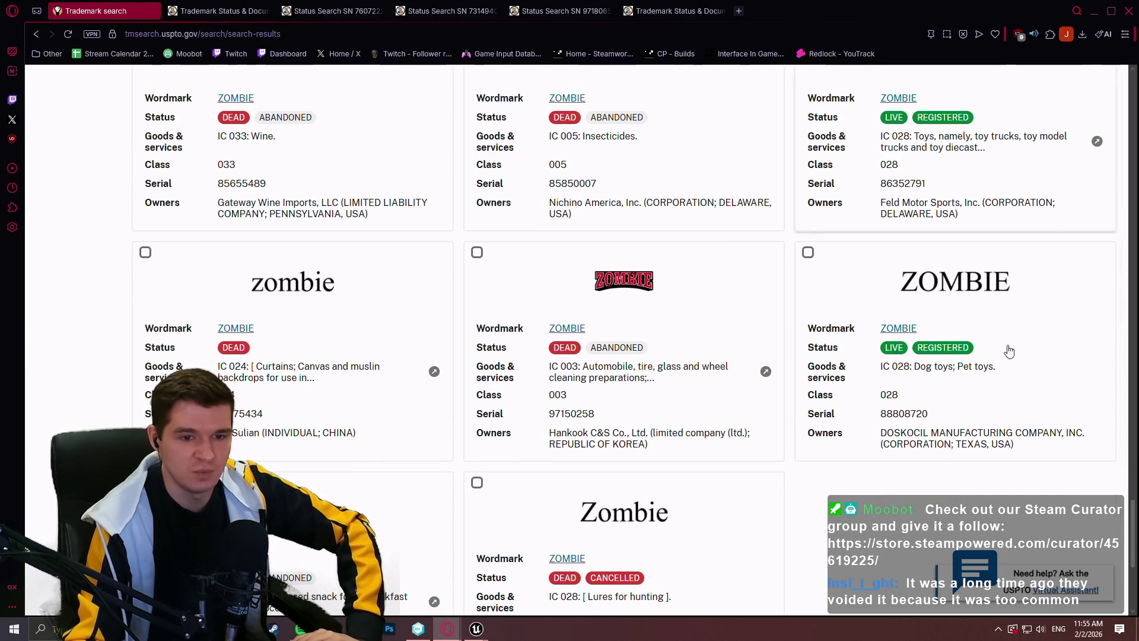
scroll(929, 403, "up", 4)
scroll(907, 308, "down", 4)
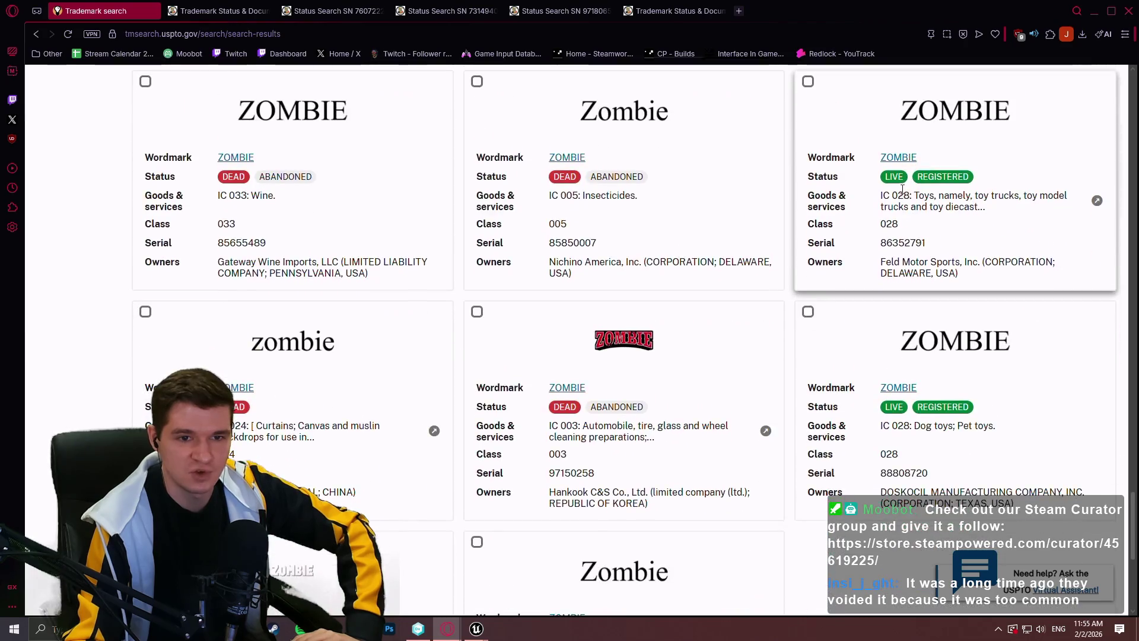
scroll(884, 234, "up", 1)
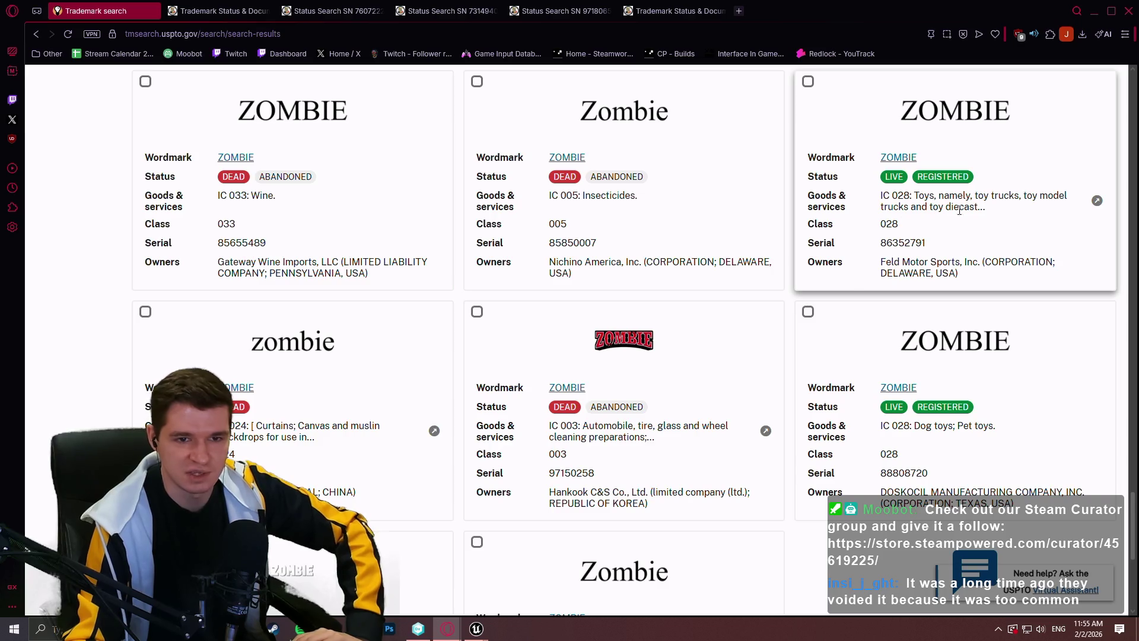
scroll(1017, 350, "down", 2)
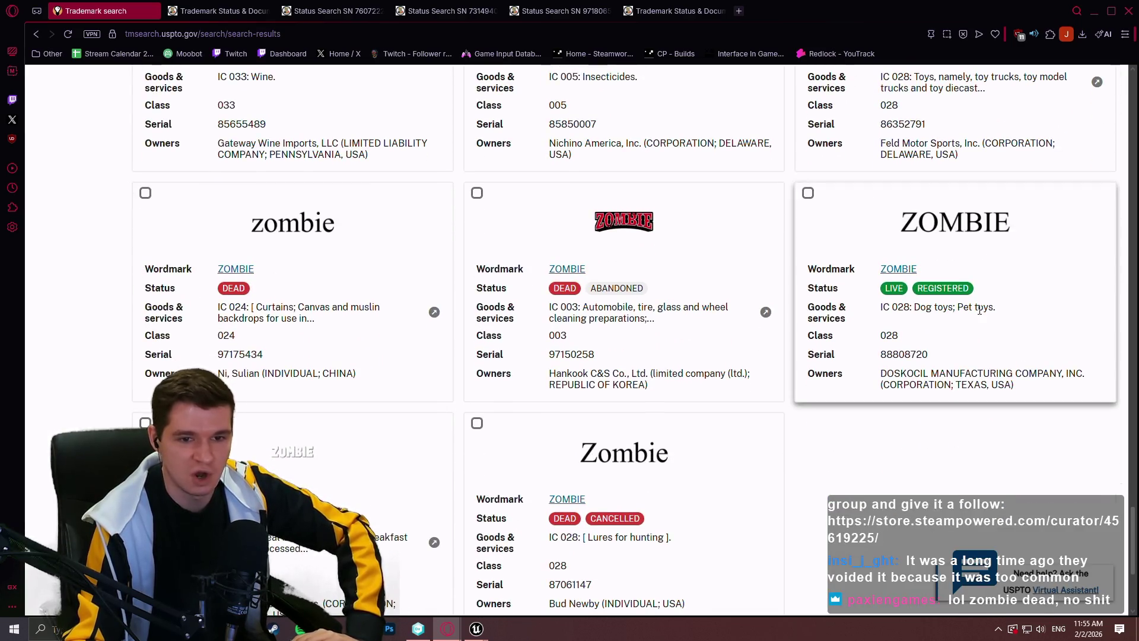
scroll(966, 257, "down", 3)
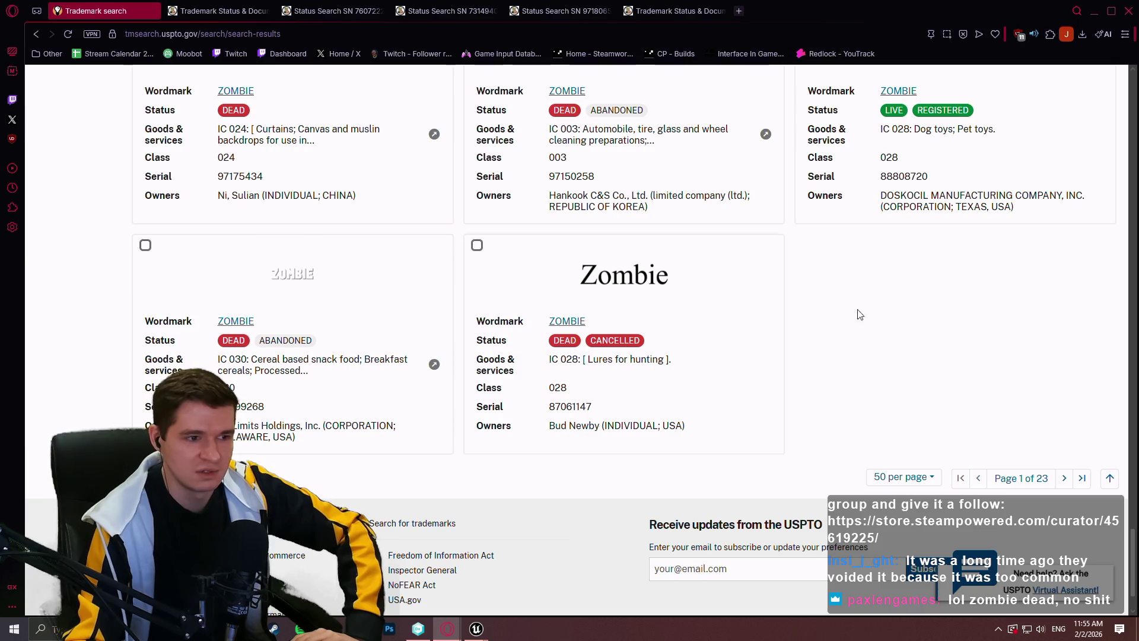
scroll(831, 356, "down", 1)
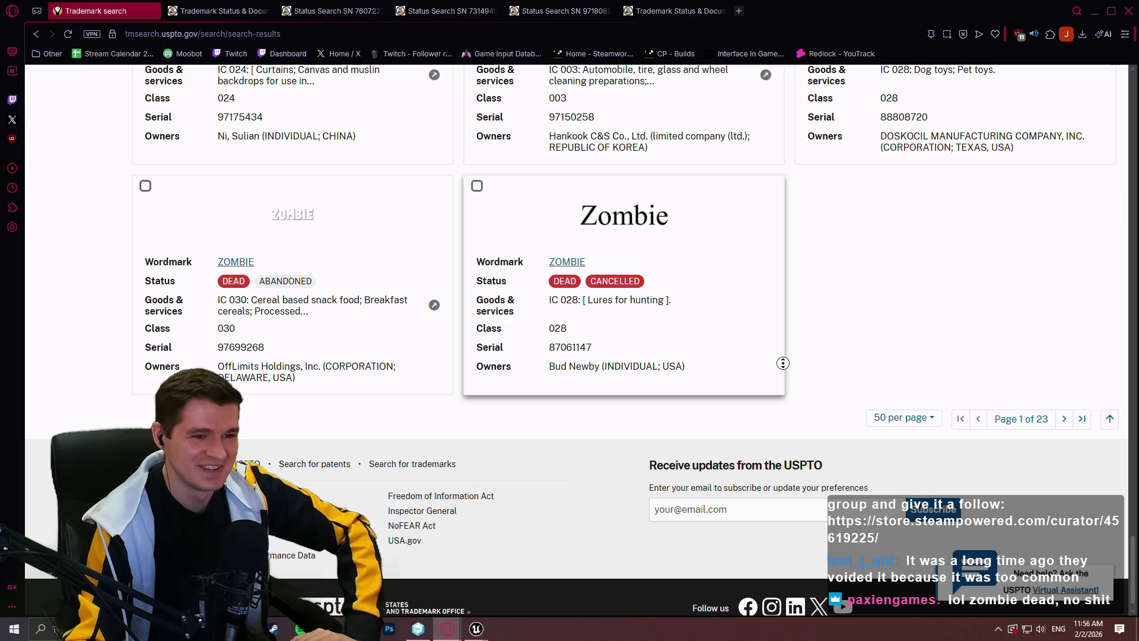
scroll(805, 340, "up", 5)
scroll(1008, 416, "down", 5)
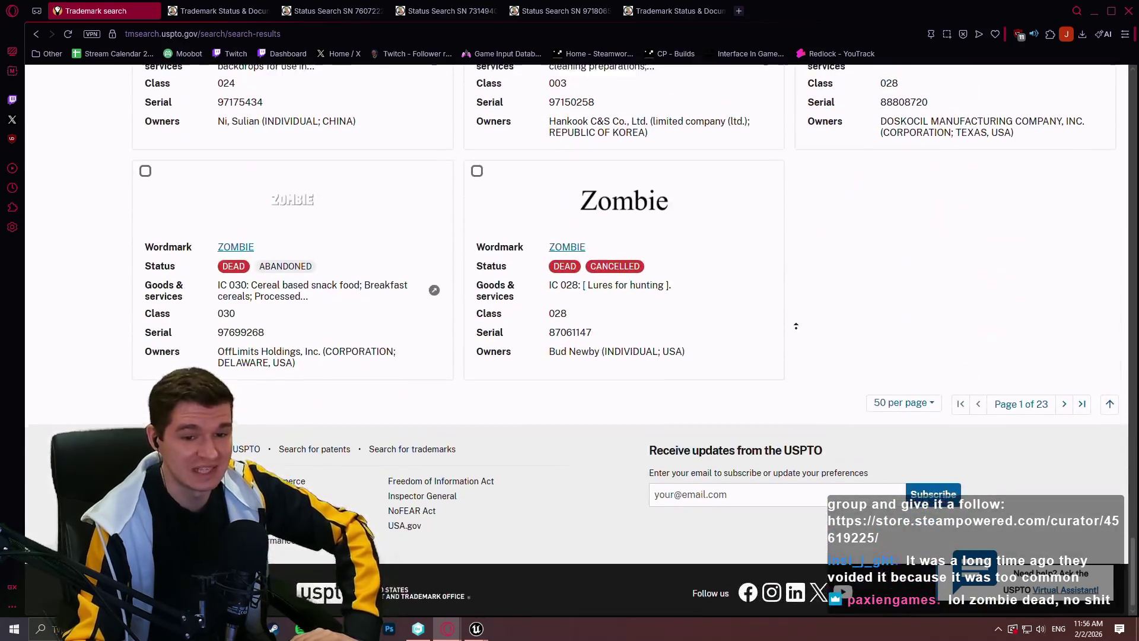
Step: Go to the next page of zombie results, browse the cards, then return to Unreal
left_click(1063, 423)
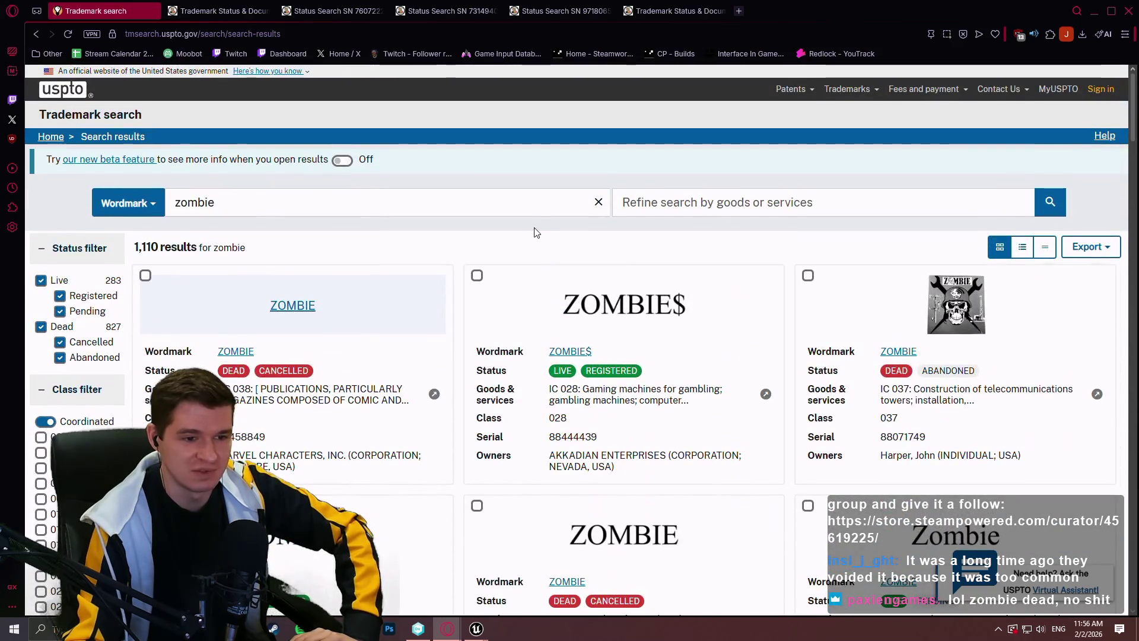
scroll(406, 285, "down", 3)
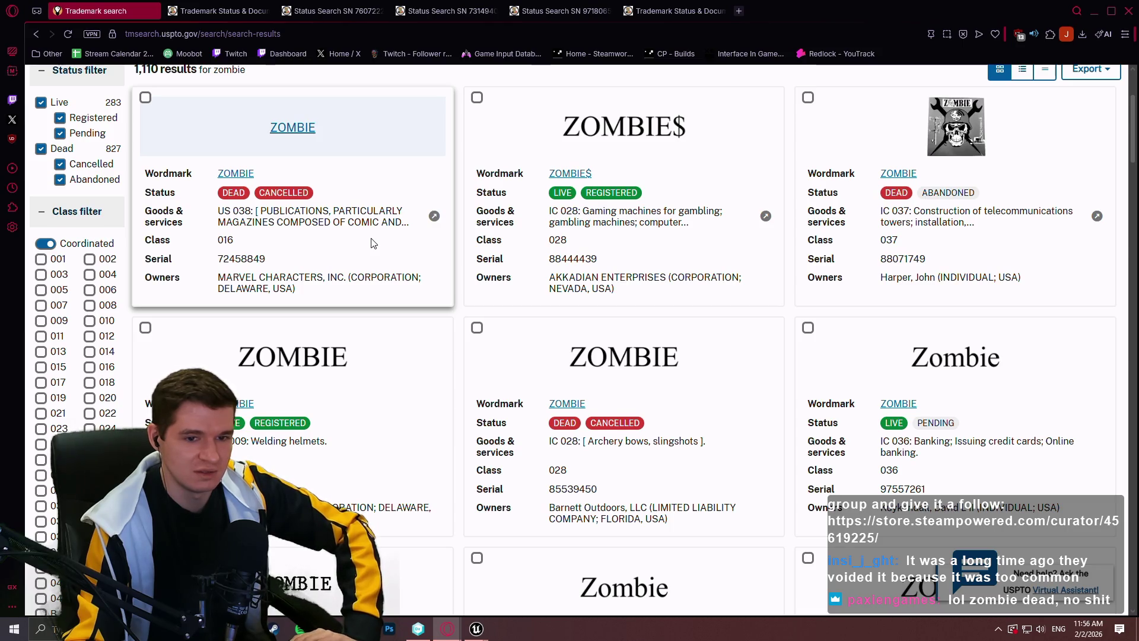
scroll(385, 237, "down", 5)
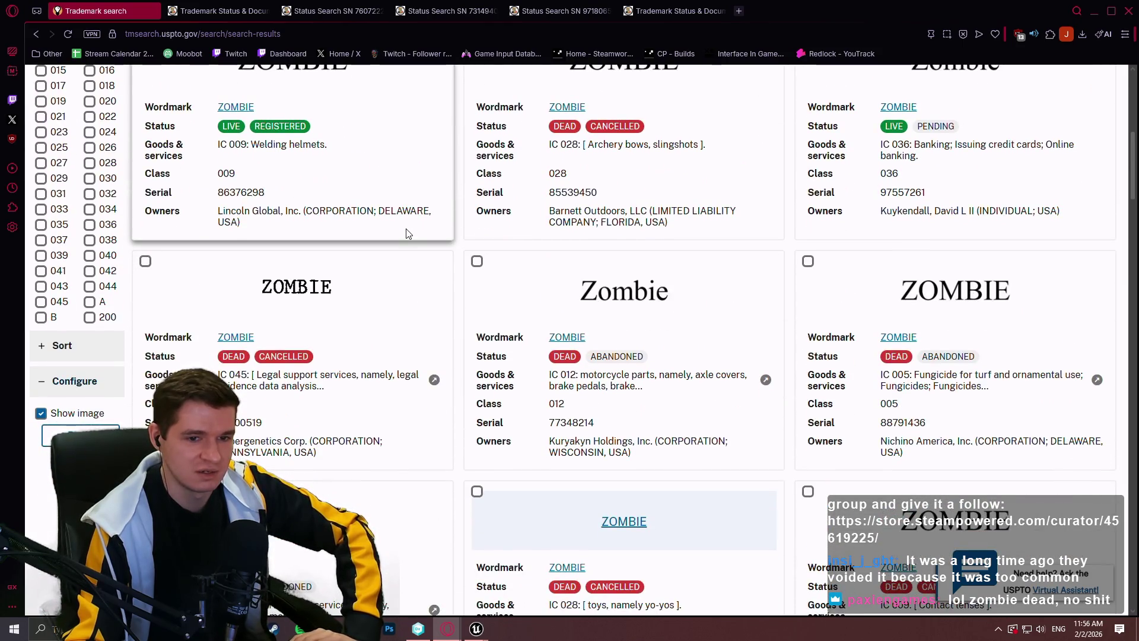
scroll(409, 231, "down", 5)
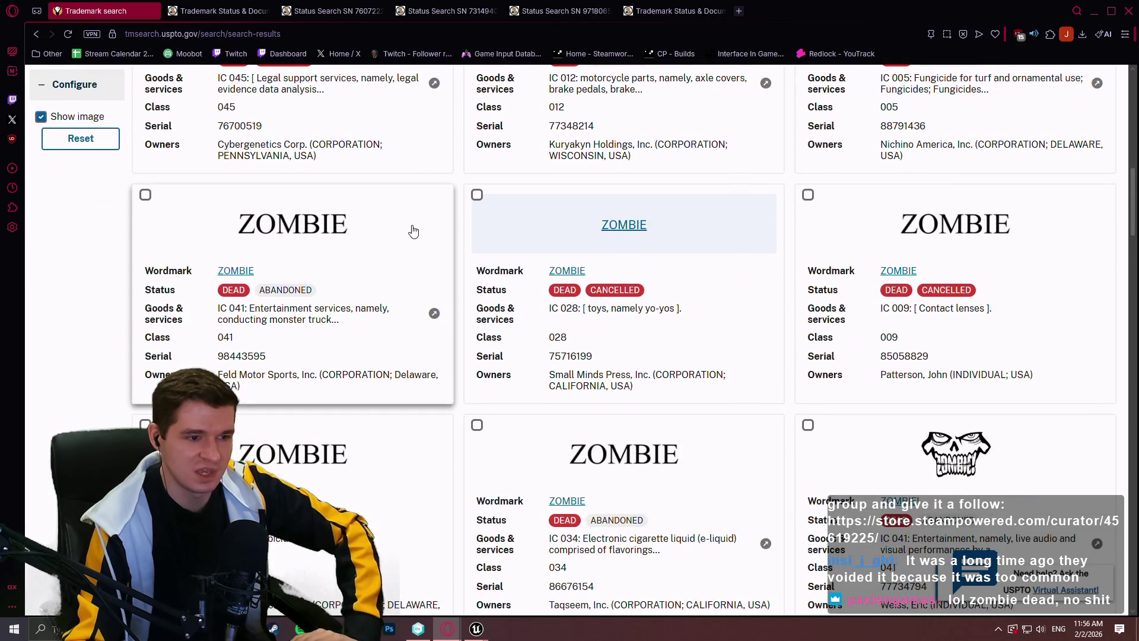
scroll(368, 314, "down", 4)
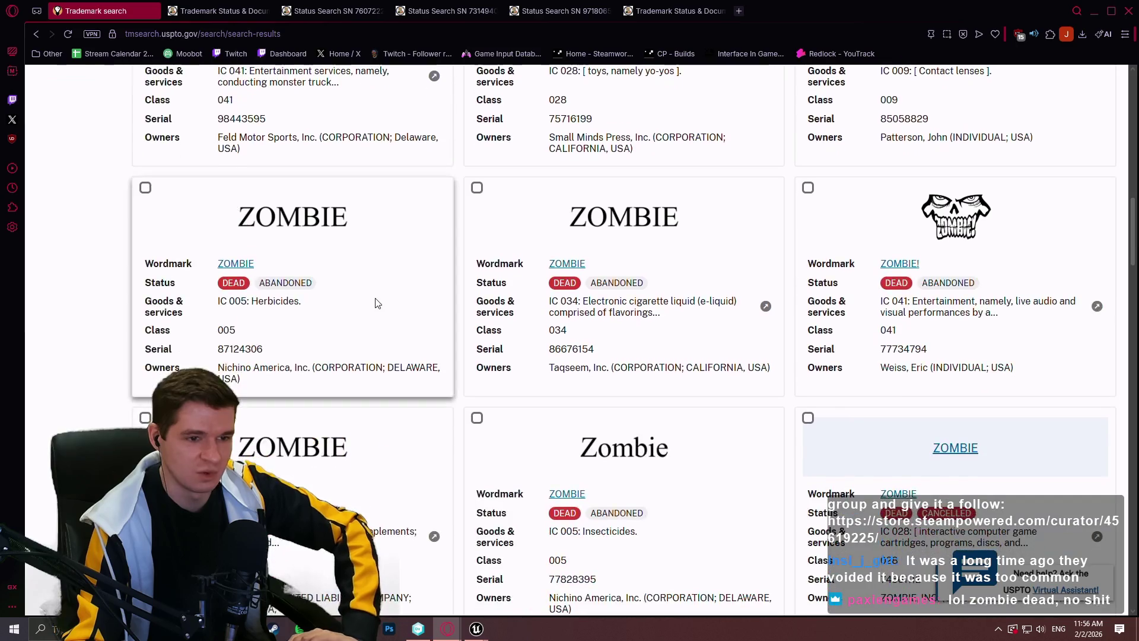
scroll(369, 290, "down", 5)
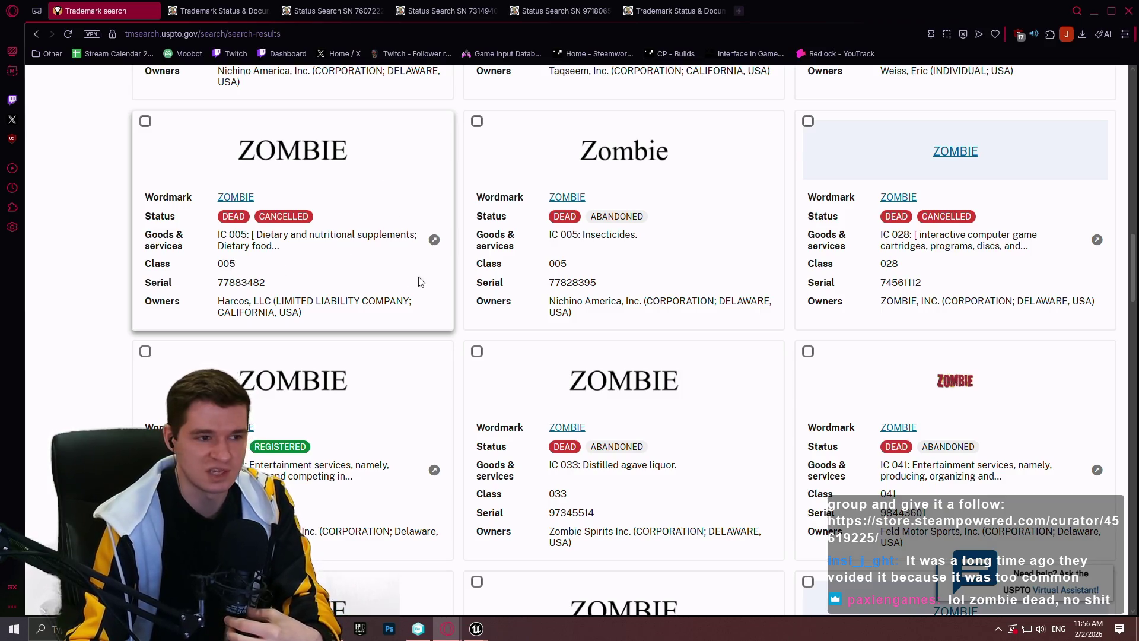
scroll(41, 278, "down", 3)
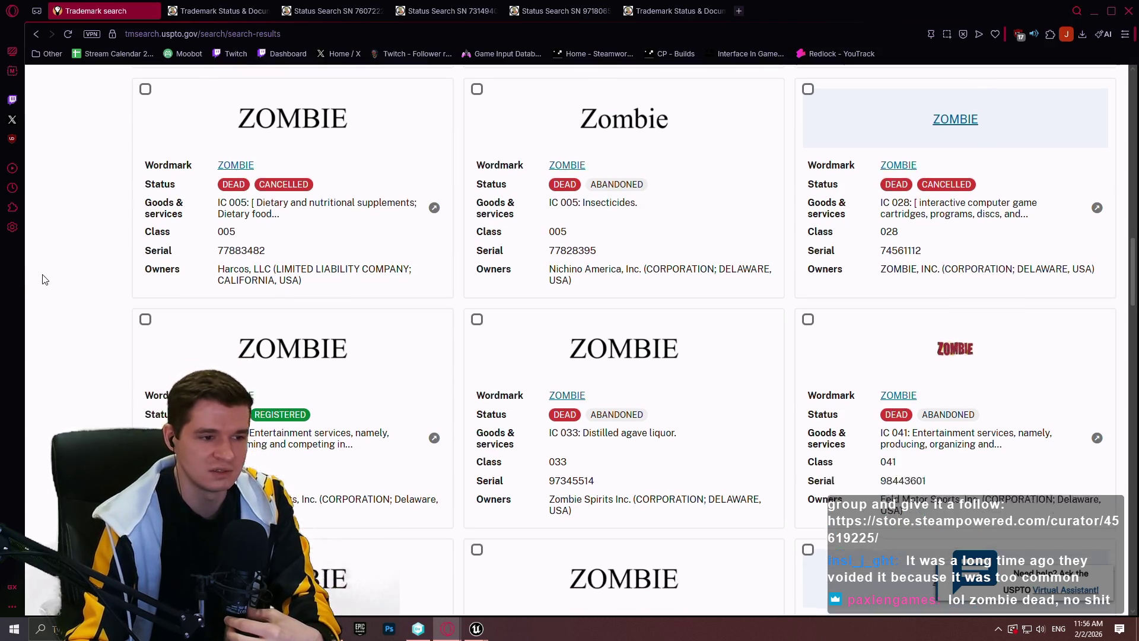
scroll(60, 264, "down", 1)
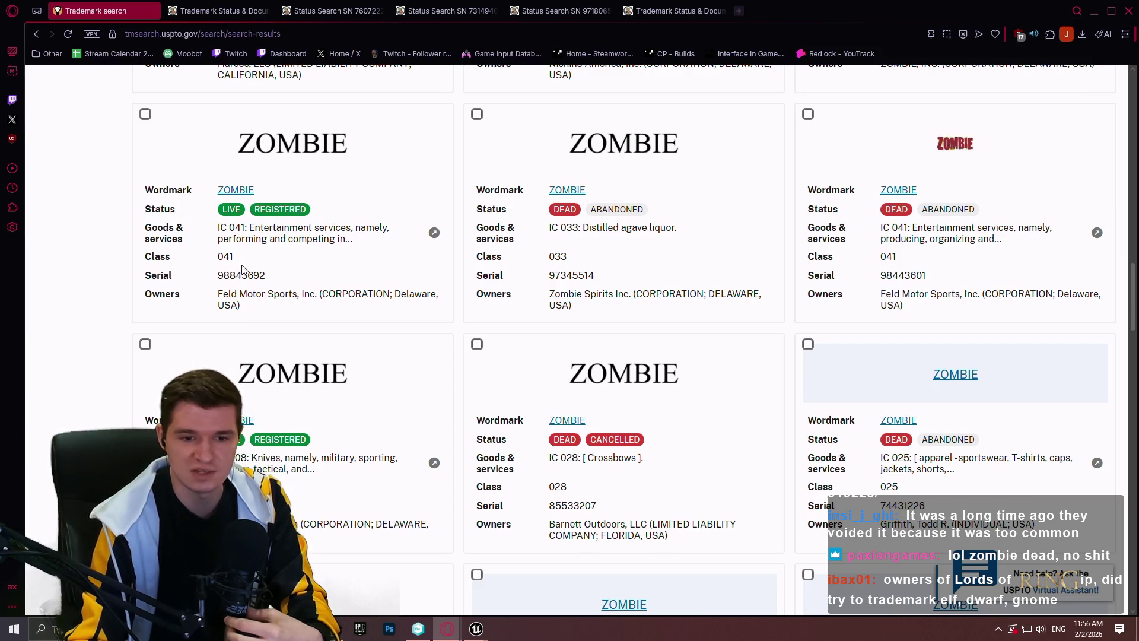
scroll(139, 282, "down", 8)
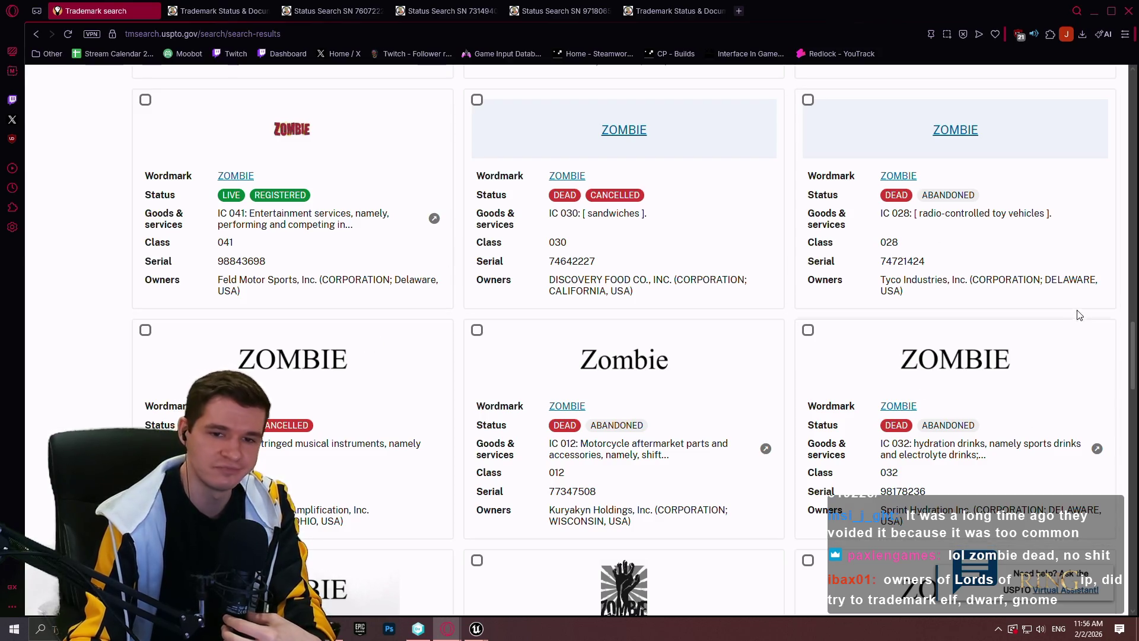
scroll(1072, 318, "down", 10)
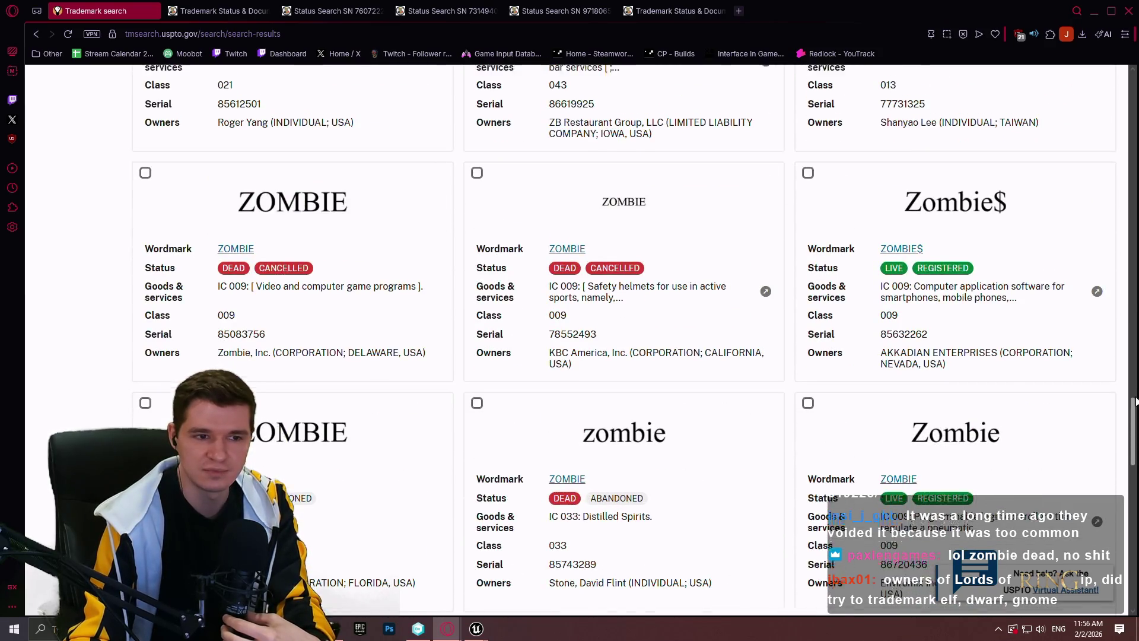
scroll(1002, 152, "up", 10)
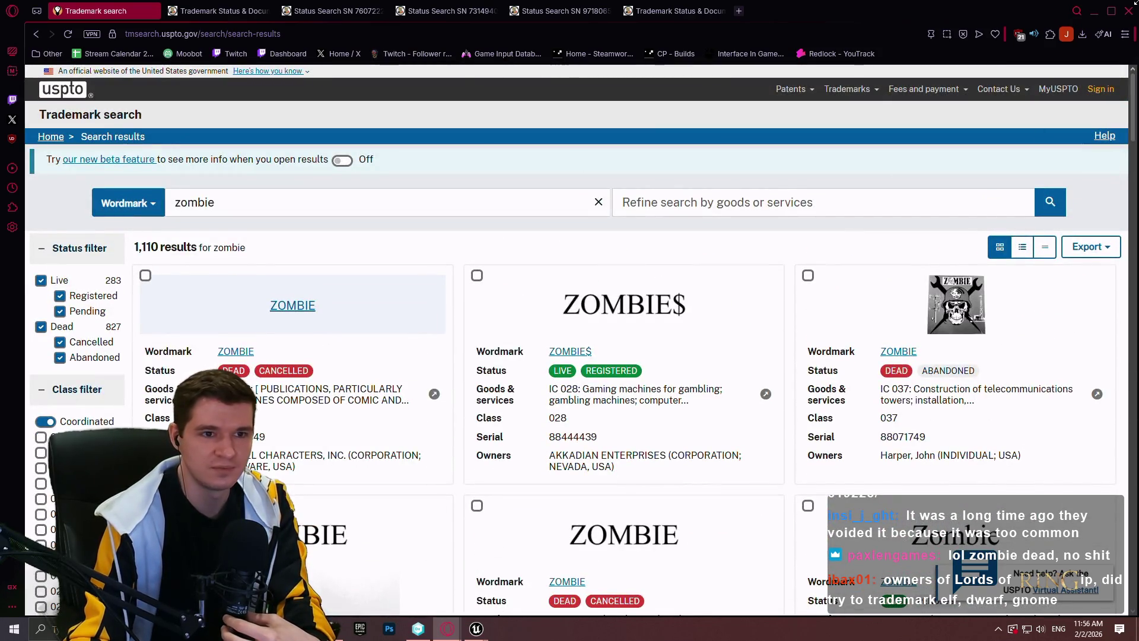
key("alt+Tab")
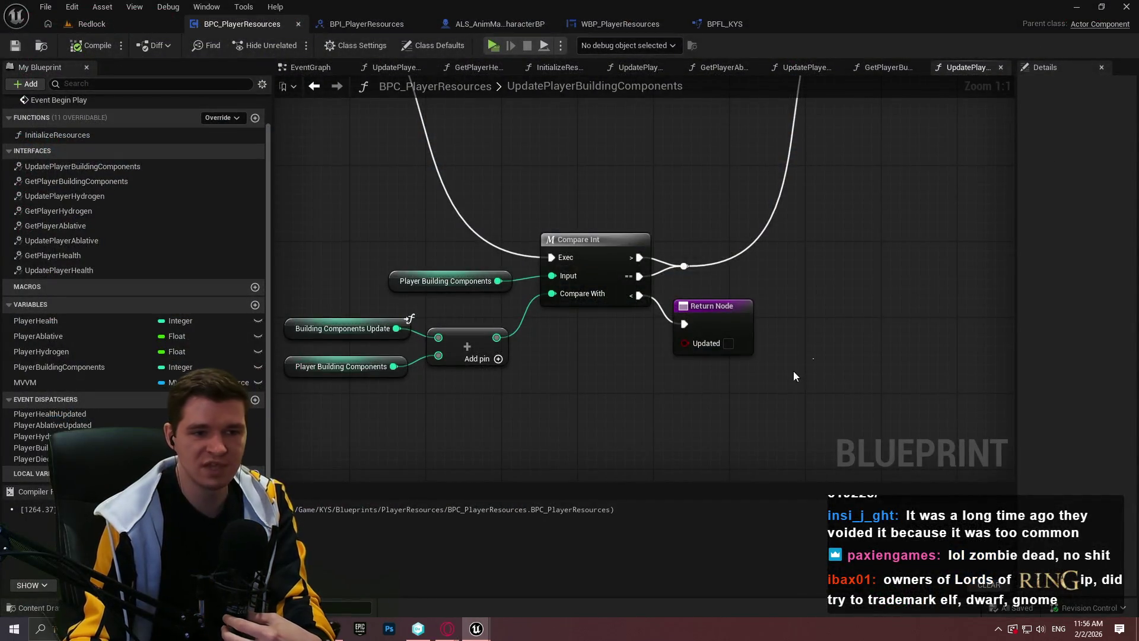
Step: Add two reroute points on the exec wires and straighten them level with Compare Int
scroll(795, 375, "down", 2)
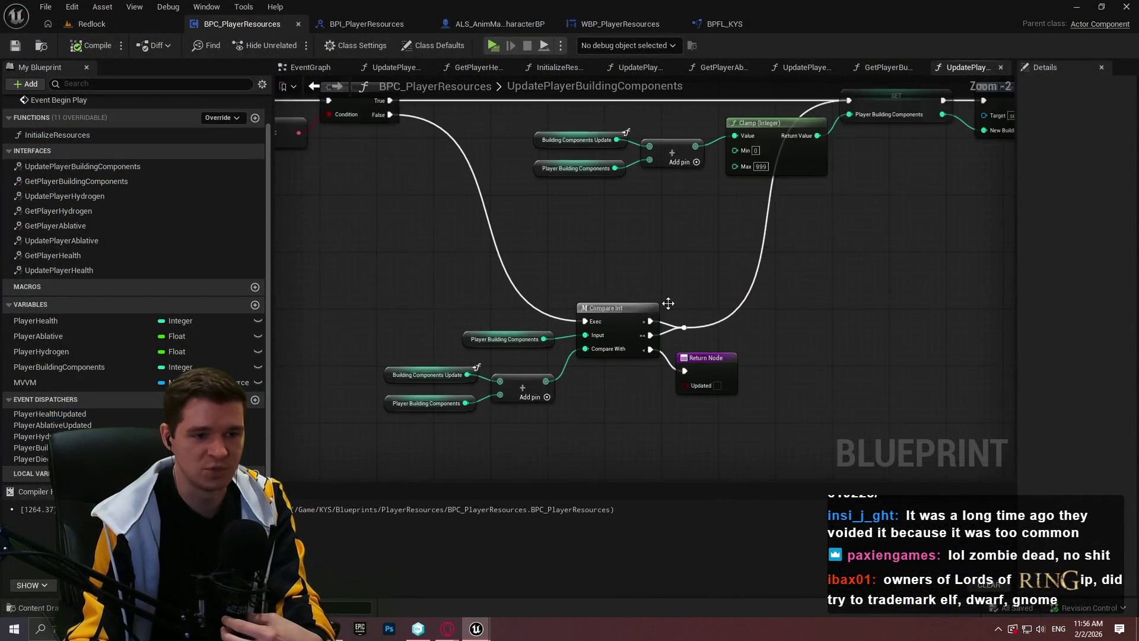
scroll(640, 303, "up", 1)
double_click(762, 322)
left_click_drag(763, 323, 880, 333)
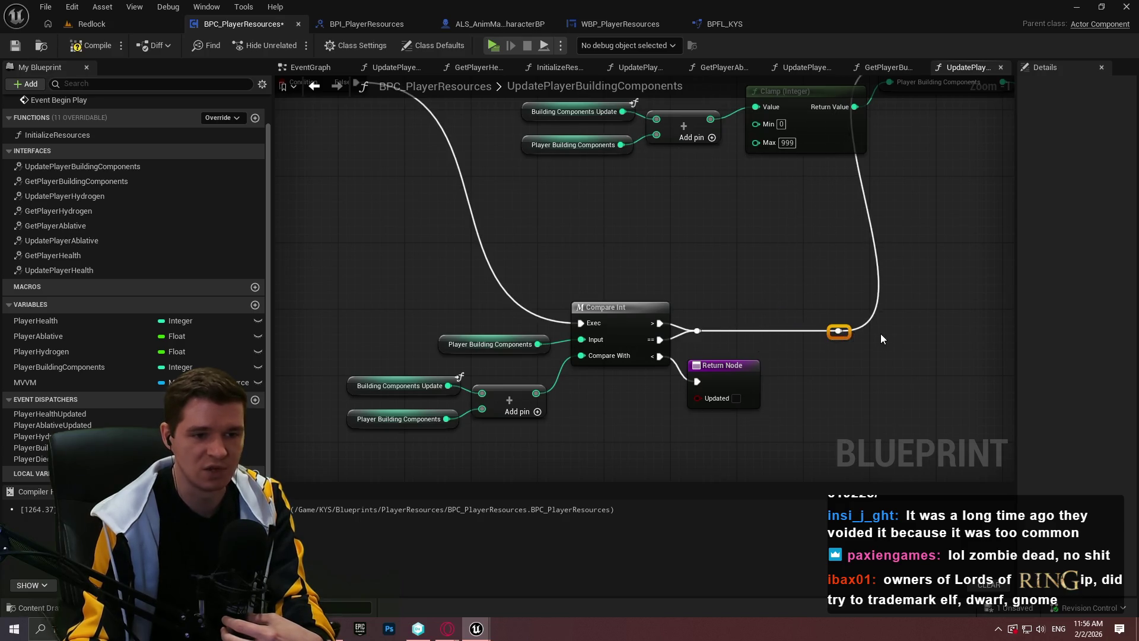
double_click(483, 248)
left_click_drag(482, 248, 372, 326)
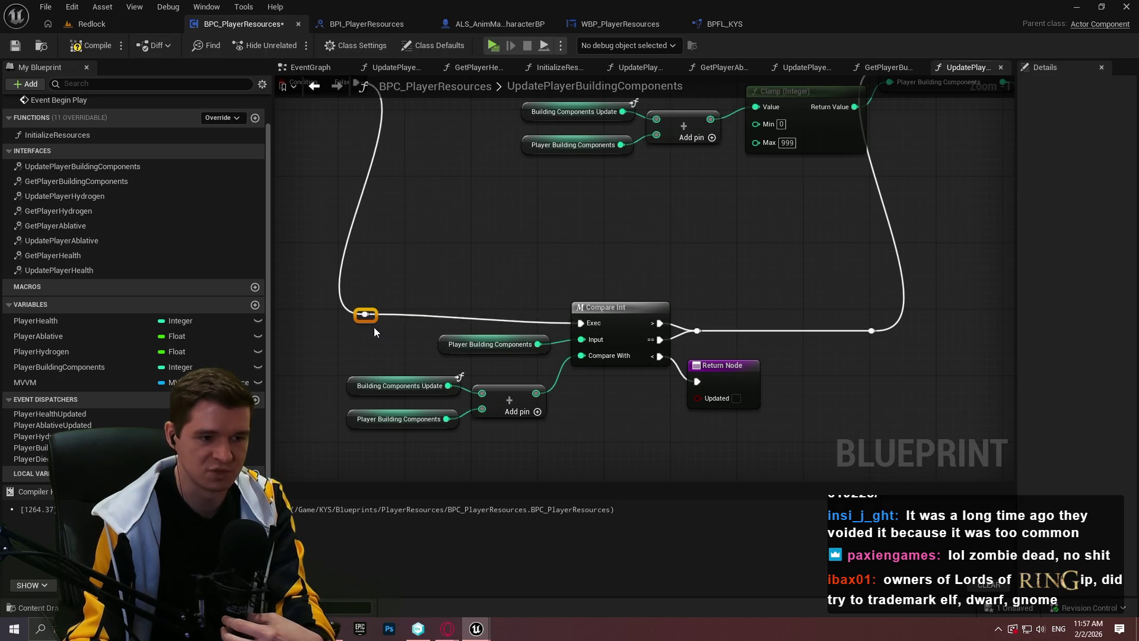
Step: Realign the SET, Clamp, Add, Call nodes and Compare Int group, and shift the False-wire reroute left
scroll(387, 325, "down", 2)
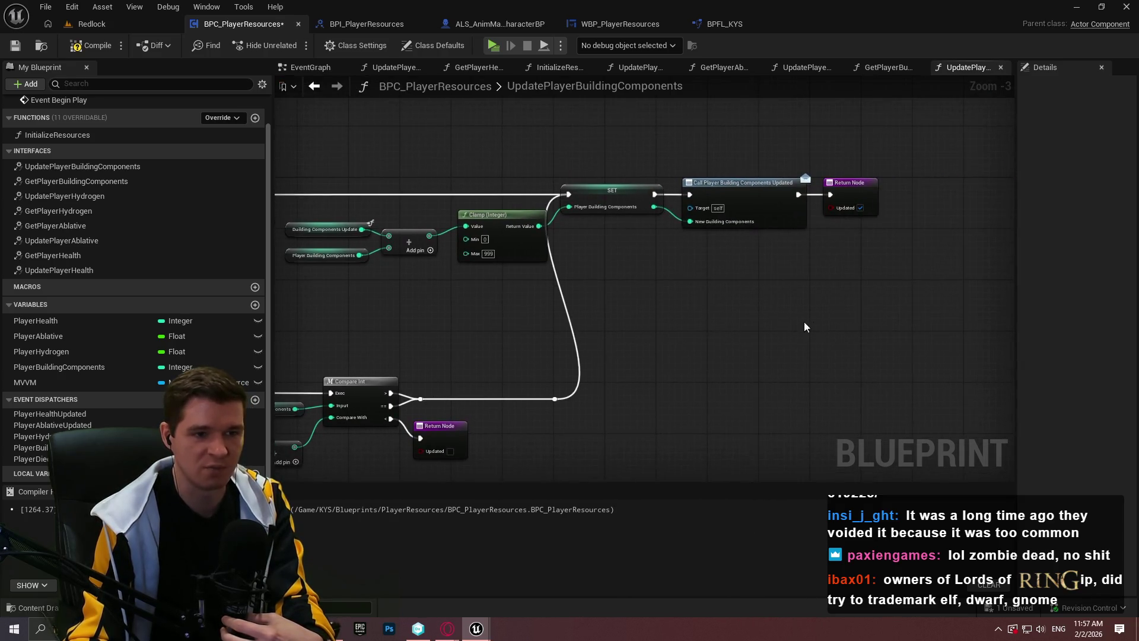
left_click_drag(907, 295, 368, 172)
left_click_drag(685, 184, 850, 186)
left_click_drag(471, 442, 649, 311)
left_click_drag(894, 368, 450, 259)
left_click_drag(614, 254, 697, 170)
left_click(906, 196)
mouse_move(906, 192)
left_mouse_down()
mouse_move(827, 353)
mouse_move(818, 280)
mouse_move(844, 276)
left_mouse_up()
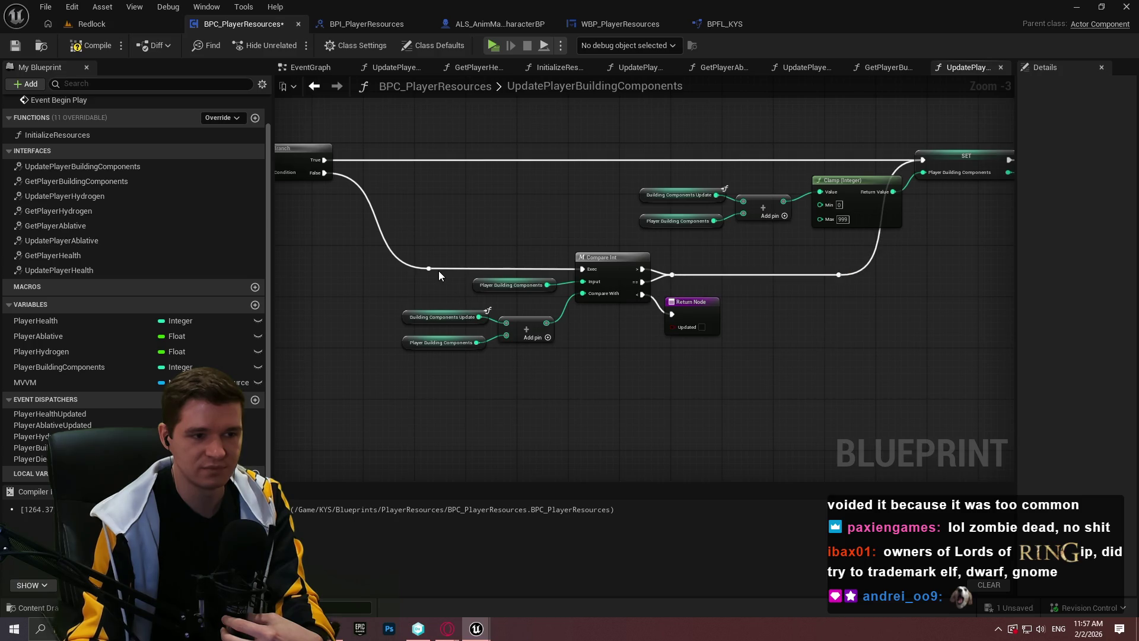
left_click_drag(437, 269, 412, 271)
left_click(404, 379)
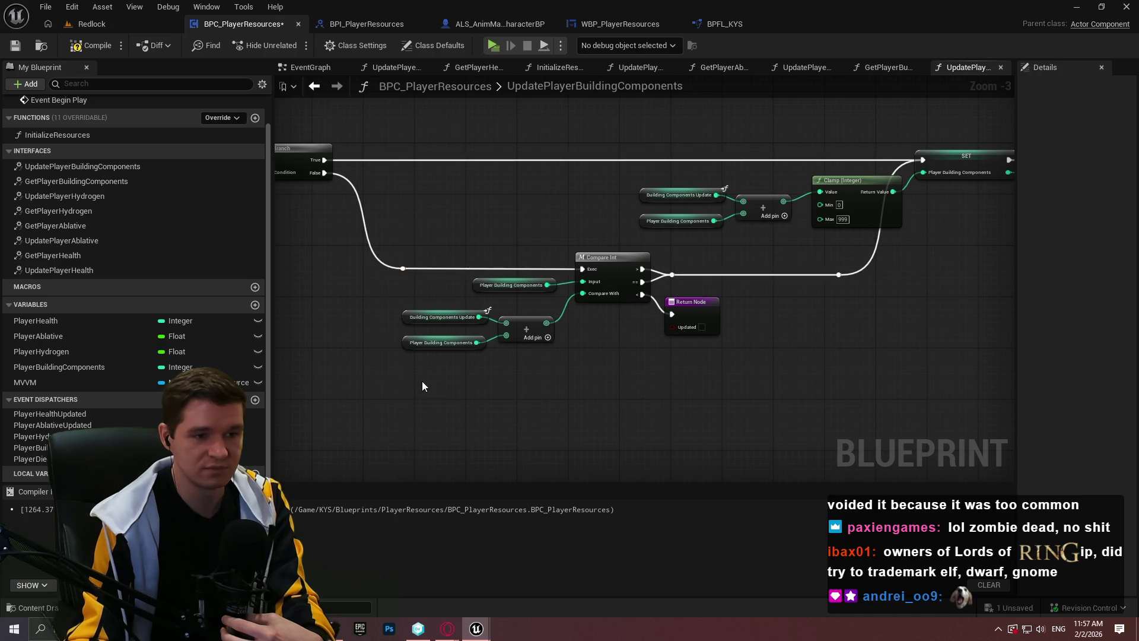
left_click_drag(304, 240, 351, 229)
Step: Compile and save the UpdatePlayerBuildingComponents Blueprint
left_click(89, 45)
left_click(15, 45)
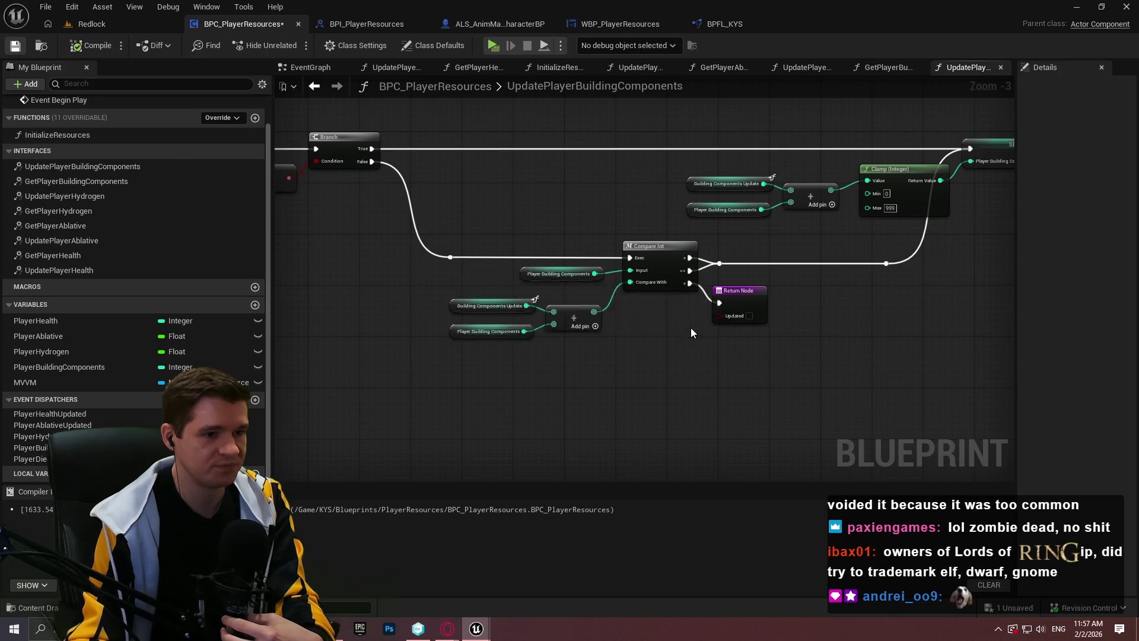
mouse_move(622, 400)
left_mouse_down()
mouse_move(703, 376)
mouse_move(628, 399)
left_mouse_up()
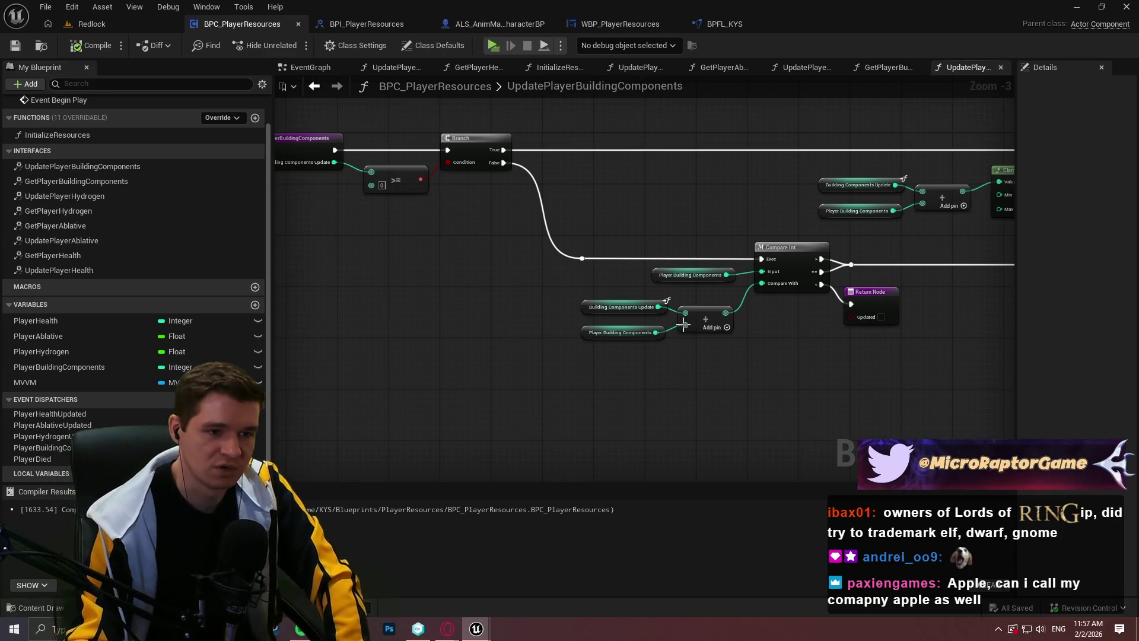
Step: Pan around the graph to review the Clamp, SET, Call, Compare Int, Add and Branch nodes
scroll(700, 326, "up", 2)
left_click_drag(853, 313, 811, 304)
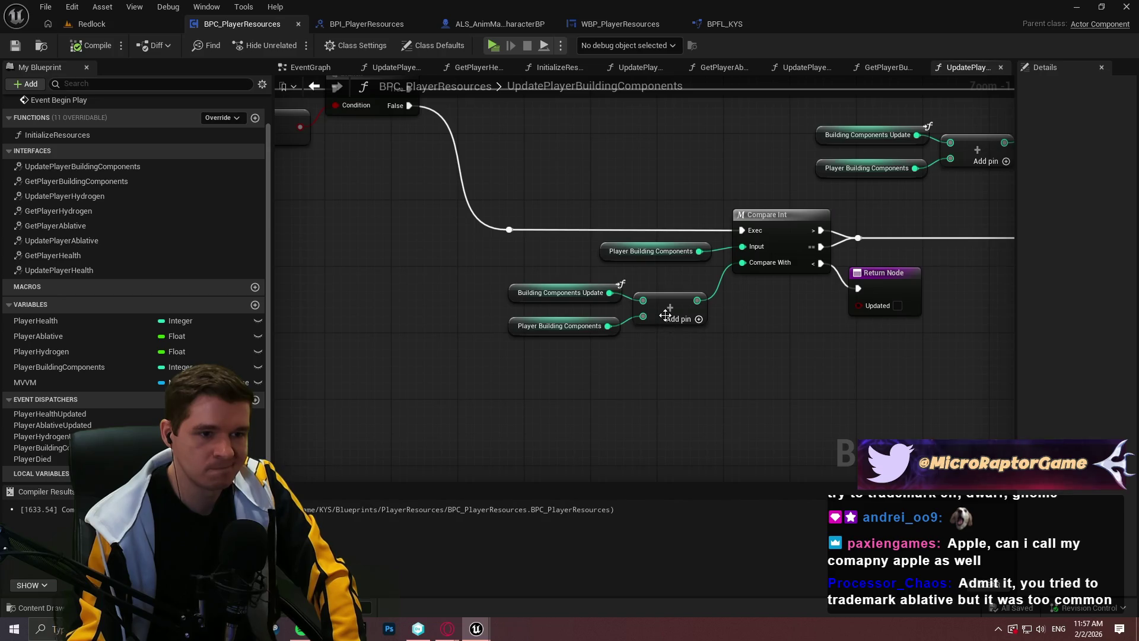
mouse_move(783, 342)
left_mouse_down()
mouse_move(1116, 366)
mouse_move(593, 277)
mouse_move(356, 267)
mouse_move(150, 392)
left_mouse_up()
left_click_drag(319, 366, 703, 224)
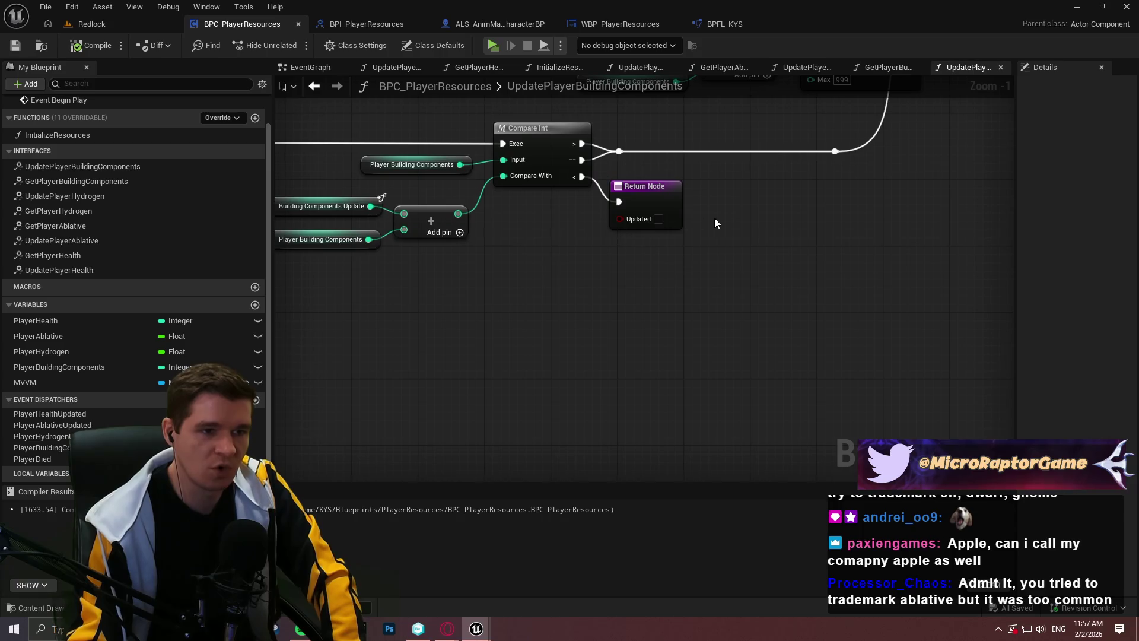
left_click_drag(749, 275, 611, 178)
left_click(829, 267)
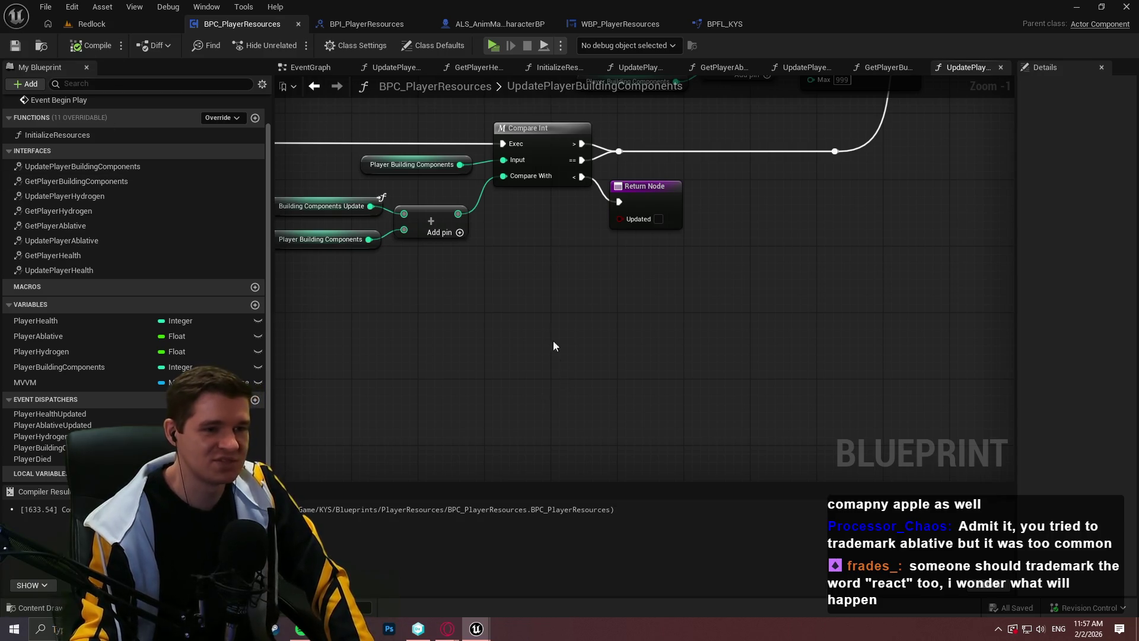
left_click_drag(558, 356, 790, 379)
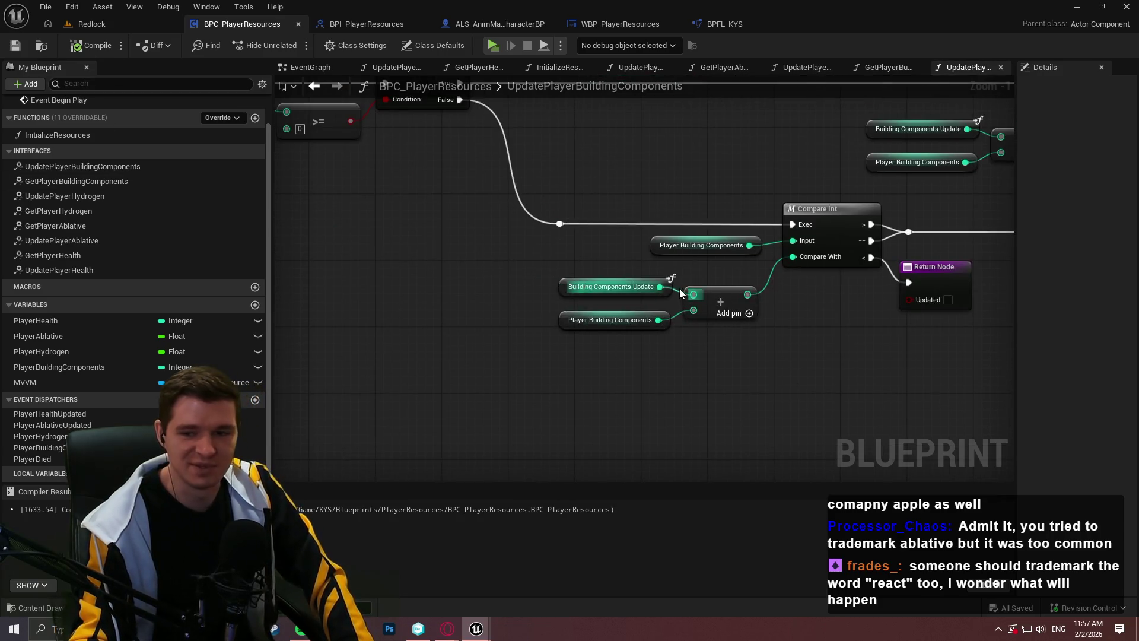
left_click_drag(454, 222, 434, 306)
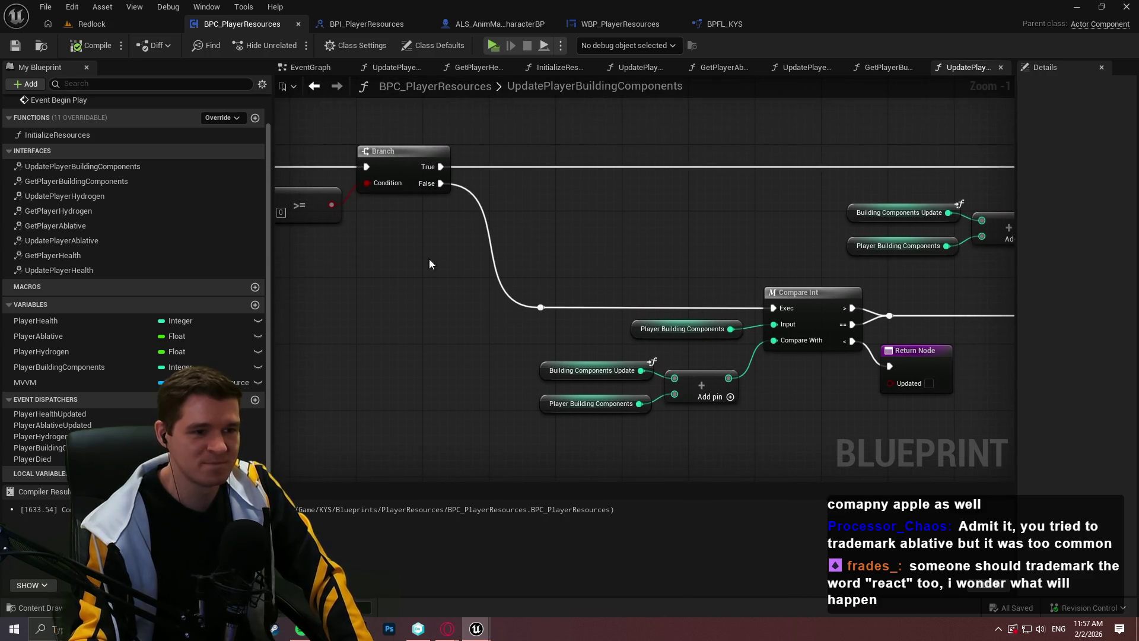
mouse_move(433, 219)
left_mouse_down()
mouse_move(543, 248)
mouse_move(199, 266)
left_mouse_up()
scroll(542, 248, "down", 1)
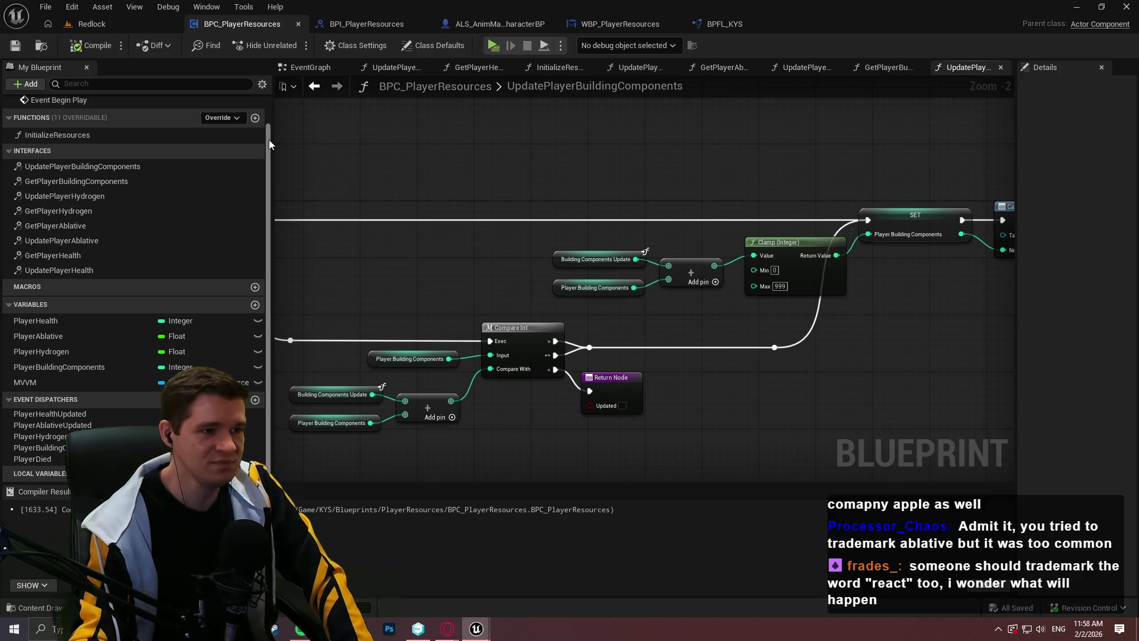
Step: Narrow the My Blueprint panel to widen the graph, then switch to the USPTO page
left_click_drag(268, 140, 180, 140)
left_click_drag(465, 195, 712, 187)
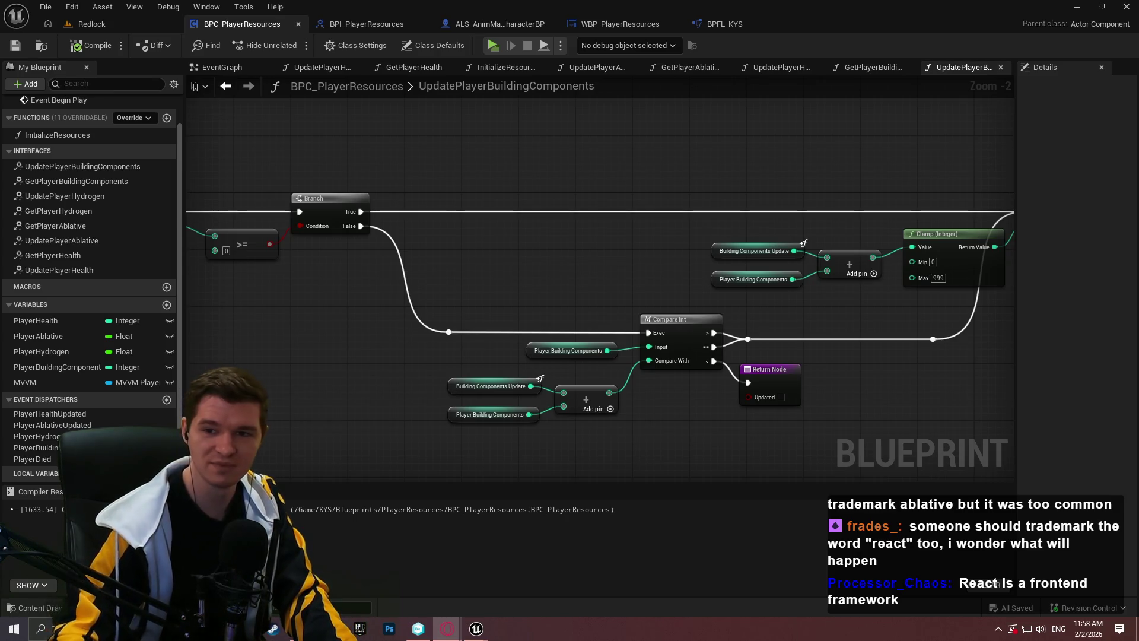
key("alt+Tab")
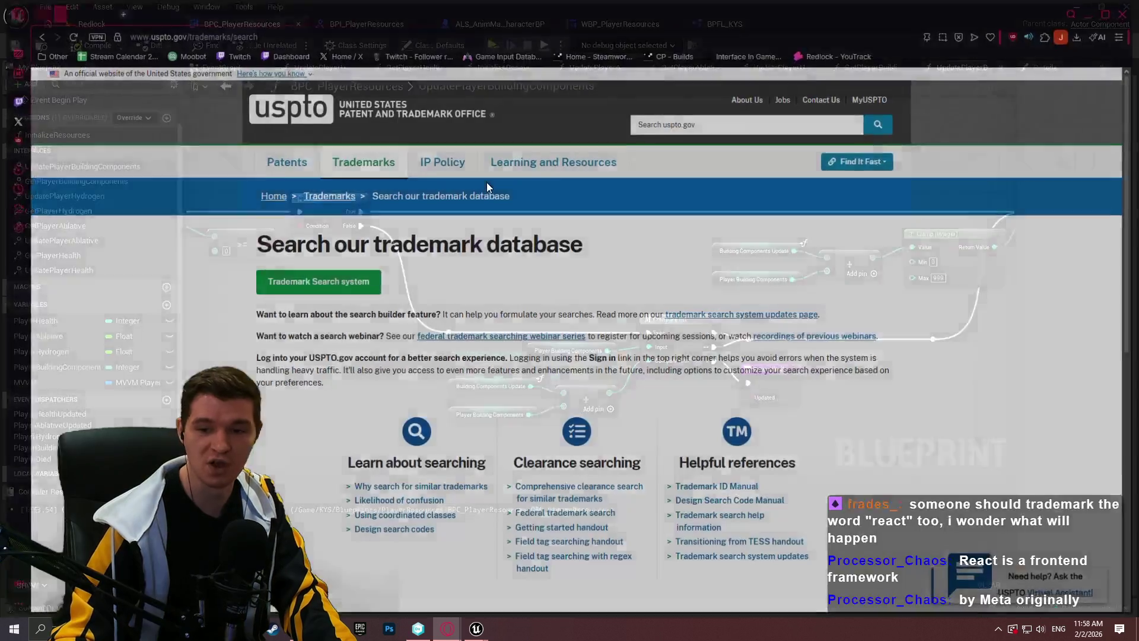
Step: Search the USPTO trademark database for 'threat interactive'
left_click(339, 289)
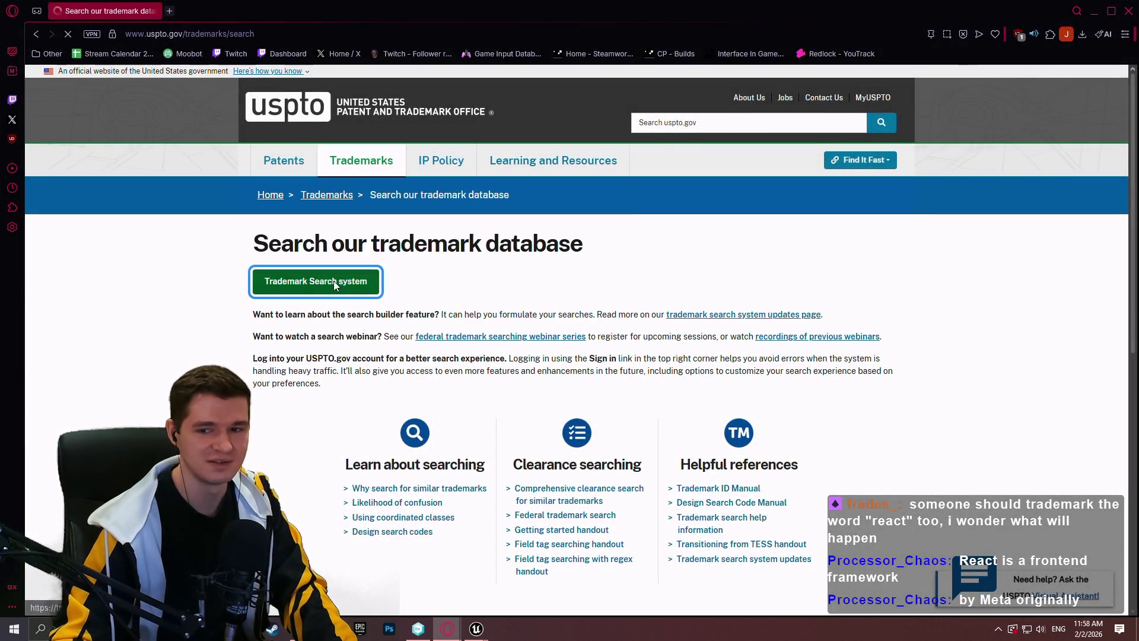
type("th")
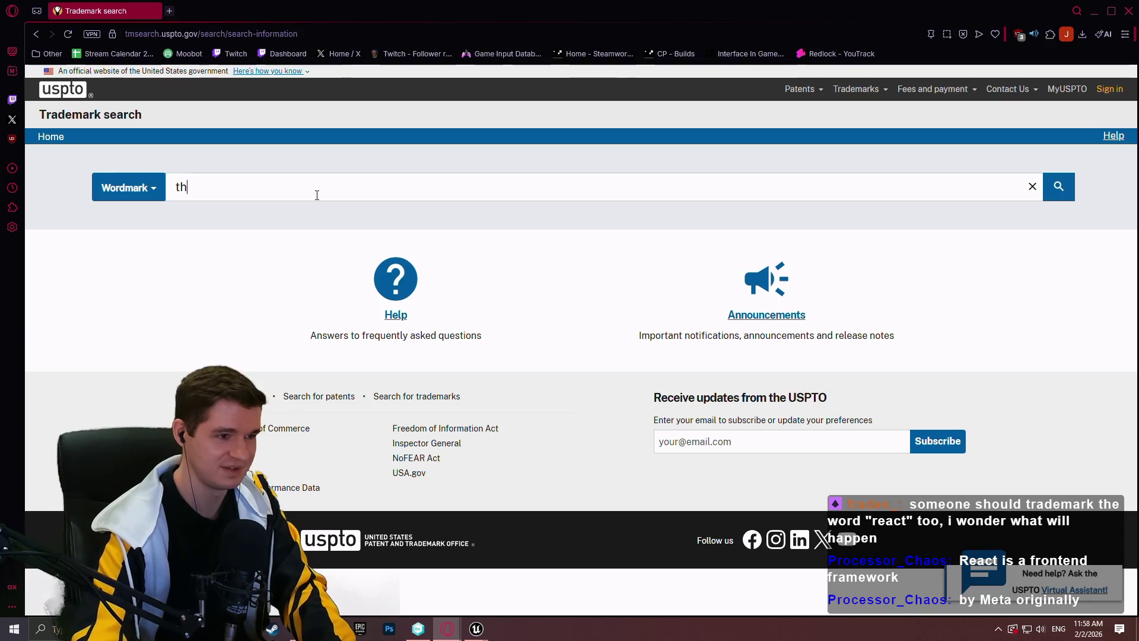
type("reat interactive")
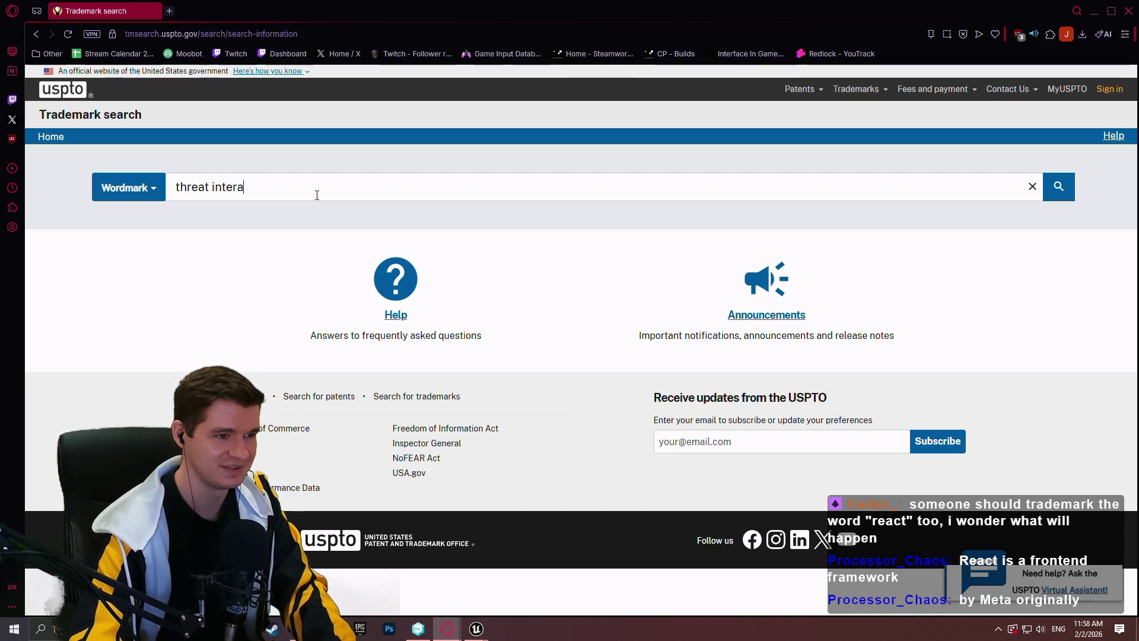
key("Return")
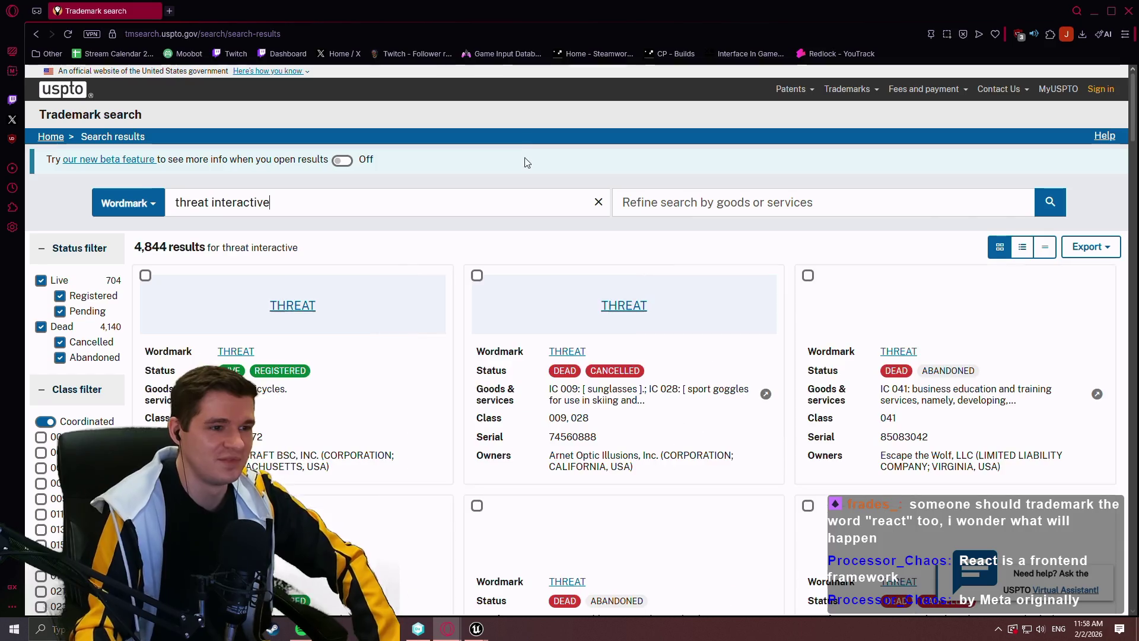
Step: Browse the 4,844 threat interactive results, then return to the Unreal Blueprint editor
scroll(574, 163, "down", 2)
scroll(1016, 296, "down", 5)
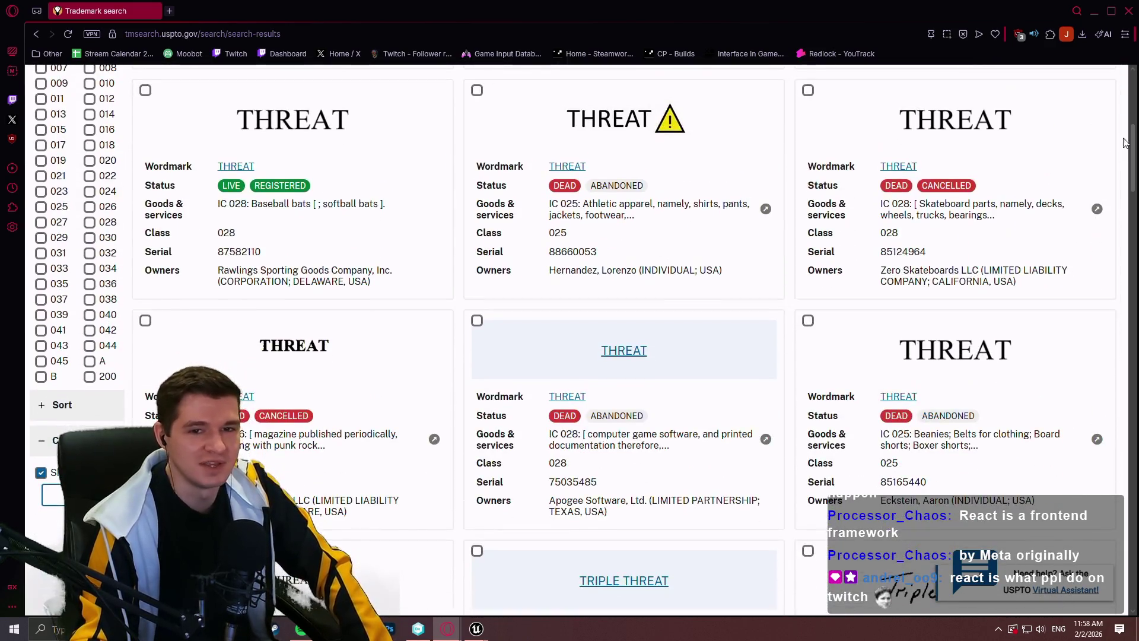
left_click_drag(1134, 149, 1135, 230)
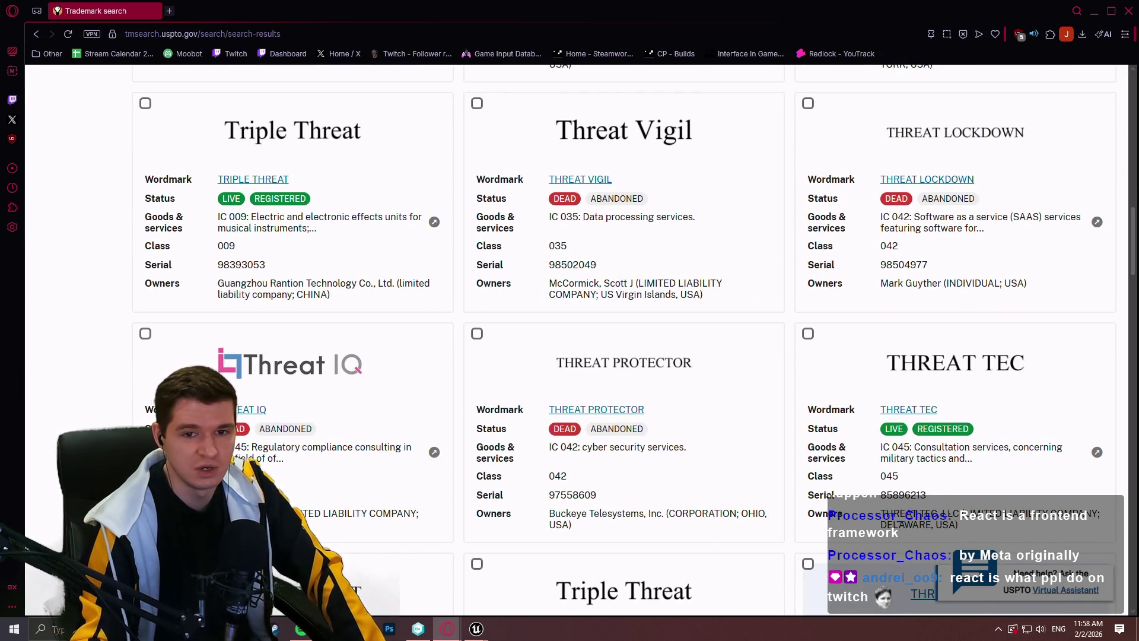
mouse_move(1133, 235)
left_mouse_down()
mouse_move(1137, 281)
mouse_move(1134, 99)
left_mouse_up()
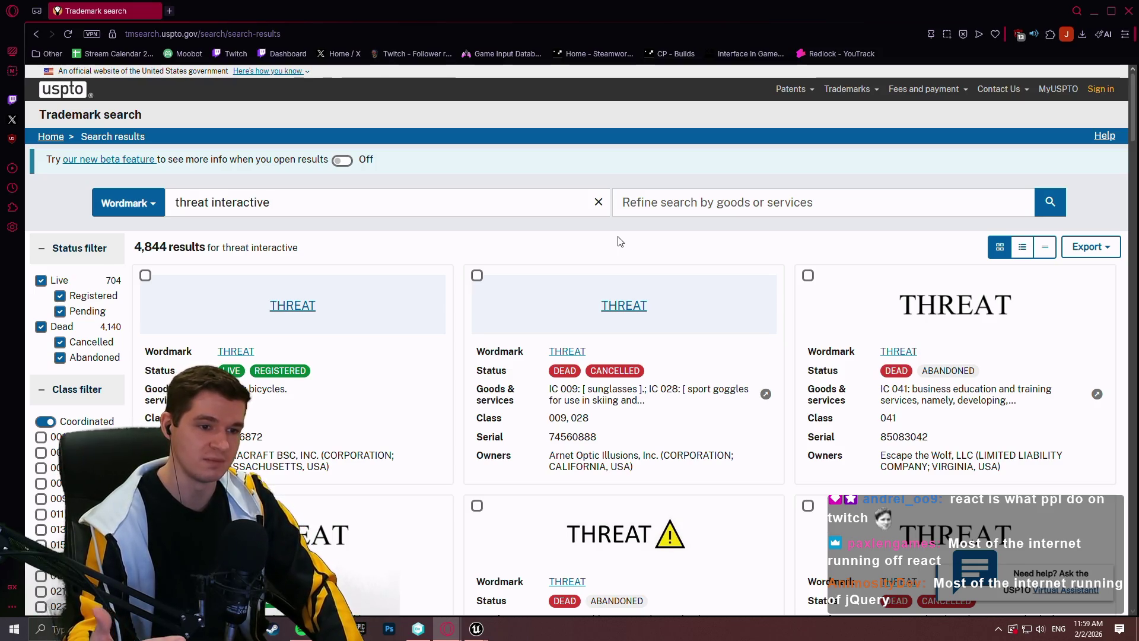
scroll(843, 246, "down", 2)
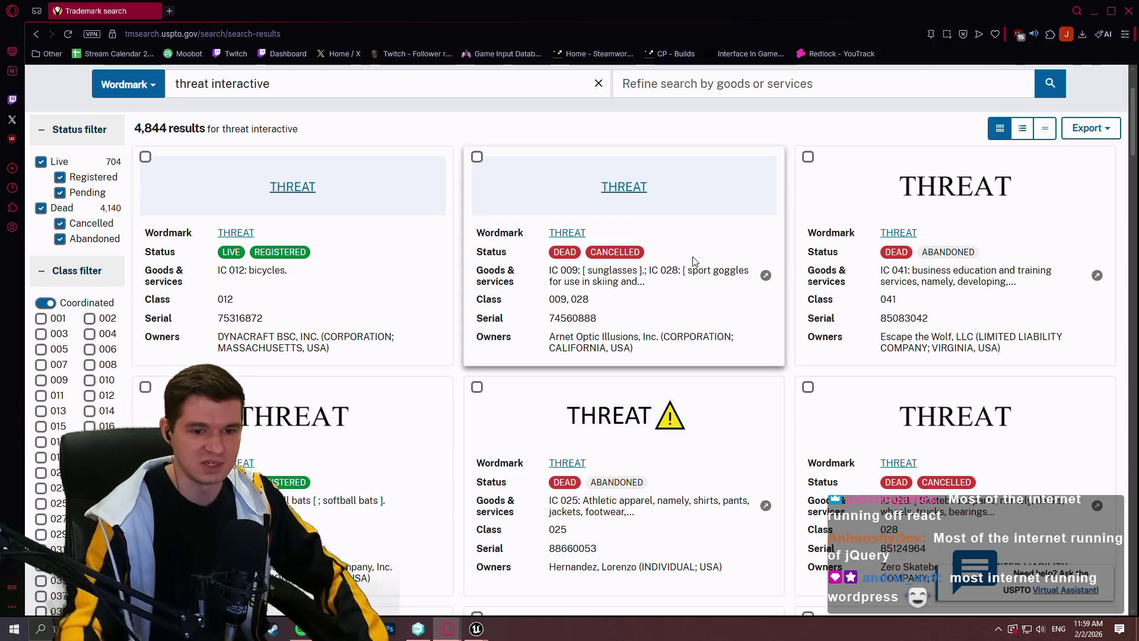
left_click(1093, 10)
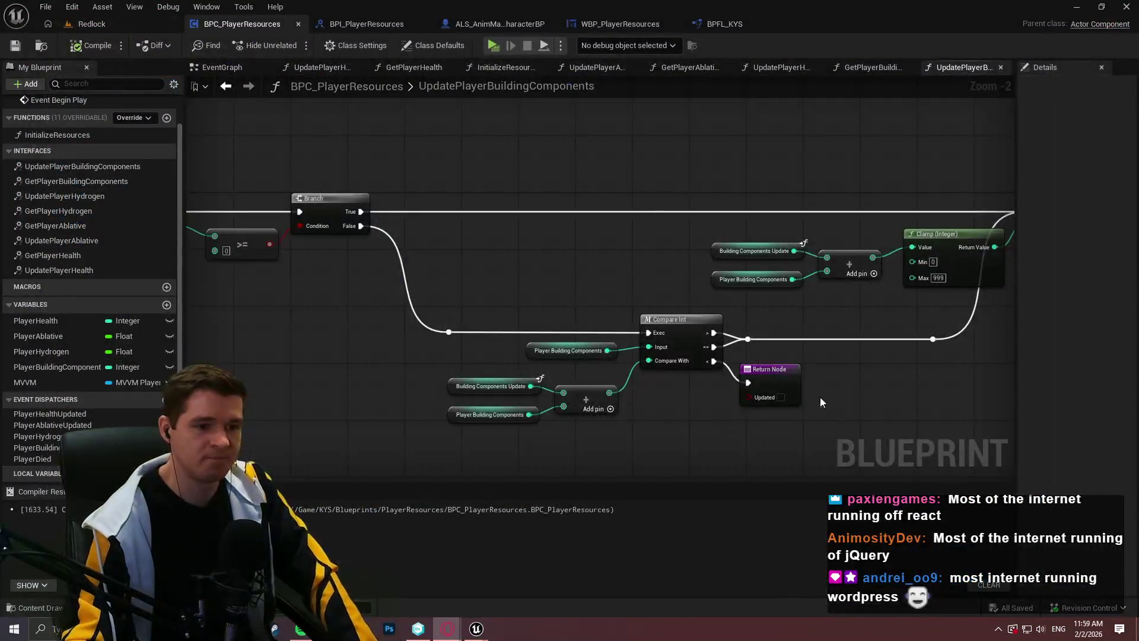
Step: Inspect the SET, Return, Branch and >= nodes, then open the UpdatePlayerHydrogen graph
left_click_drag(894, 385, 604, 382)
mouse_move(880, 321)
left_mouse_down()
mouse_move(587, 308)
mouse_move(770, 308)
left_mouse_up()
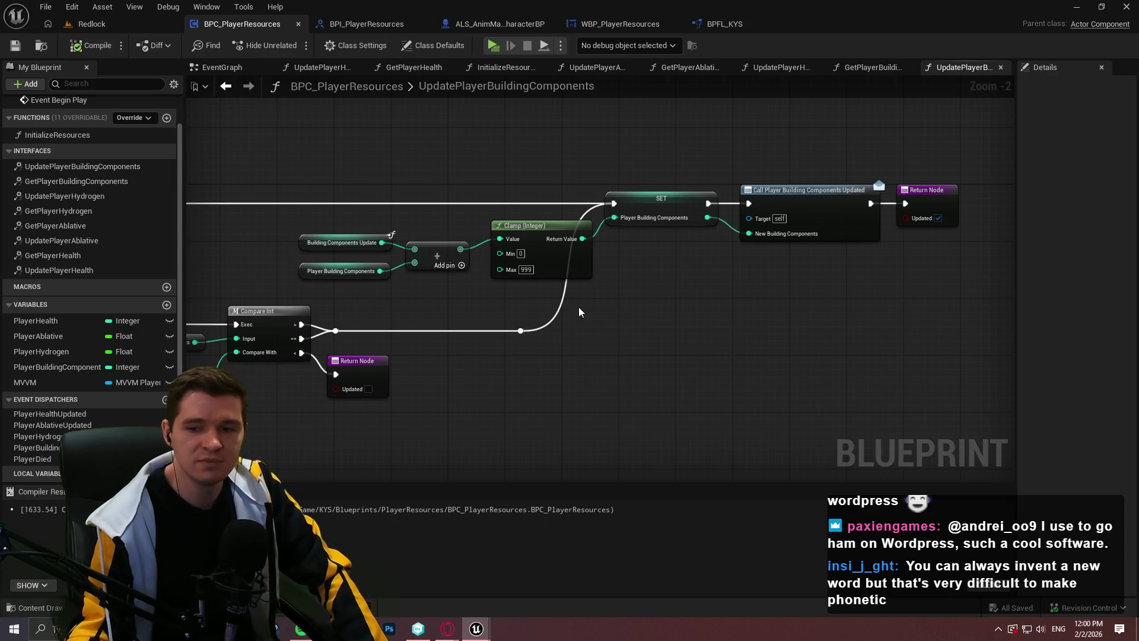
left_click_drag(645, 358, 887, 347)
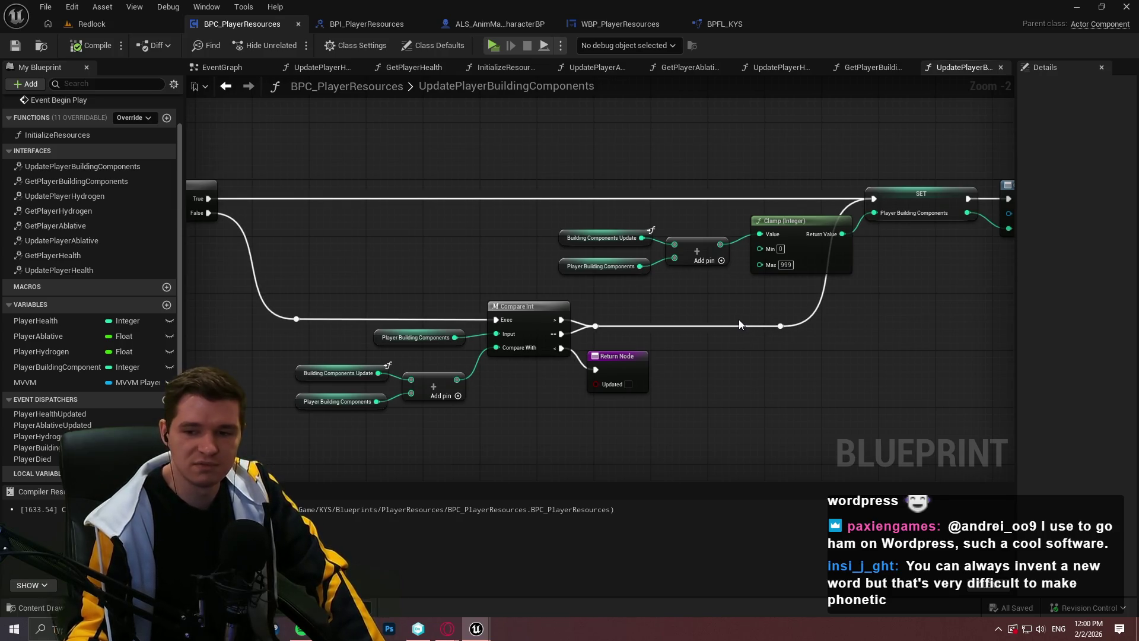
left_click_drag(796, 396, 880, 363)
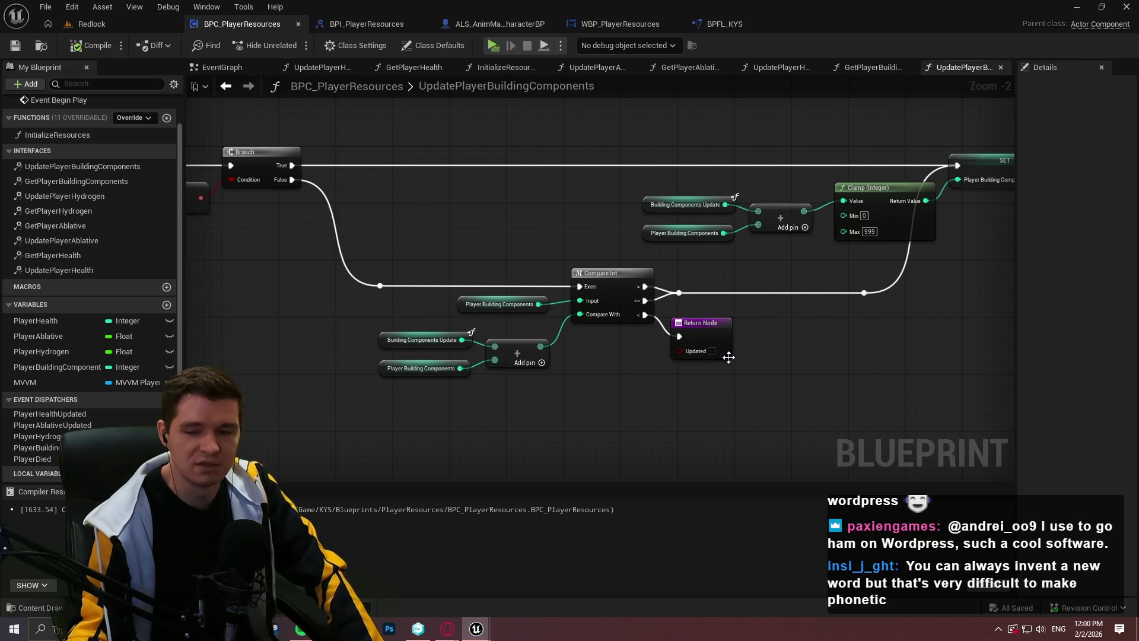
left_click_drag(493, 263, 609, 266)
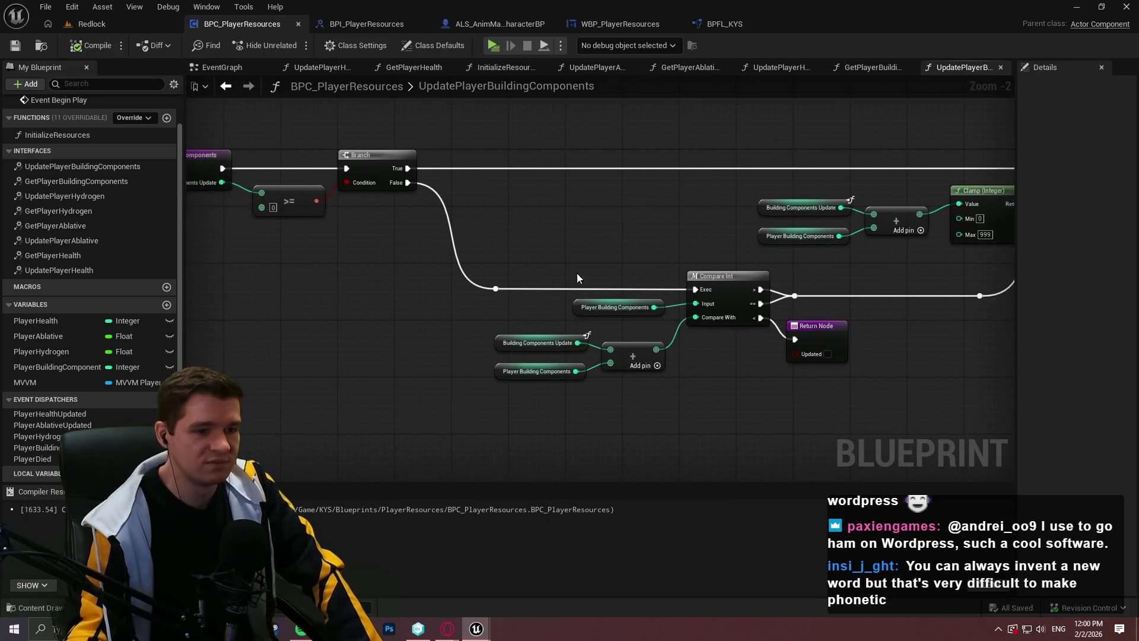
double_click(92, 201)
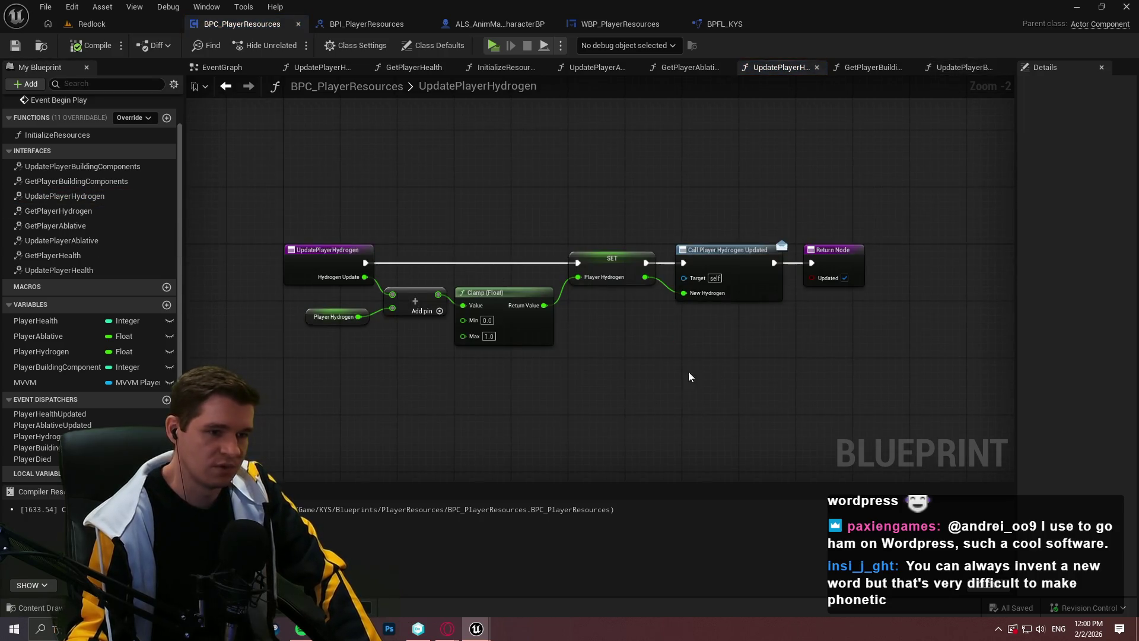
Step: Add a Compare Float node wired from the Add node's output
scroll(448, 328, "up", 2)
left_click_drag(501, 271, 440, 390)
type("compare float")
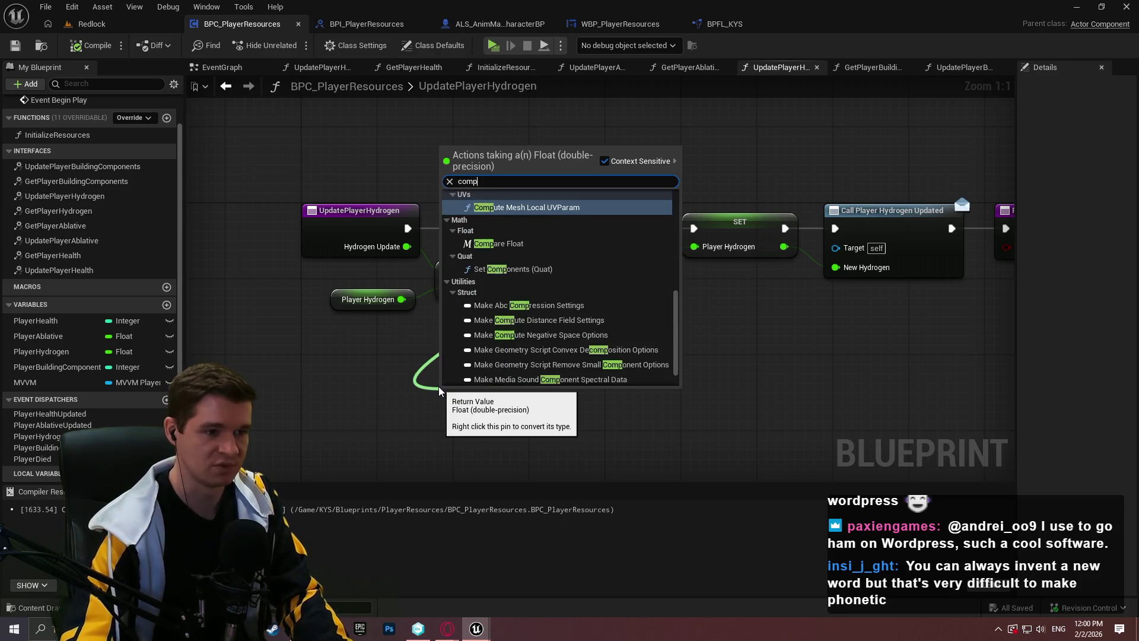
key("Return")
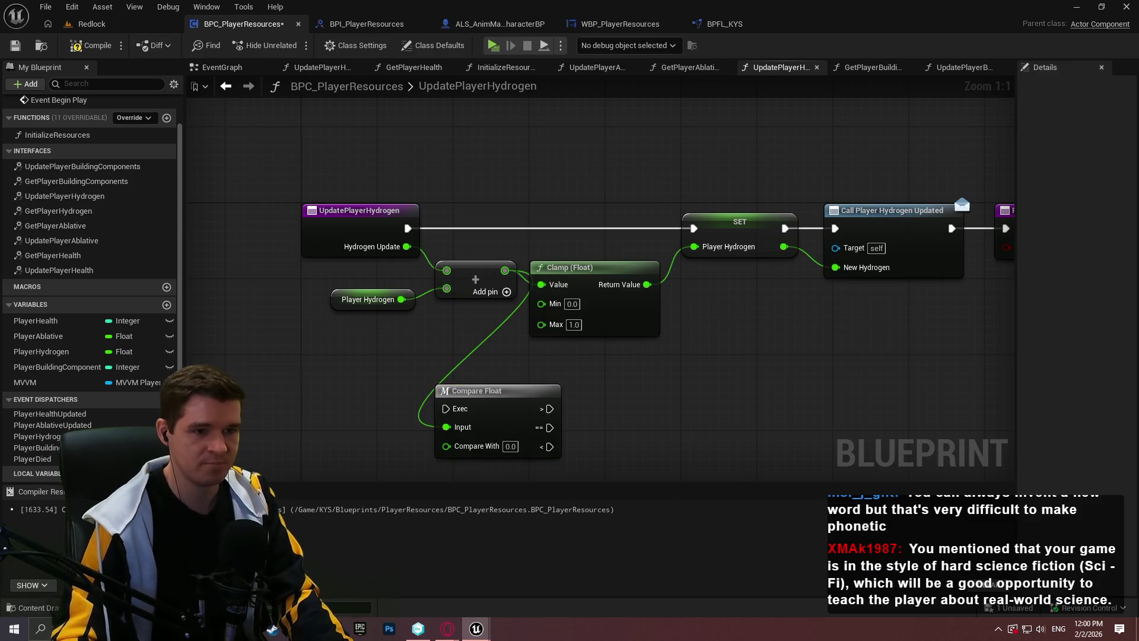
Step: Check the Branch setup in UpdatePlayerBuildingComponents for reference, then return to UpdatePlayerHydrogen
double_click(95, 167)
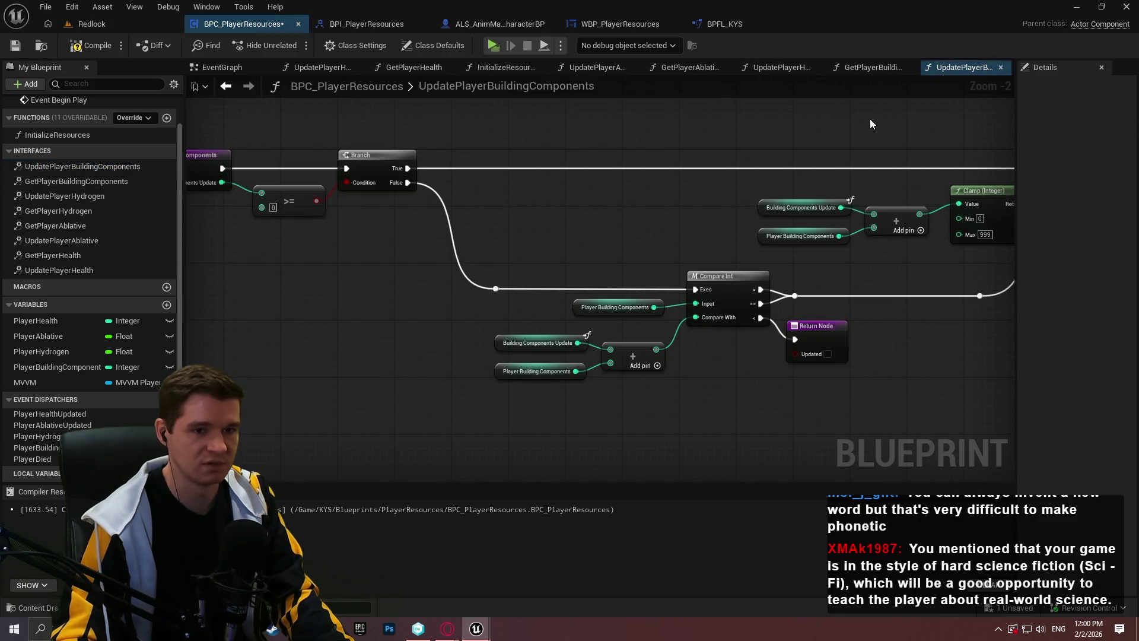
left_click_drag(803, 161, 631, 172)
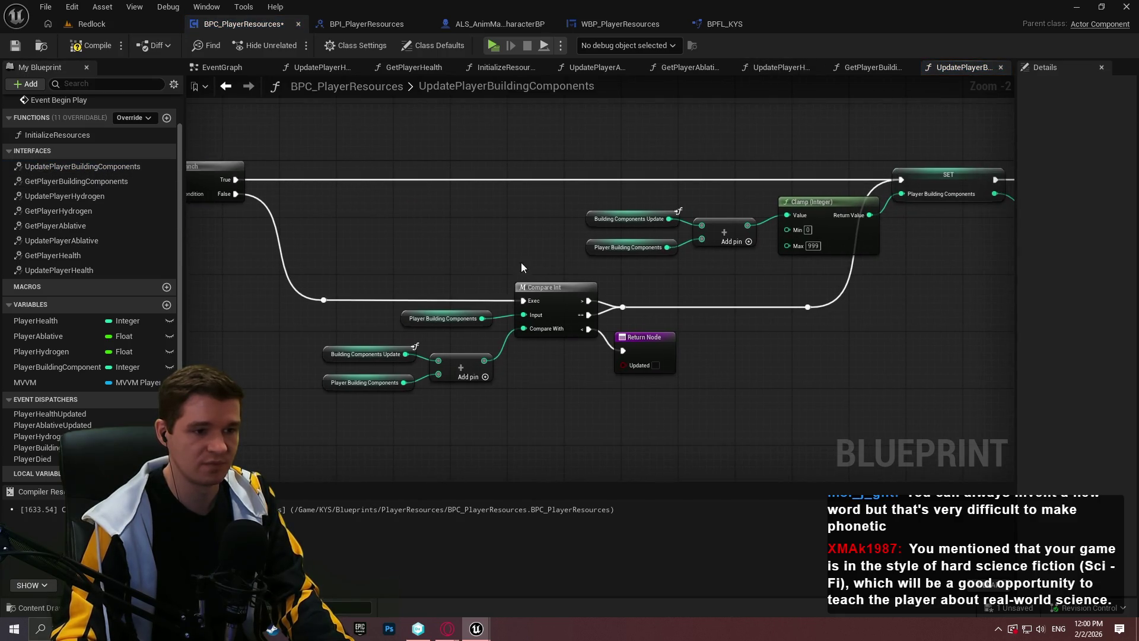
left_click(870, 68)
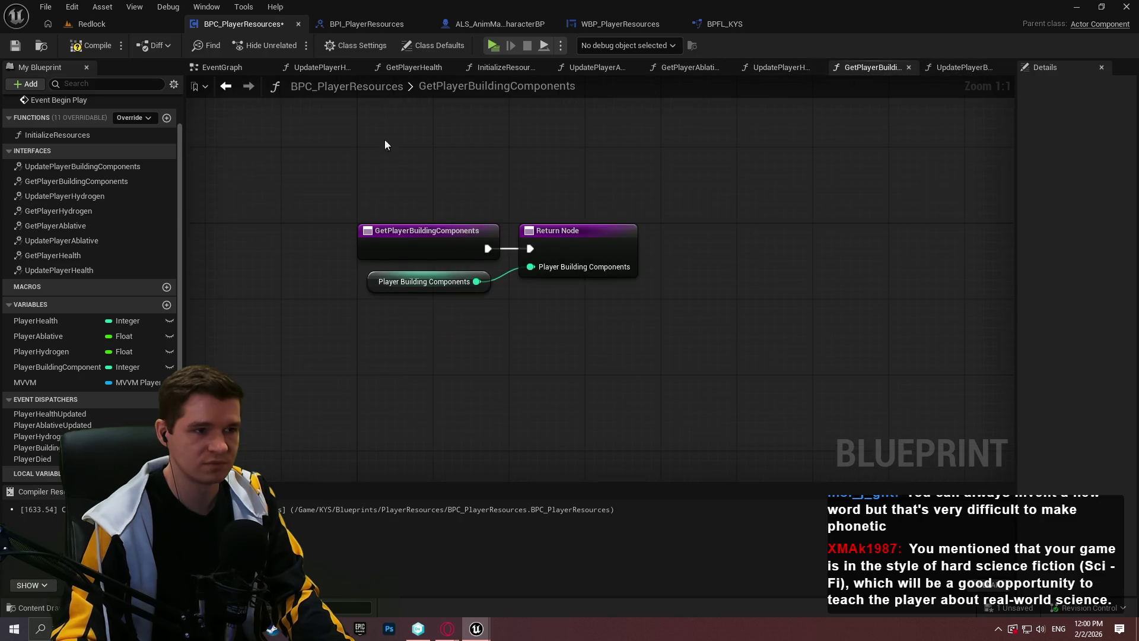
left_click(779, 65)
mouse_move(617, 311)
left_mouse_down()
mouse_move(898, 300)
mouse_move(825, 298)
left_mouse_up()
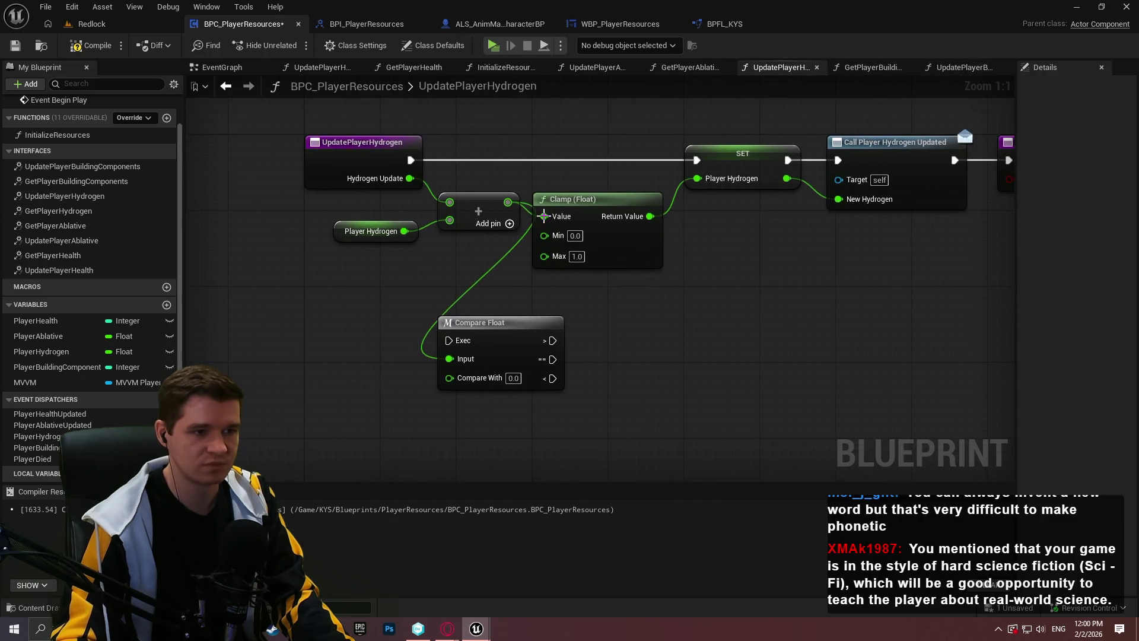
Step: Add a Hydrogen Update getter, duplicate the three Add input nodes, and wire the new Add into Clamp's Value
left_click_drag(449, 203, 383, 205)
type("Hydr")
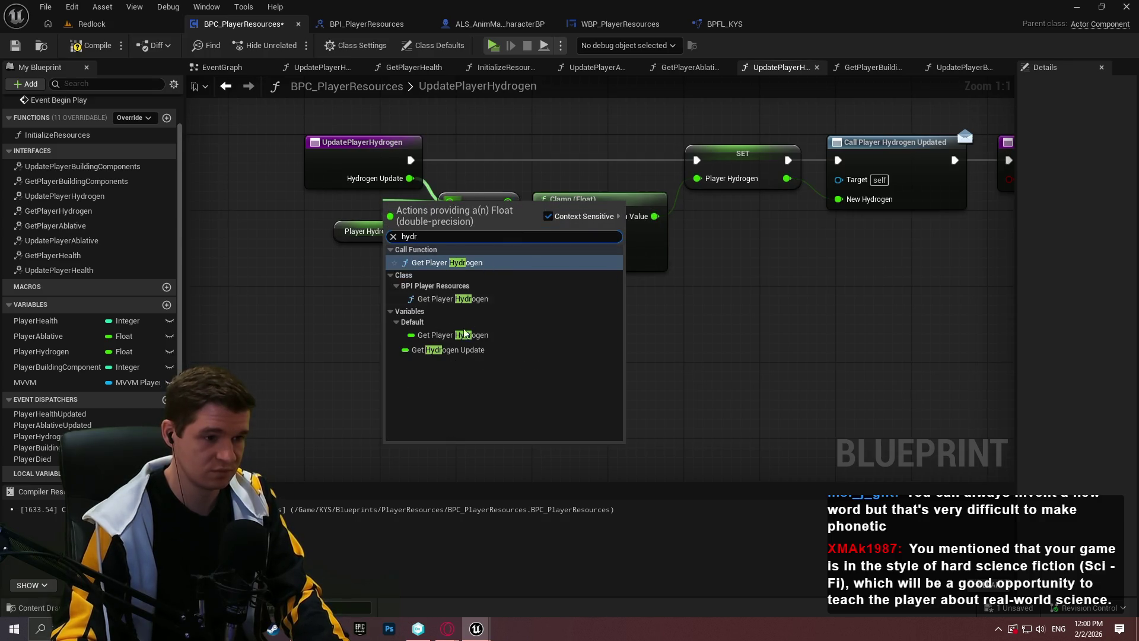
left_click(461, 350)
left_click_drag(388, 205, 339, 205)
left_click(409, 231, "shift")
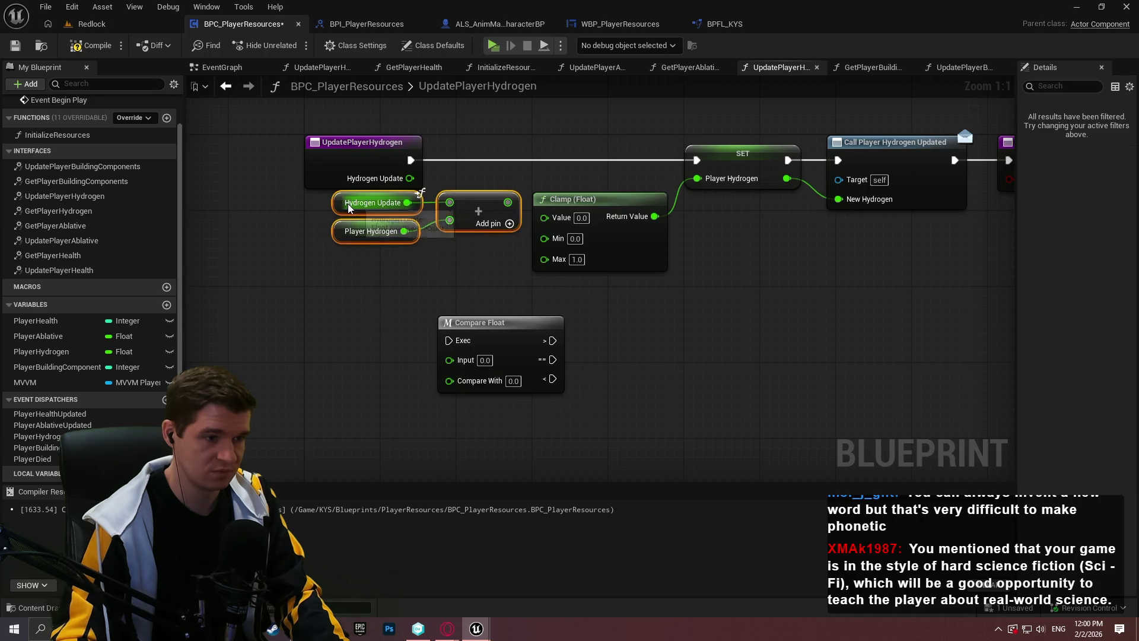
left_click(339, 204)
mouse_move(522, 266)
left_mouse_down()
mouse_move(332, 191)
mouse_move(211, 410)
left_mouse_up()
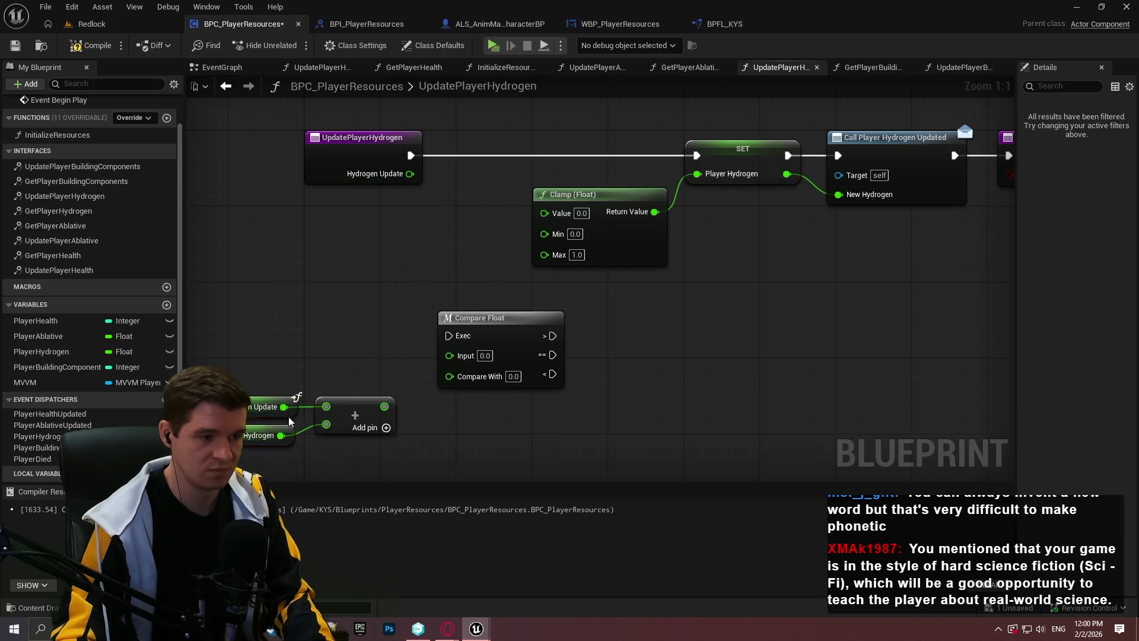
key("ctrl+c")
key("ctrl+v")
left_click_drag(432, 191, 543, 205)
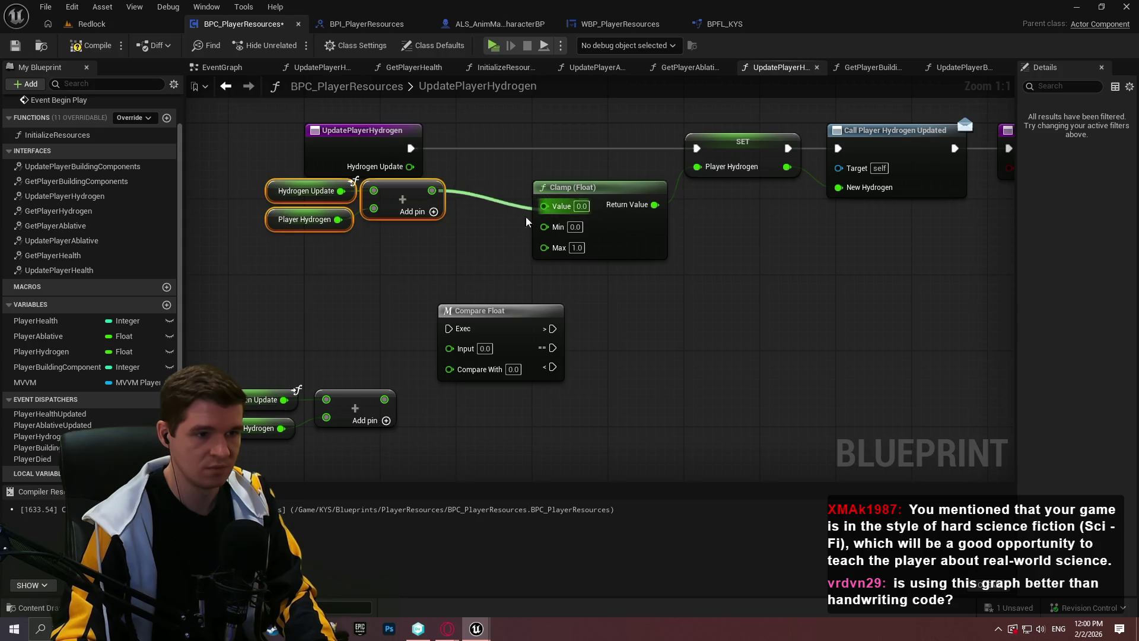
left_click_drag(405, 202, 491, 202)
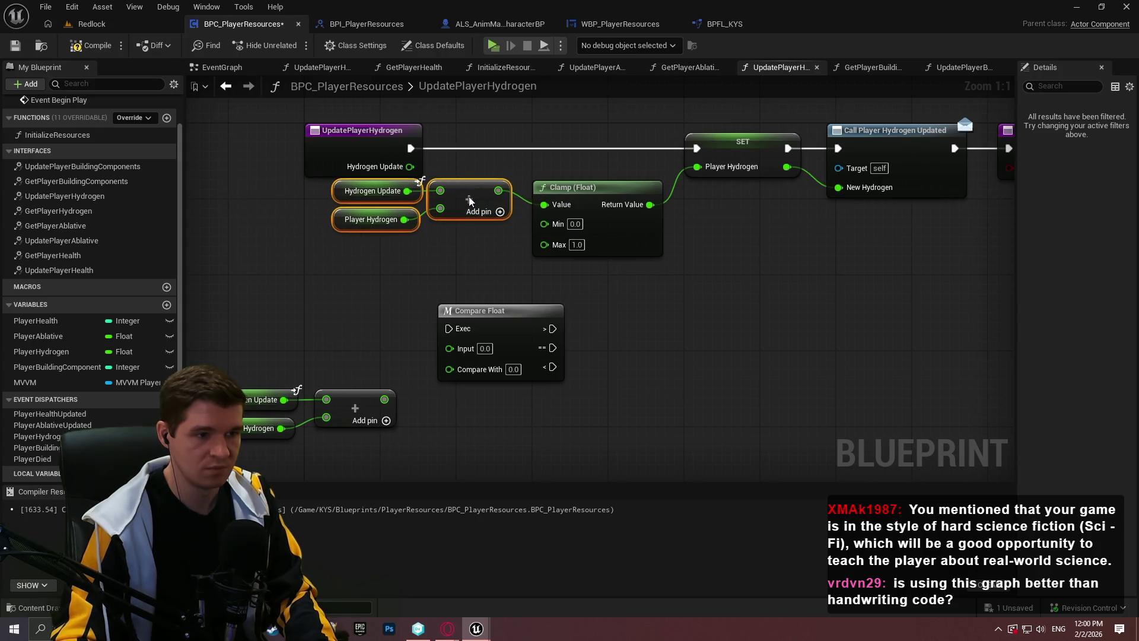
Step: Shift the Add, Clamp, SET and Call chain right to free space beside the entry node
scroll(653, 234, "down", 1)
left_click_drag(917, 256, 263, 135)
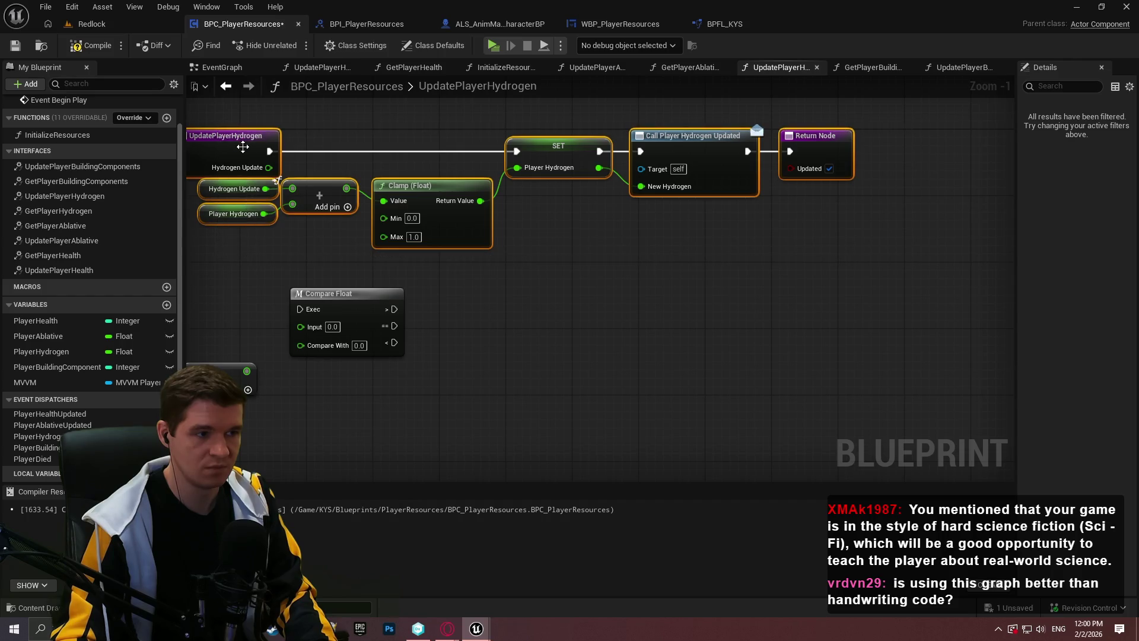
mouse_move(582, 152)
left_mouse_down()
mouse_move(998, 148)
mouse_move(871, 171)
left_mouse_up()
scroll(870, 171, "down", 1)
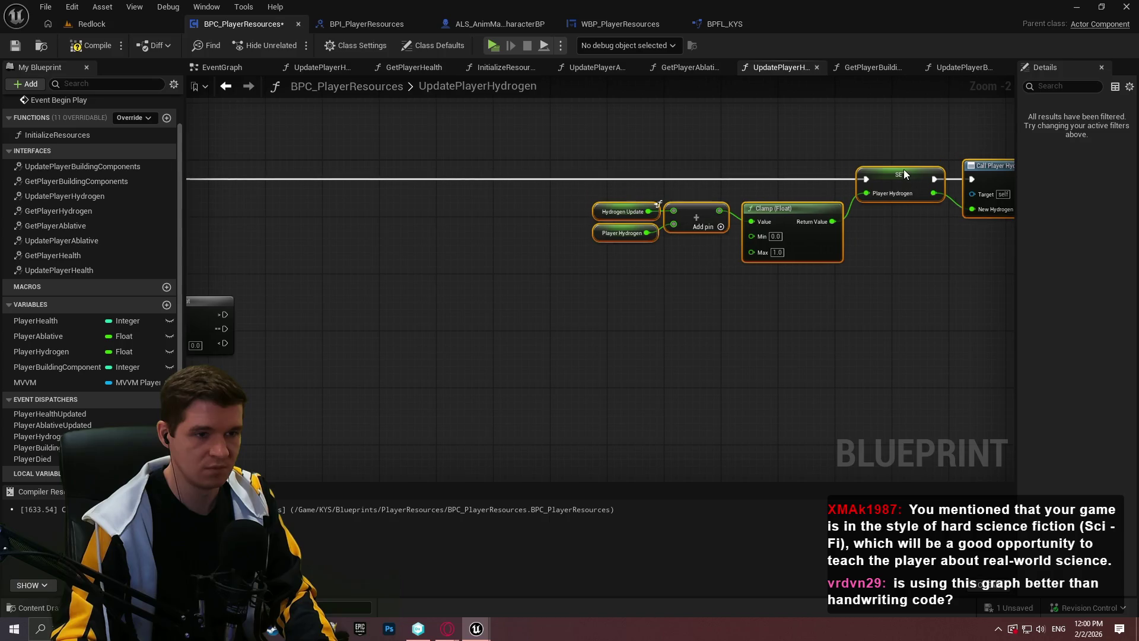
scroll(669, 236, "up", 2)
left_click_drag(369, 207, 423, 213)
Step: Add a >= check on Hydrogen Update feeding a Branch that gates the hydrogen execution
type(">=")
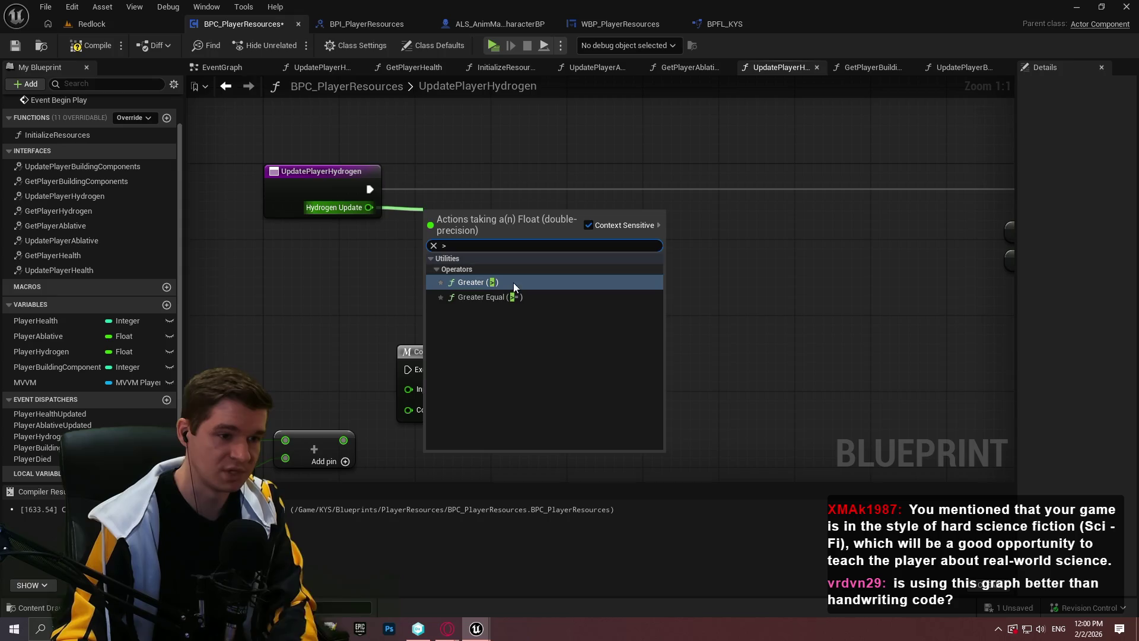
left_click(504, 299)
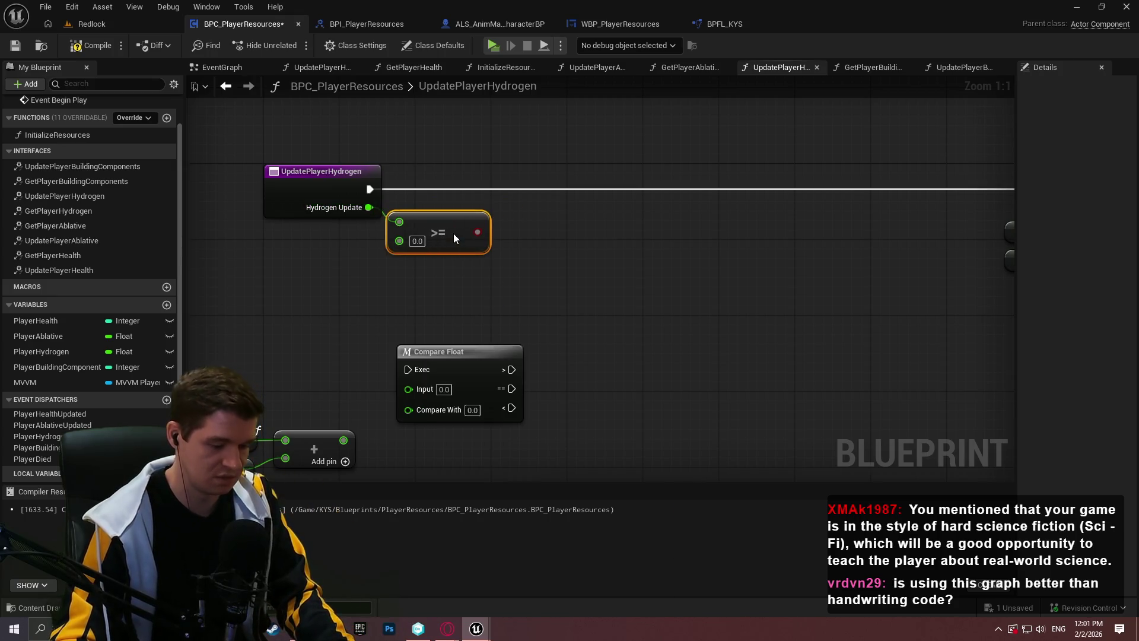
left_click(545, 202)
left_click_drag(556, 242, 482, 231)
mouse_move(592, 218)
left_mouse_down()
mouse_move(576, 203)
mouse_move(370, 189)
left_mouse_up()
left_click_drag(580, 220, 556, 202)
left_click(439, 229, "ctrl")
left_click_drag(439, 228, 458, 229)
Step: Wire the Branch True output to the SET node and compile and save the Blueprint
left_click(626, 279)
mouse_move(624, 190)
left_mouse_down()
mouse_move(997, 184)
mouse_move(981, 191)
left_mouse_up()
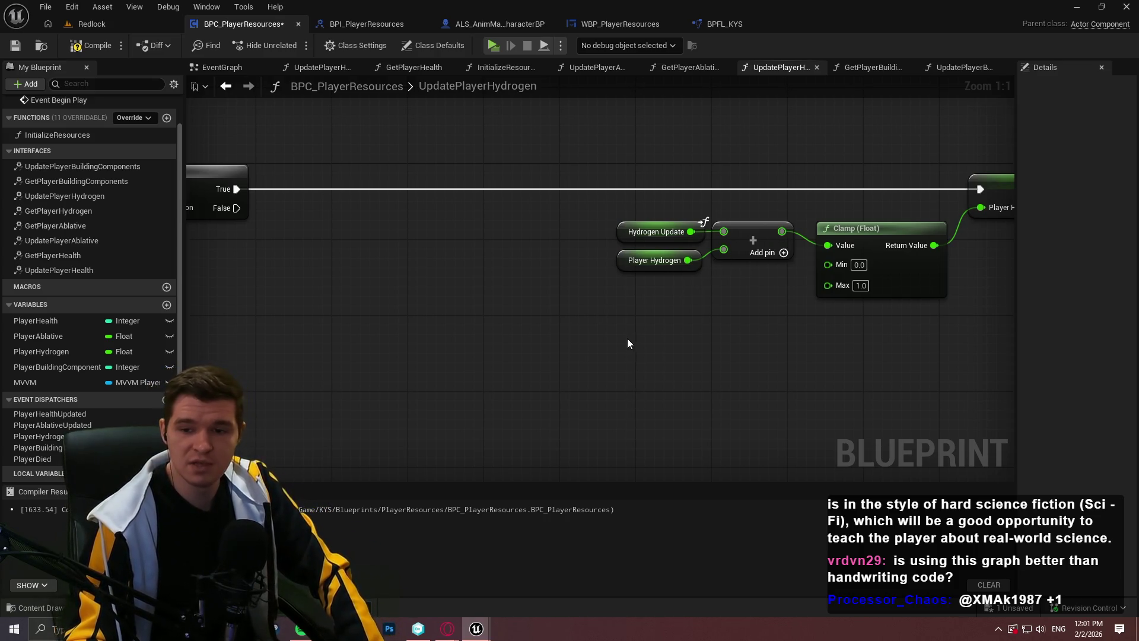
mouse_move(620, 308)
left_mouse_down()
mouse_move(736, 269)
mouse_move(771, 289)
mouse_move(879, 277)
left_mouse_up()
scroll(729, 322, "down", 2)
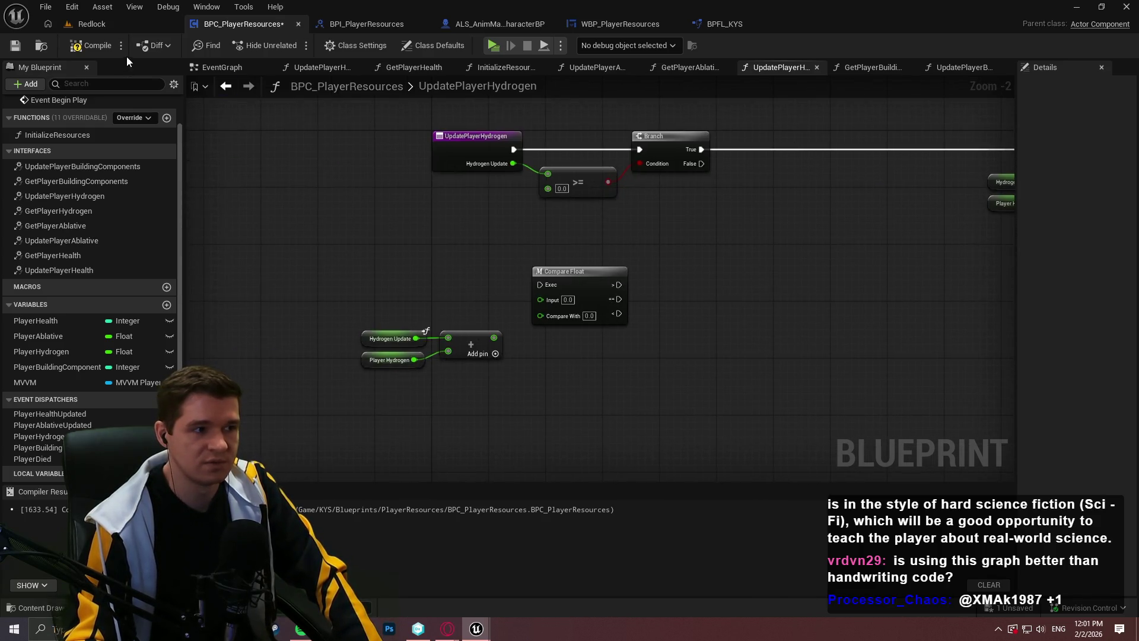
left_click(15, 46)
Step: Open the GetPlayerAblative and UpdatePlayerAblative graphs for comparison, then switch to the browser
left_click_drag(870, 203, 205, 230)
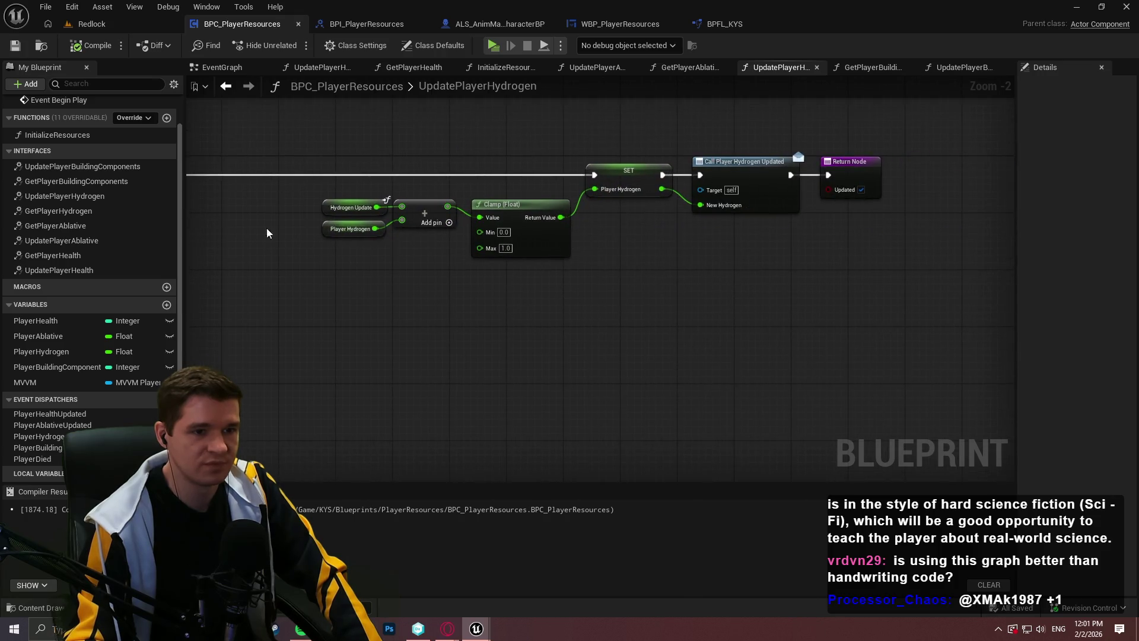
scroll(517, 283, "up", 2)
left_click_drag(518, 283, 778, 396)
left_click_drag(190, 338, 572, 276)
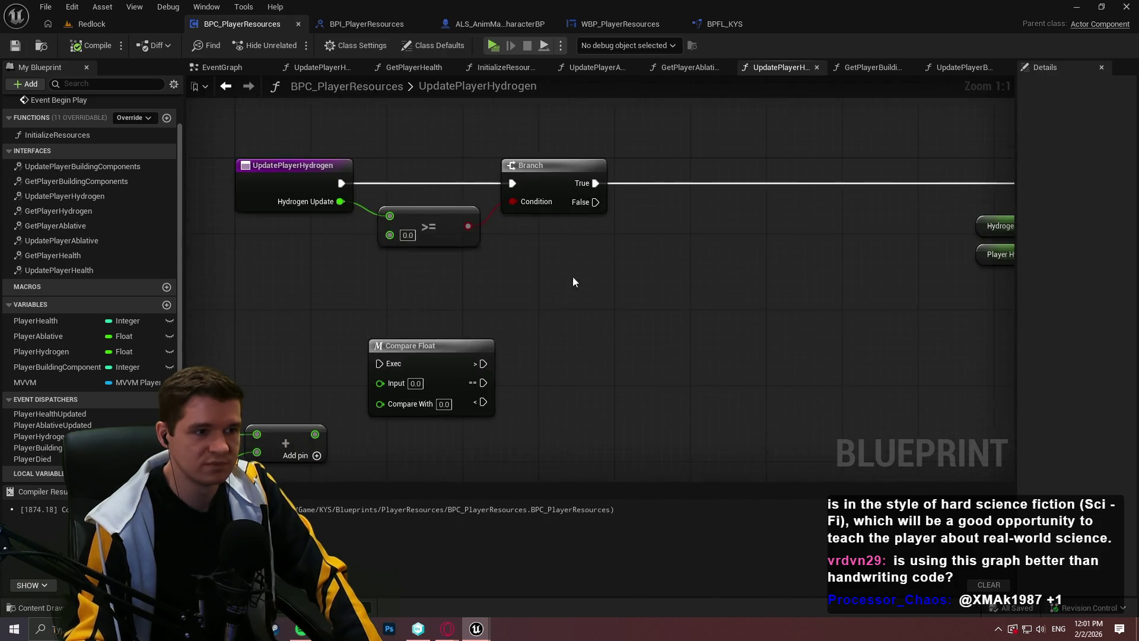
left_click(685, 69)
left_click(589, 70)
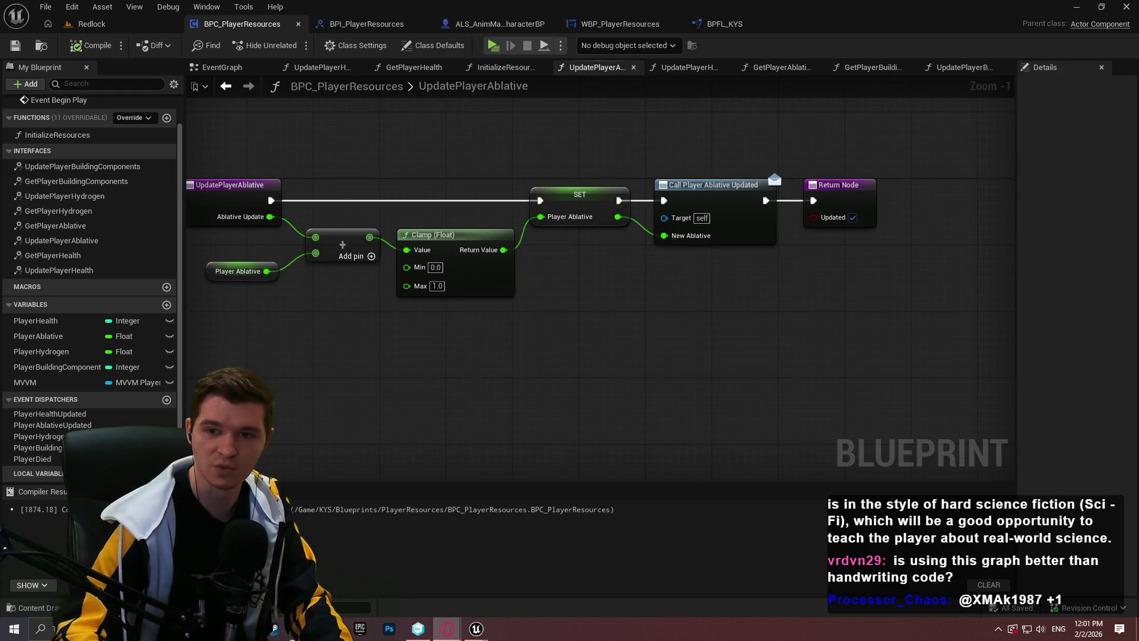
key("alt+Tab")
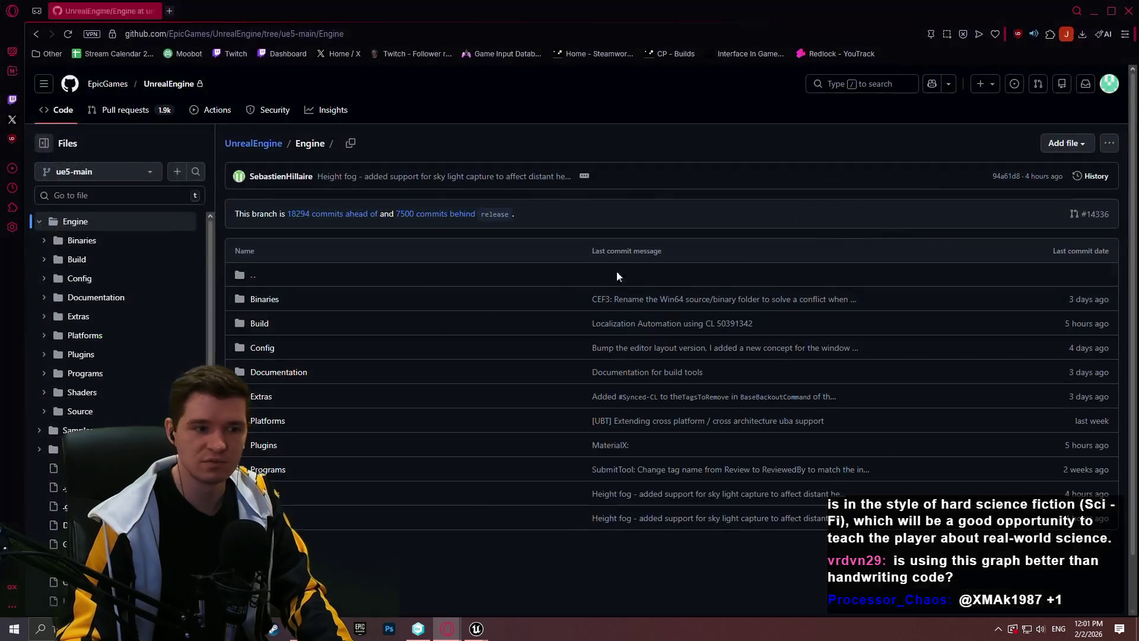
Step: Try a 'line trace by' search in the GitHub repository's file finder, then dismiss the results
left_click(121, 197)
type("line trace by")
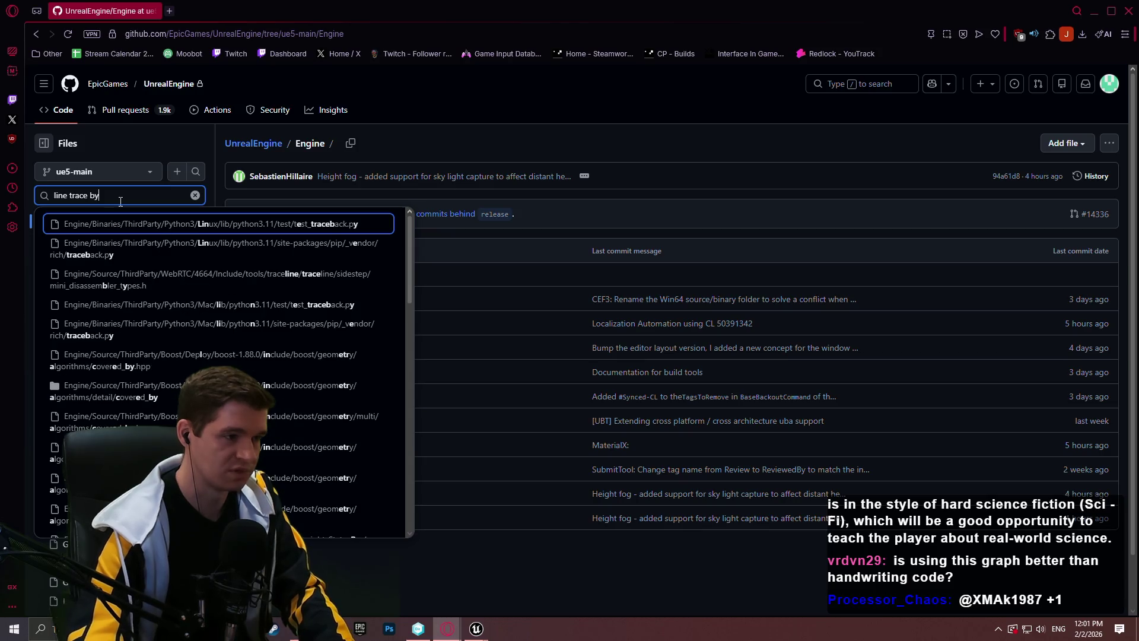
type("l")
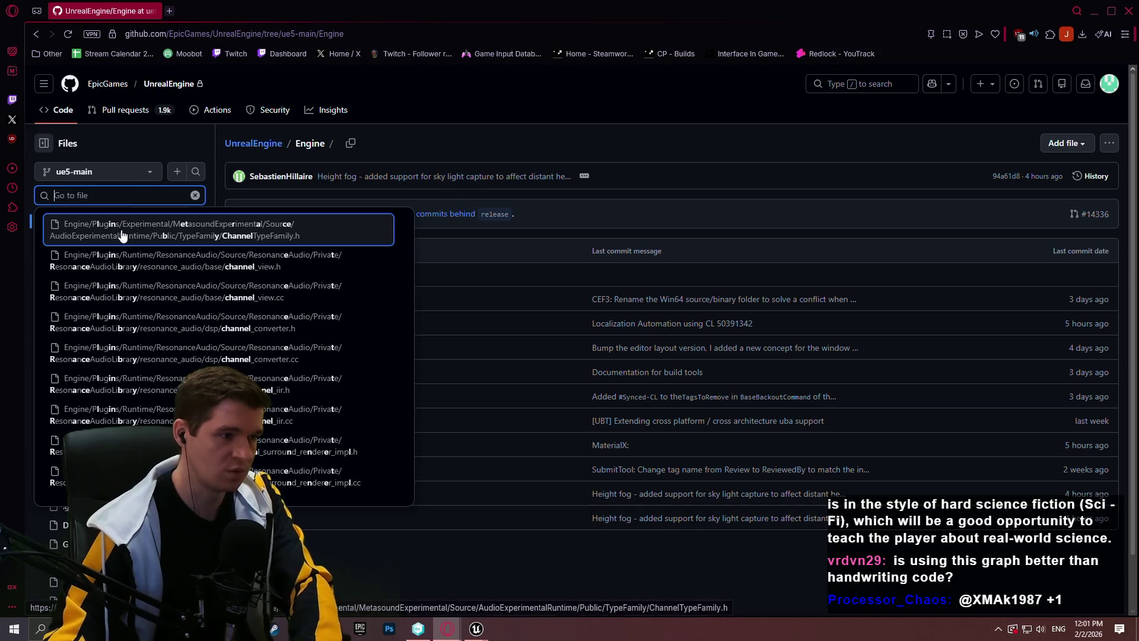
left_click(597, 599)
scroll(584, 591, "down", 1)
scroll(119, 356, "down", 1)
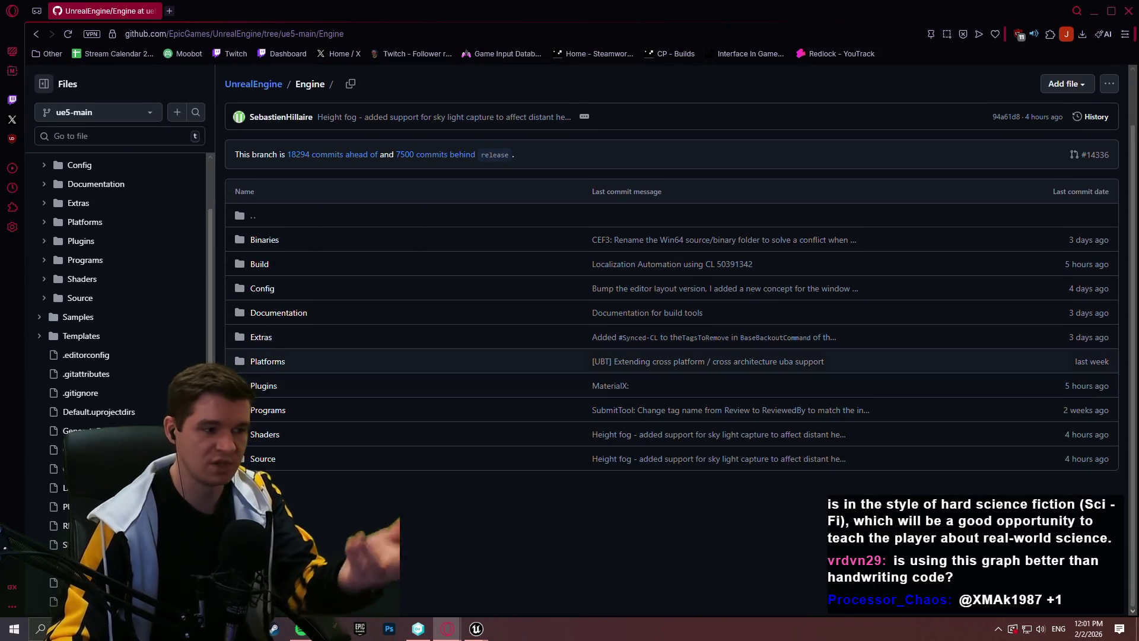
Step: Search the repository files for 'kish' and open KismetMathLibrary.cpp
left_click(116, 143)
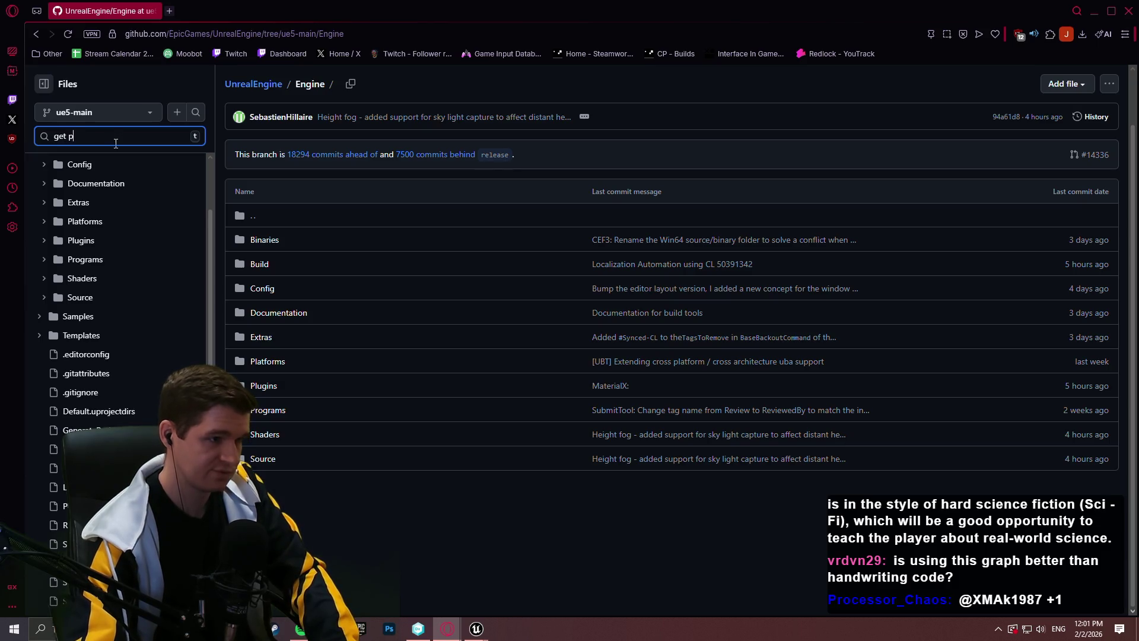
type("layer character")
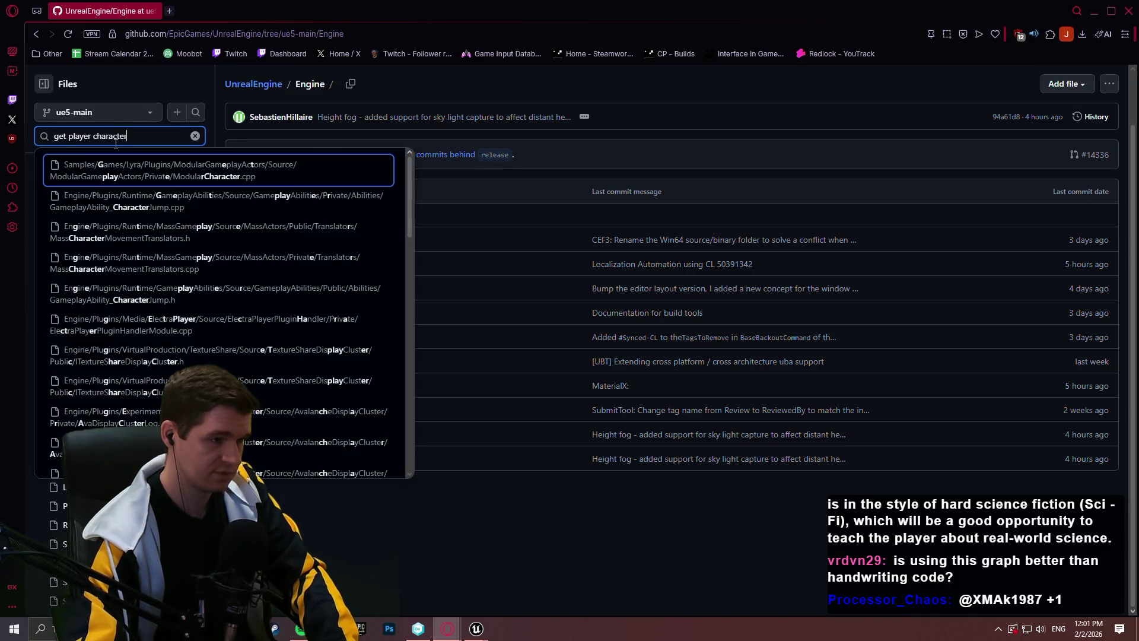
key("ctrl+a")
type("kis")
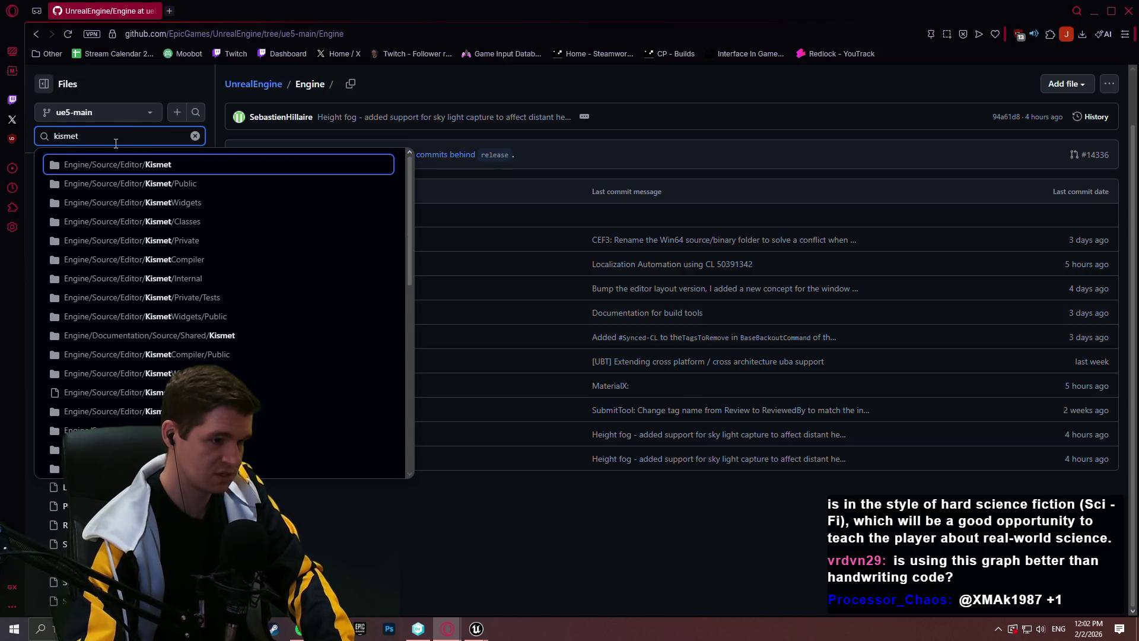
type("h")
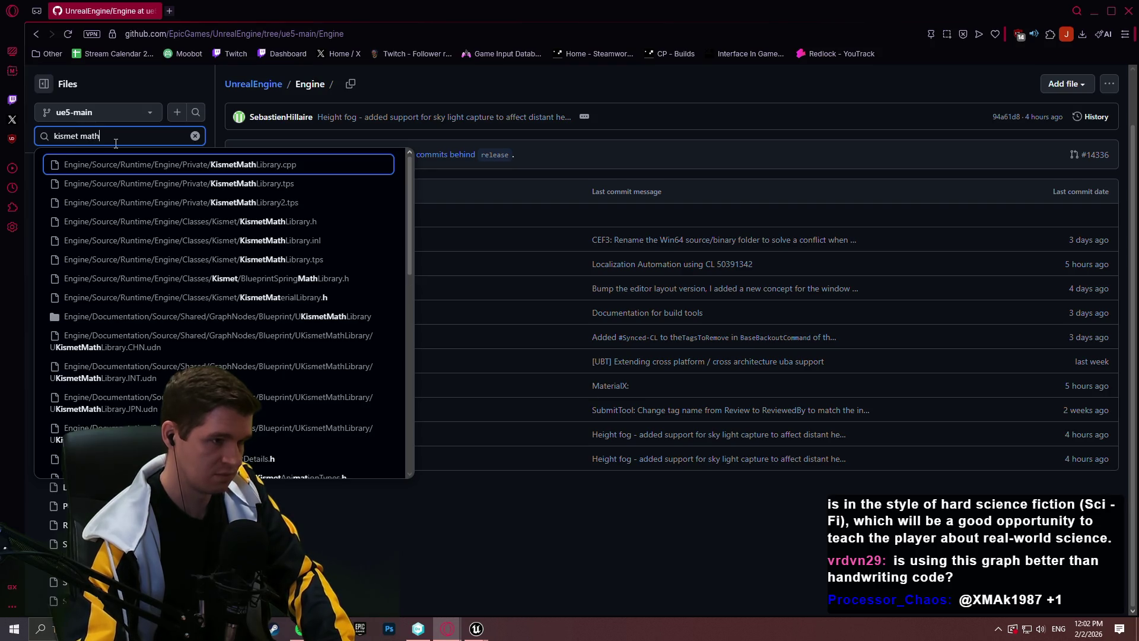
left_click(225, 165)
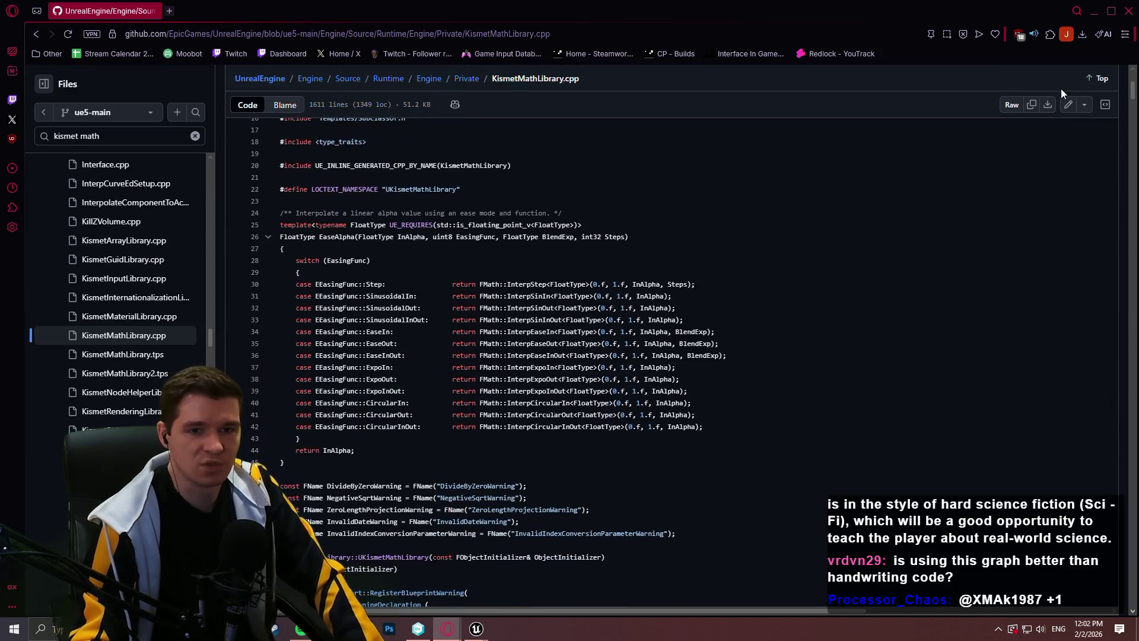
Step: Scroll KismetMathLibrary.cpp to NormalizedDeltaRotator, highlight its name, then close the browser
left_click_drag(1133, 88, 1125, 302)
scroll(1126, 303, "down", 3)
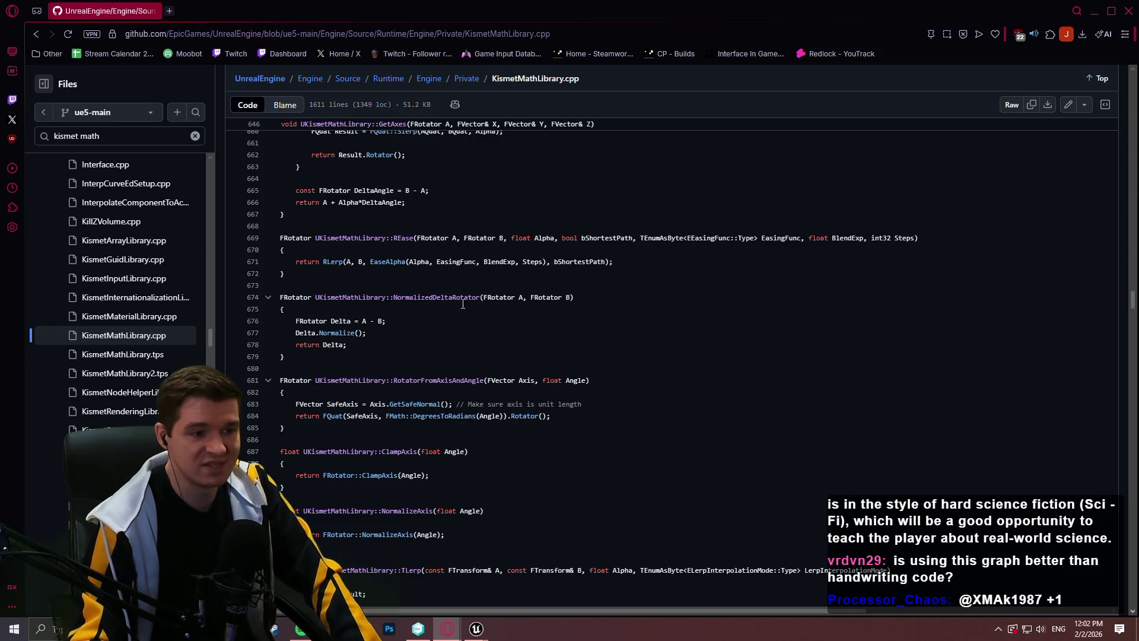
left_click_drag(486, 297, 427, 293)
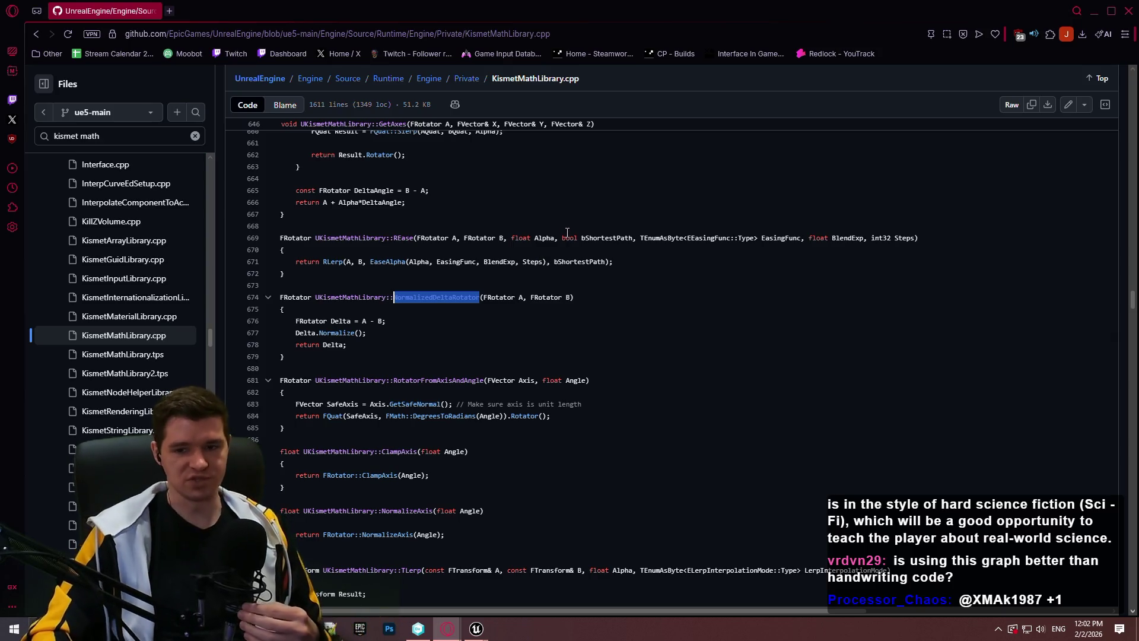
left_click(1130, 11)
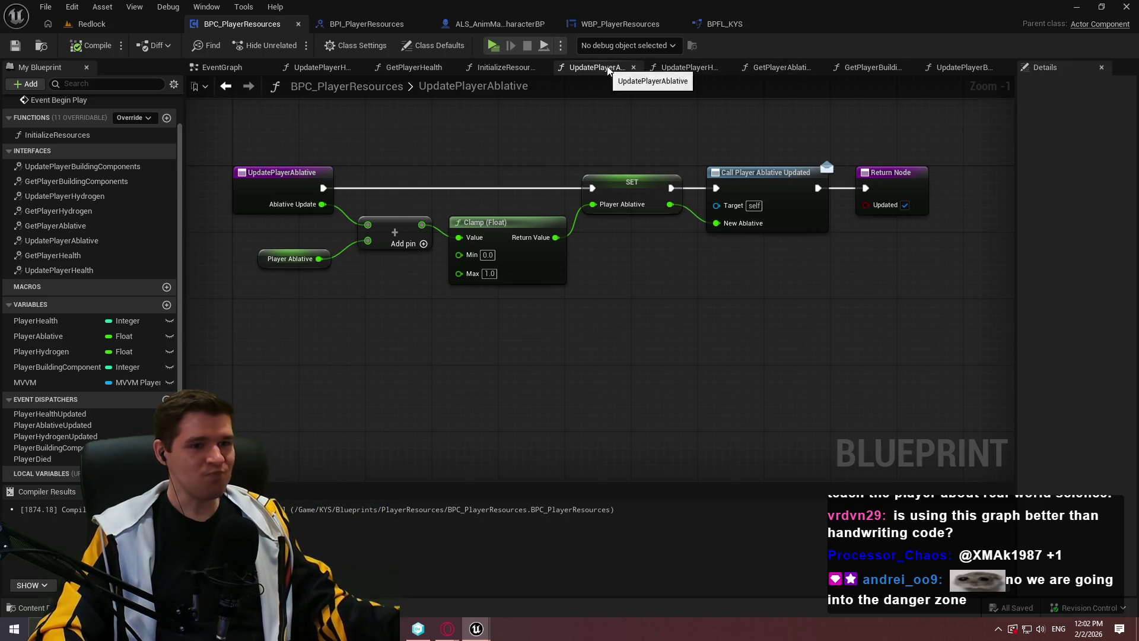
Step: In UpdatePlayerHydrogen, wire the Branch False output into Compare Float and move it toward centre
left_click(691, 67)
mouse_move(676, 240)
left_mouse_down()
mouse_move(693, 321)
mouse_move(787, 264)
mouse_move(670, 105)
mouse_move(601, 140)
left_mouse_up()
left_click_drag(507, 312, 717, 350)
key("Escape")
mouse_move(453, 284)
left_mouse_down()
mouse_move(869, 342)
mouse_move(541, 353)
mouse_move(789, 140)
mouse_move(871, 136)
left_mouse_up()
Step: Add reroute points to straighten the exec wire leading into Compare Float
double_click(488, 362)
mouse_move(486, 362)
left_mouse_down()
mouse_move(412, 396)
mouse_move(429, 392)
left_mouse_up()
left_click_drag(501, 362, 483, 379)
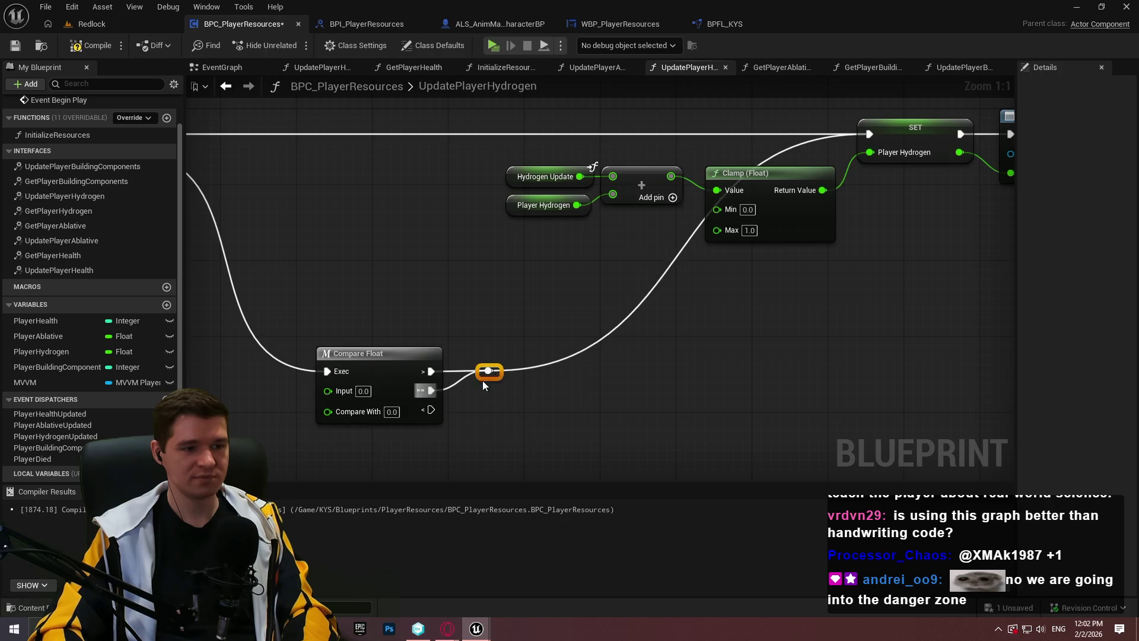
mouse_move(601, 350)
left_mouse_down()
mouse_move(727, 221)
mouse_move(864, 260)
mouse_move(939, 256)
left_mouse_up()
double_click(717, 218)
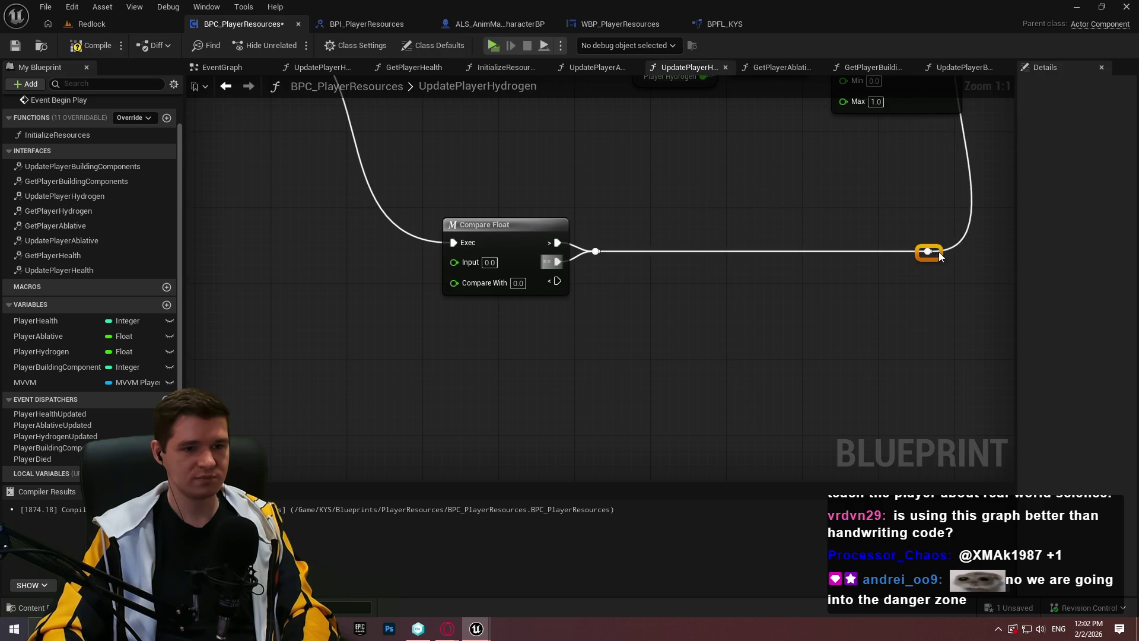
left_click_drag(669, 279, 662, 341)
double_click(377, 274)
mouse_move(377, 274)
left_mouse_down()
mouse_move(315, 310)
mouse_move(252, 302)
left_mouse_up()
scroll(920, 368, "down", 1)
mouse_move(959, 362)
left_mouse_down()
mouse_move(838, 422)
mouse_move(942, 333)
mouse_move(237, 232)
left_mouse_up()
mouse_move(500, 265)
left_mouse_down()
mouse_move(589, 264)
mouse_move(241, 341)
left_mouse_up()
Step: Shift the Clamp, SET, Call and Return hydrogen chain to the right
left_click_drag(927, 252, 238, 146)
left_click_drag(415, 149, 393, 169)
mouse_move(611, 156)
left_mouse_down()
mouse_move(811, 156)
mouse_move(894, 271)
left_mouse_up()
left_click(895, 272)
mouse_move(800, 335)
left_mouse_down()
mouse_move(927, 230)
mouse_move(656, 276)
left_mouse_up()
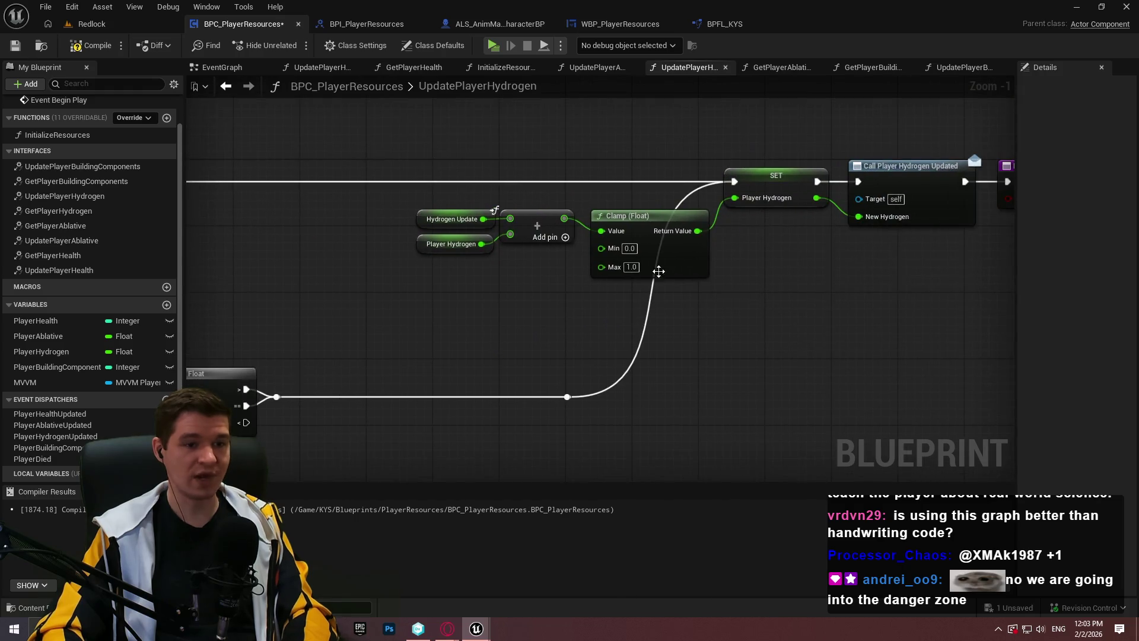
left_click_drag(485, 369, 616, 328)
Step: Compile the blueprint and move the Hydrogen Update, Player Hydrogen and Add nodes below Compare Float
left_click(92, 45)
mouse_move(583, 256)
left_mouse_down()
mouse_move(735, 291)
mouse_move(848, 288)
left_mouse_up()
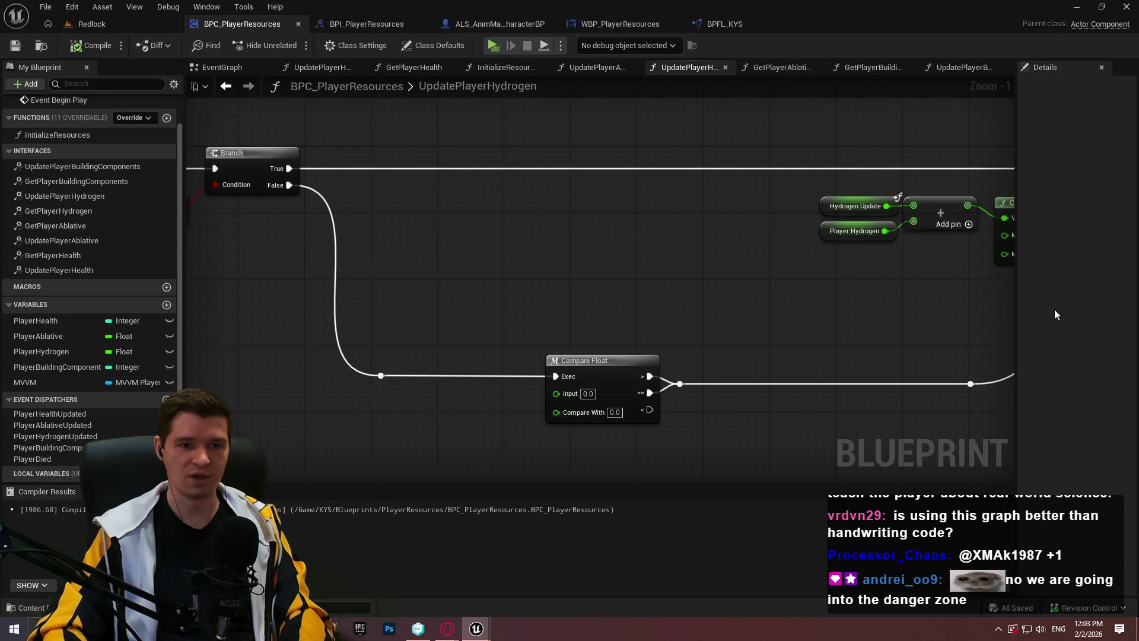
scroll(848, 288, "up", 1)
left_click_drag(807, 256, 731, 264)
mouse_move(579, 231)
left_mouse_down()
mouse_move(727, 267)
mouse_move(719, 306)
mouse_move(724, 280)
mouse_move(1024, 175)
left_mouse_up()
left_click(90, 46)
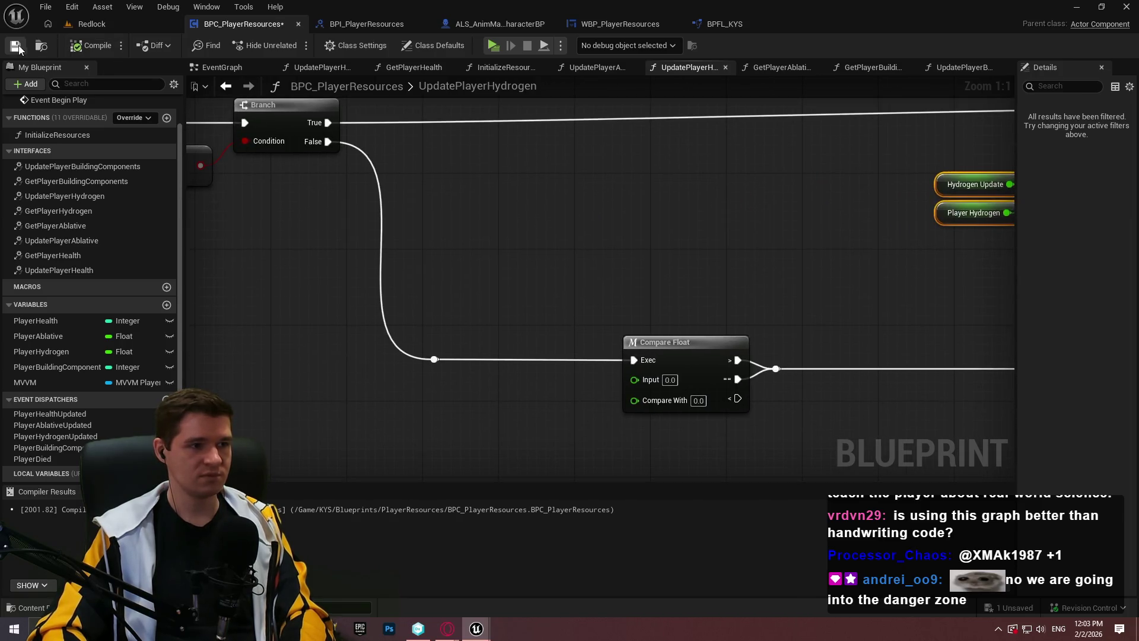
scroll(611, 227, "down", 3)
left_click_drag(611, 226, 791, 175)
mouse_move(393, 315)
left_mouse_down()
mouse_move(304, 260)
mouse_move(395, 293)
left_mouse_up()
scroll(582, 320, "up", 3)
left_click(575, 359)
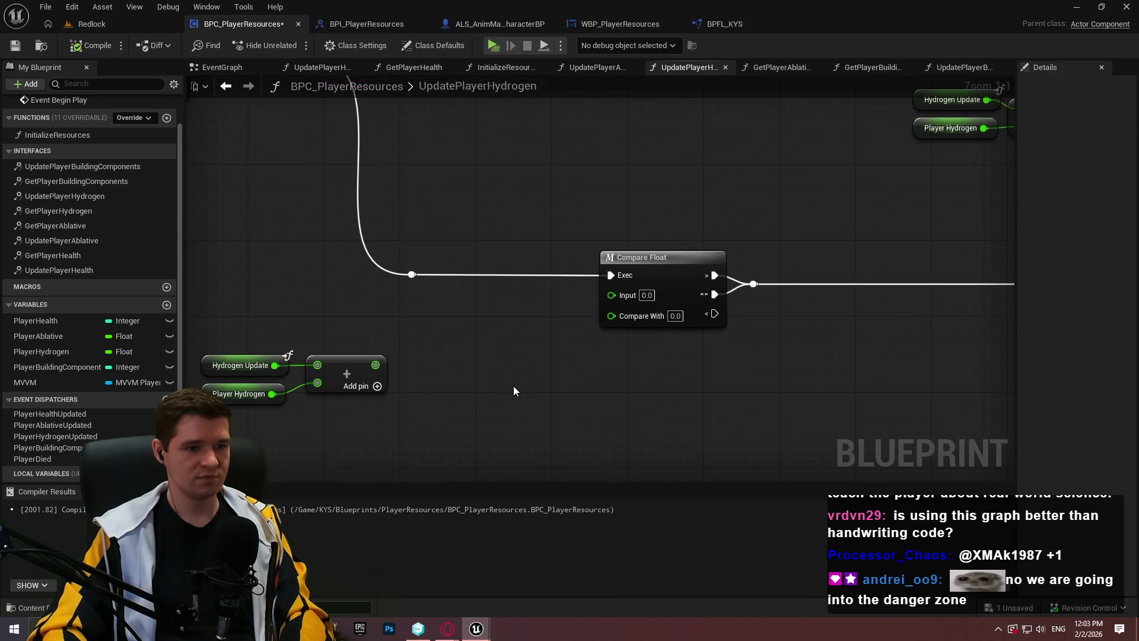
Step: Copy a Player Hydrogen getter into Compare Float's Input and wire the Add result to Compare With
left_click_drag(511, 386, 623, 443)
scroll(772, 426, "down", 1)
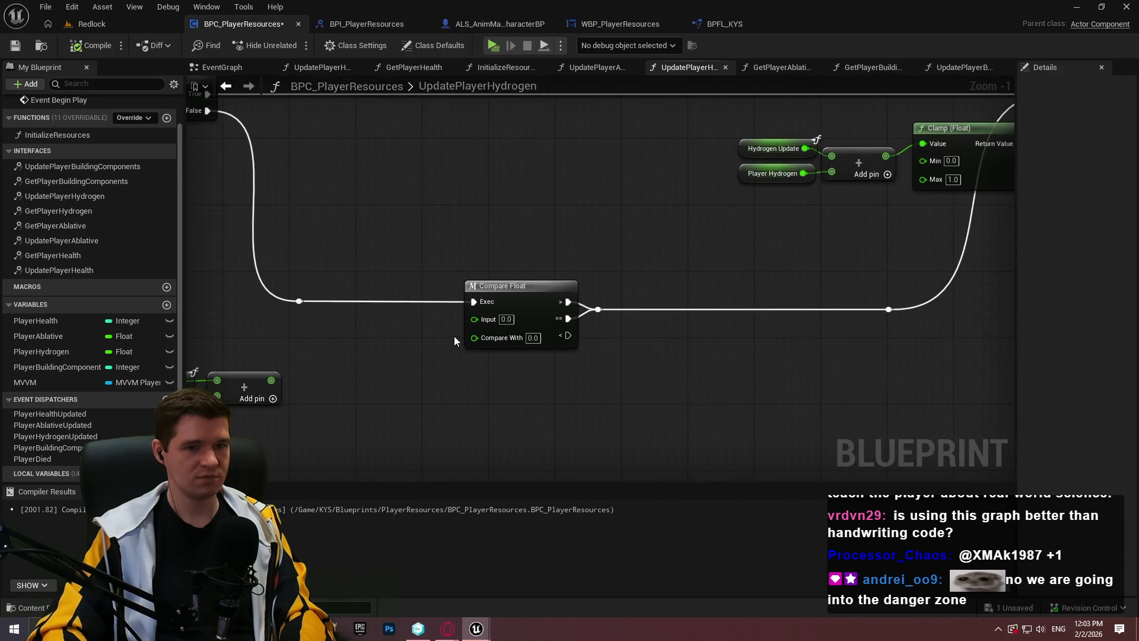
left_click_drag(447, 352, 681, 287)
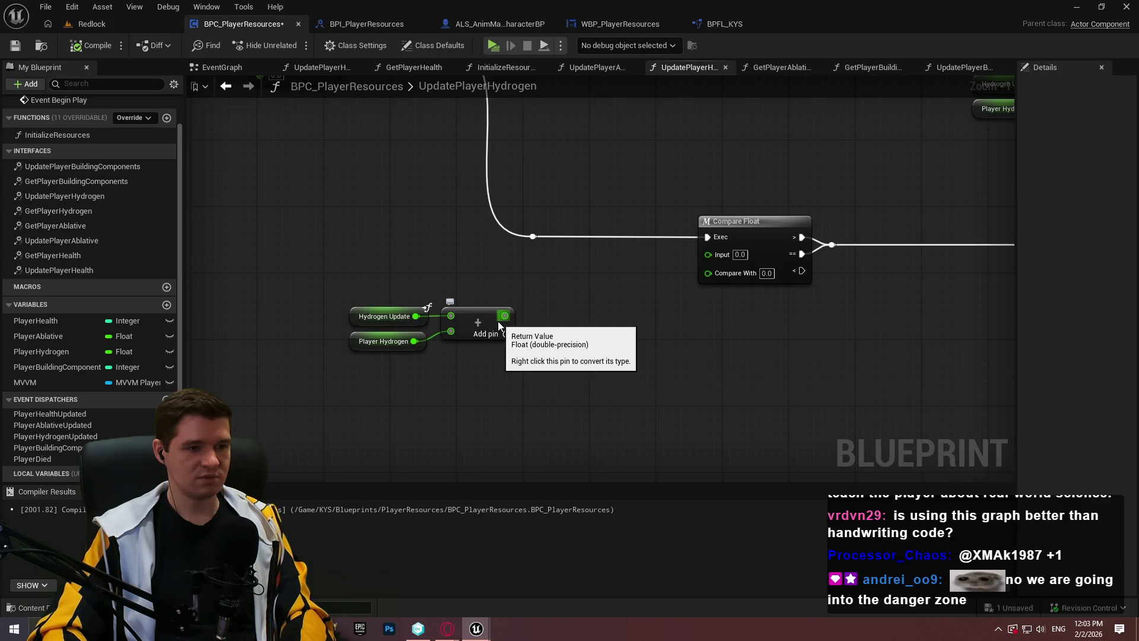
left_click(384, 341)
key("ctrl+c")
key("ctrl+v")
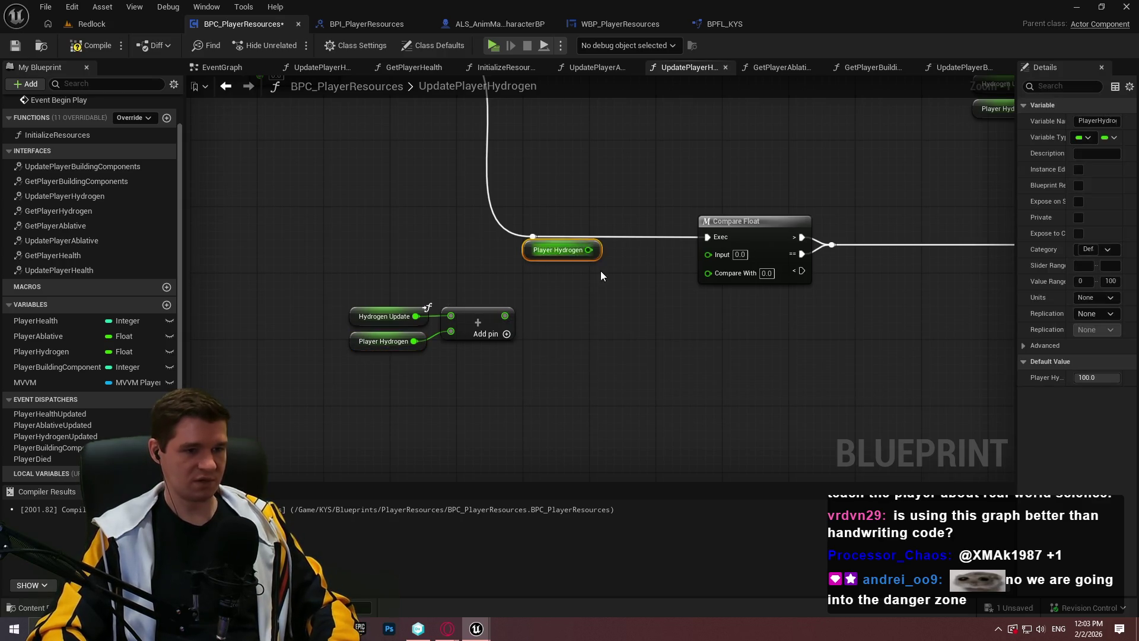
mouse_move(588, 250)
left_mouse_down()
mouse_move(713, 254)
mouse_move(505, 315)
left_mouse_up()
mouse_move(590, 386)
left_mouse_down()
mouse_move(453, 356)
mouse_move(346, 304)
left_mouse_up()
Step: Arrange the summing nodes and Player Hydrogen getter neatly beside Compare Float
mouse_move(475, 328)
left_mouse_down()
mouse_move(633, 293)
mouse_move(583, 306)
mouse_move(583, 318)
left_mouse_up()
left_click(552, 250, "ctrl")
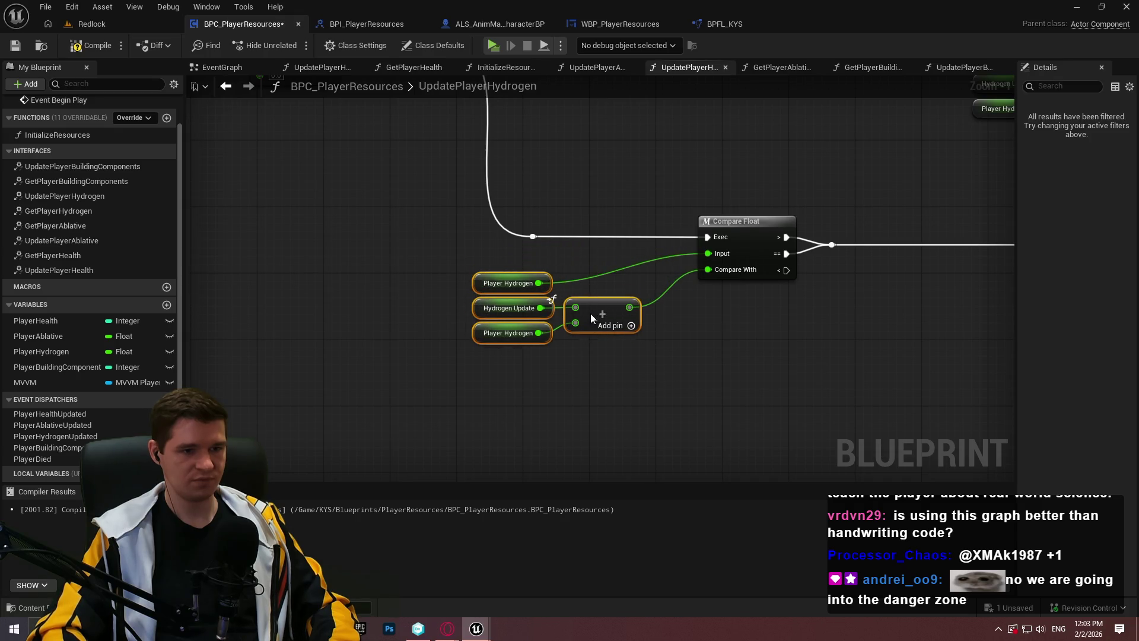
left_click(547, 264)
left_click_drag(547, 263, 621, 263)
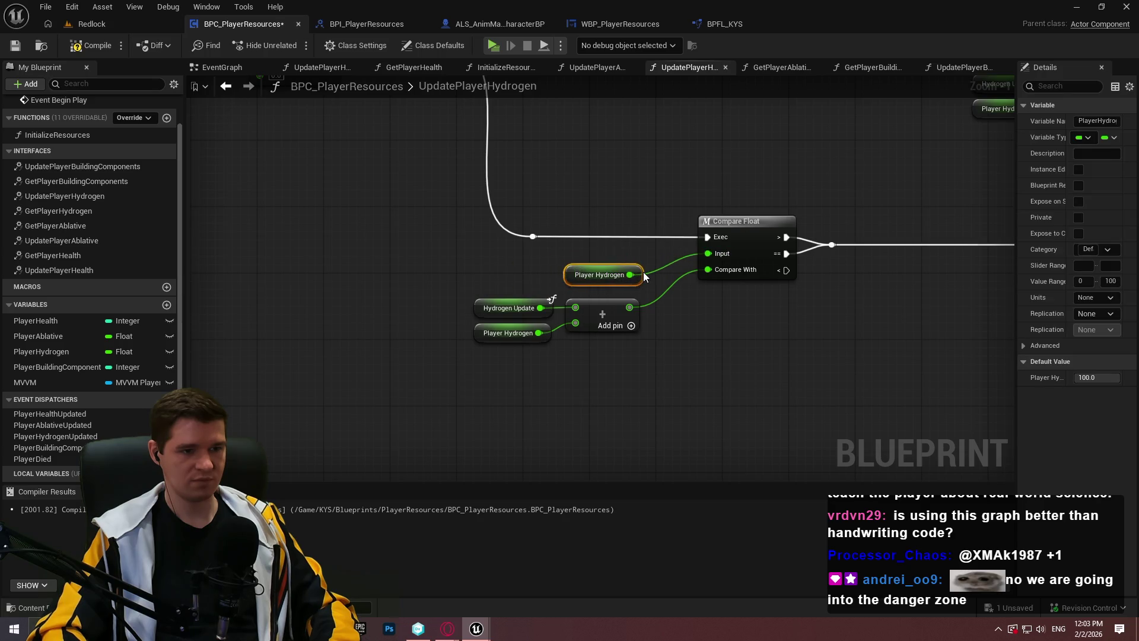
left_click(714, 304)
scroll(682, 332, "up", 1)
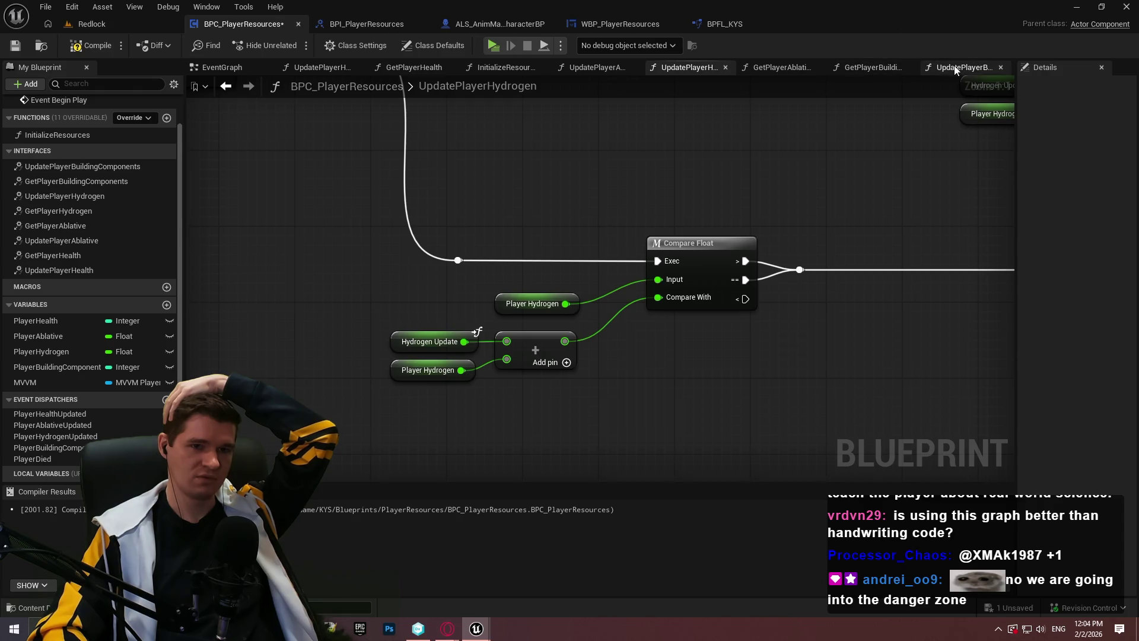
Step: Delete the Compare Int node, its Player Building Components getter and exec reroutes
double_click(95, 168)
scroll(517, 395, "up", 2)
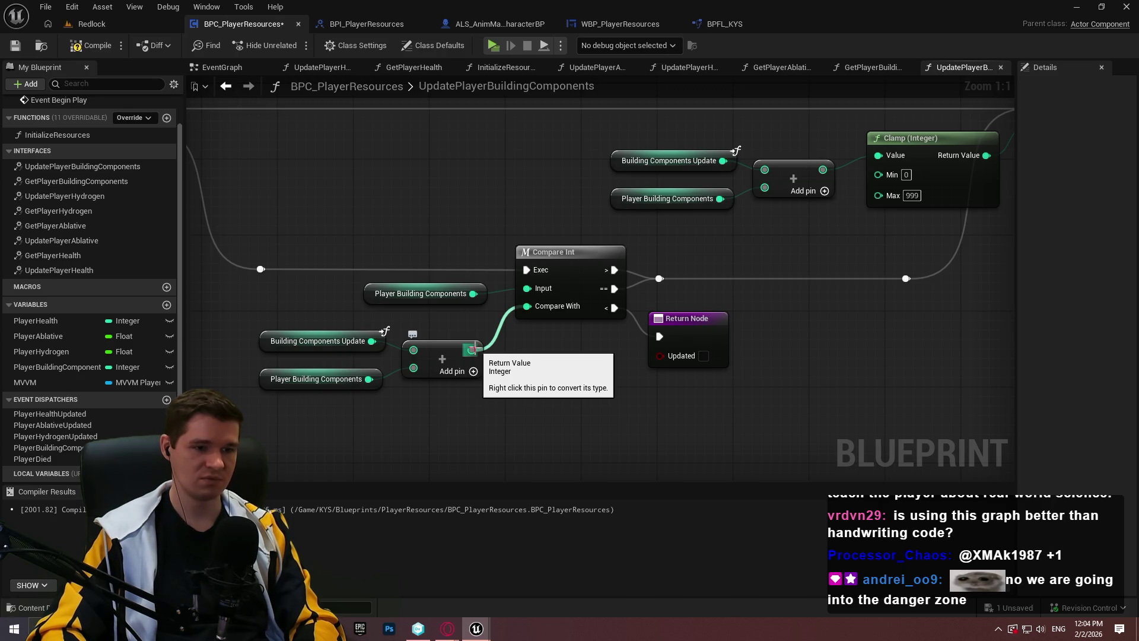
left_click_drag(925, 289, 256, 254)
key("Delete")
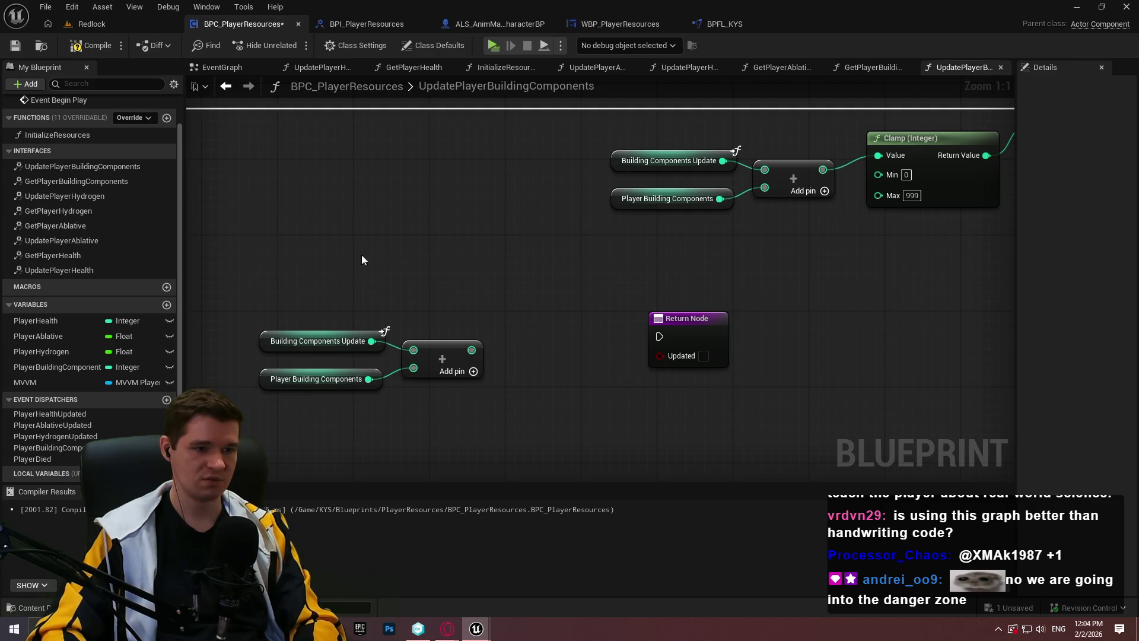
Step: Add a comparison and Branch on the Add sum, with True to SET and False to Return Node
mouse_move(472, 350)
left_mouse_down()
mouse_move(487, 291)
mouse_move(535, 361)
left_mouse_up()
type(">")
left_click(550, 341)
left_click(572, 282)
left_click(582, 261)
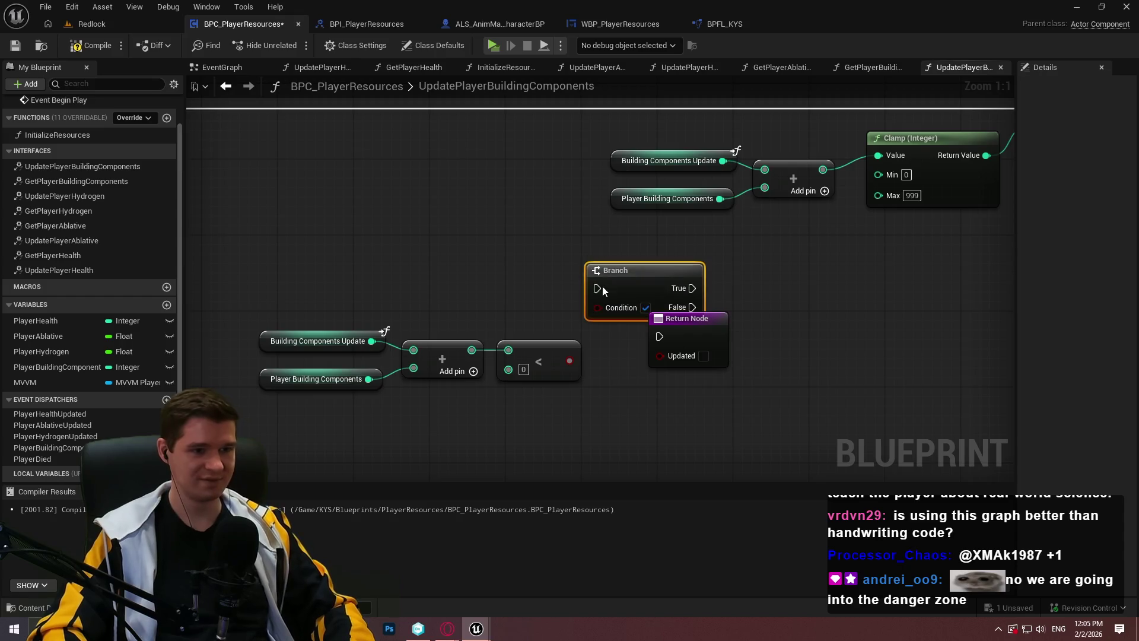
left_click_drag(598, 307, 569, 360)
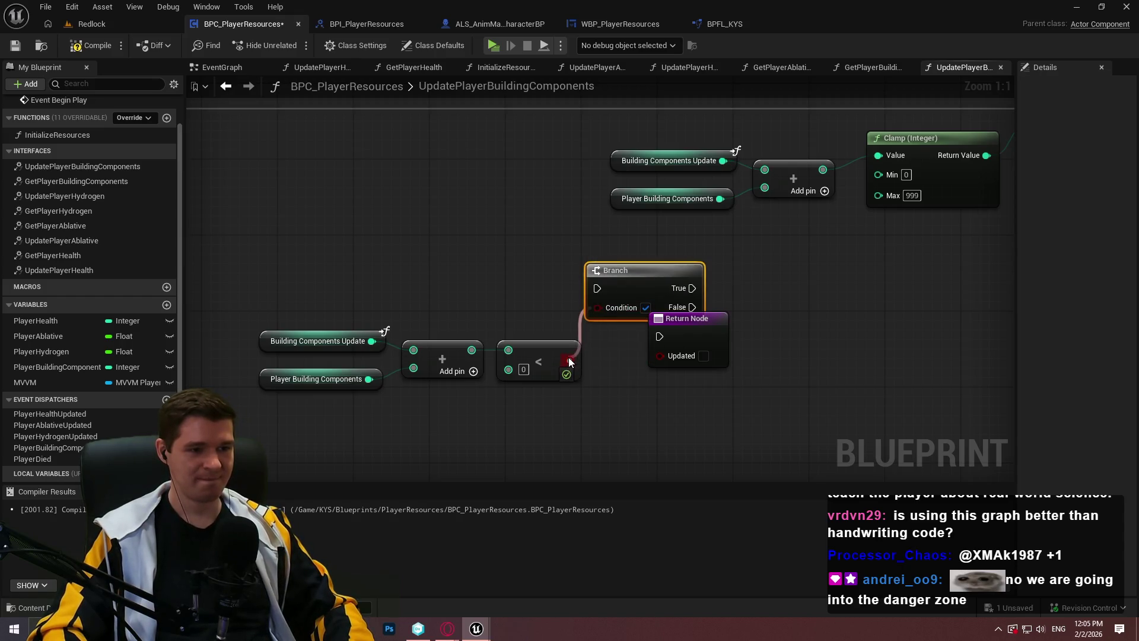
mouse_move(597, 289)
left_mouse_down()
mouse_move(196, 187)
mouse_move(566, 127)
left_mouse_up()
mouse_move(583, 407)
left_mouse_down()
mouse_move(915, 224)
mouse_move(933, 229)
left_mouse_up()
left_click(761, 336)
mouse_move(751, 325)
left_mouse_down()
mouse_move(773, 295)
mouse_move(920, 317)
mouse_move(852, 303)
left_mouse_up()
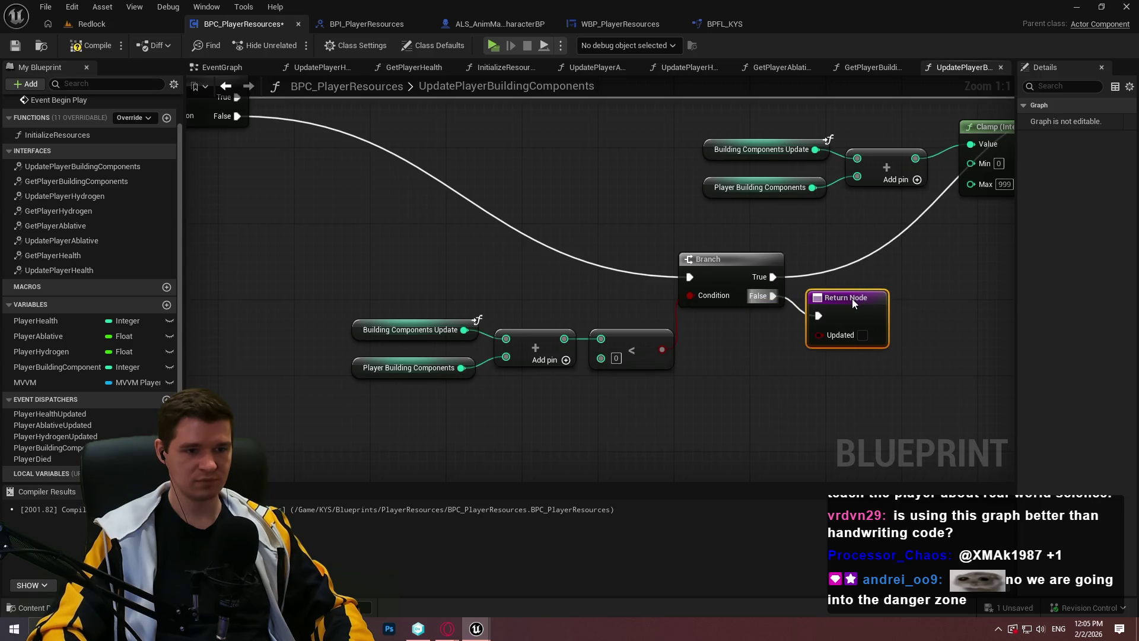
Step: Replace the old < comparison with a >= node fed by the Add result
left_click_drag(564, 339, 618, 396)
type(">=")
left_click(692, 224)
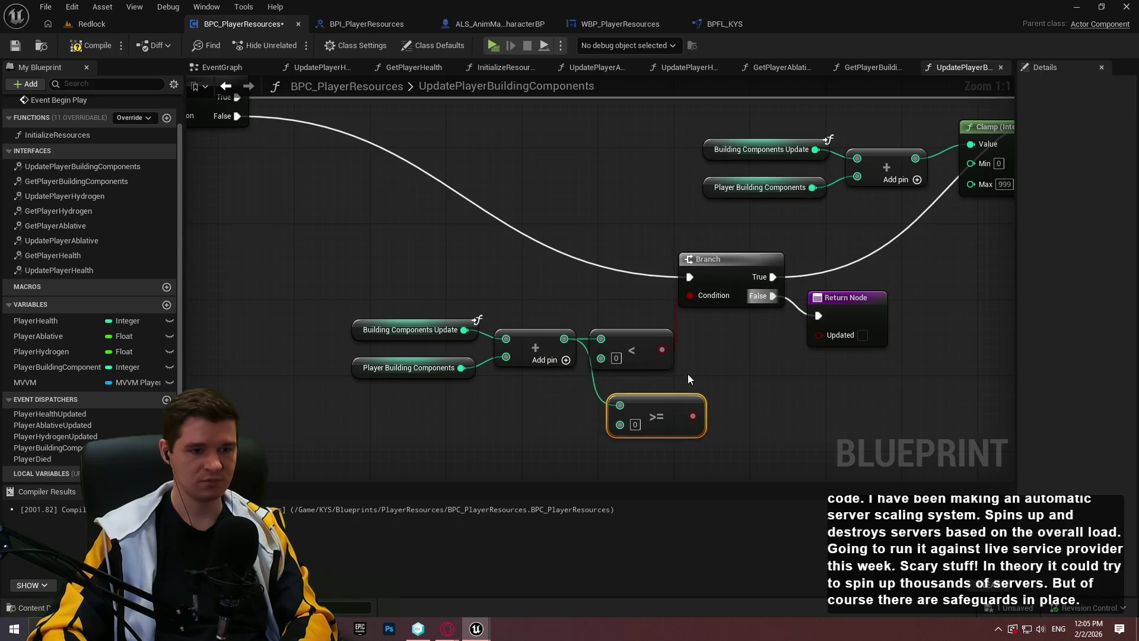
left_click(642, 344)
key("Delete")
mouse_move(639, 401)
left_mouse_down()
mouse_move(620, 348)
mouse_move(690, 297)
left_mouse_up()
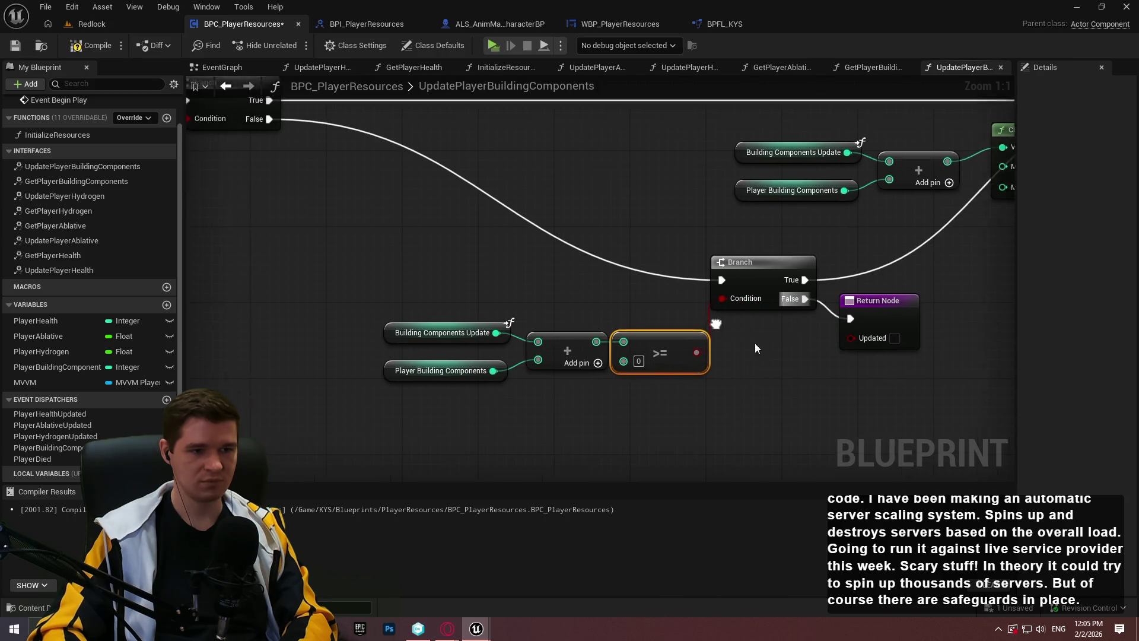
mouse_move(713, 355)
left_mouse_down()
mouse_move(946, 408)
mouse_move(741, 422)
mouse_move(869, 364)
left_mouse_up()
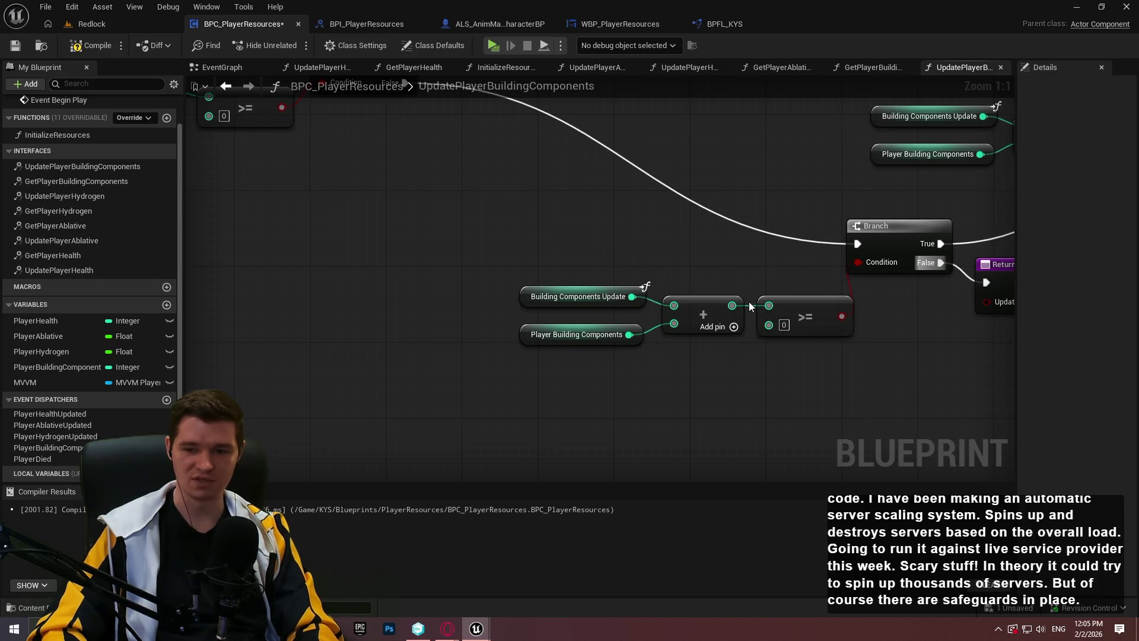
Step: Add reroute points on the True-to-SET wire and the wire into the Branch, repositioning the check nodes
scroll(764, 282, "up", 1)
mouse_move(514, 356)
left_mouse_down()
mouse_move(773, 299)
mouse_move(744, 260)
mouse_move(756, 270)
left_mouse_up()
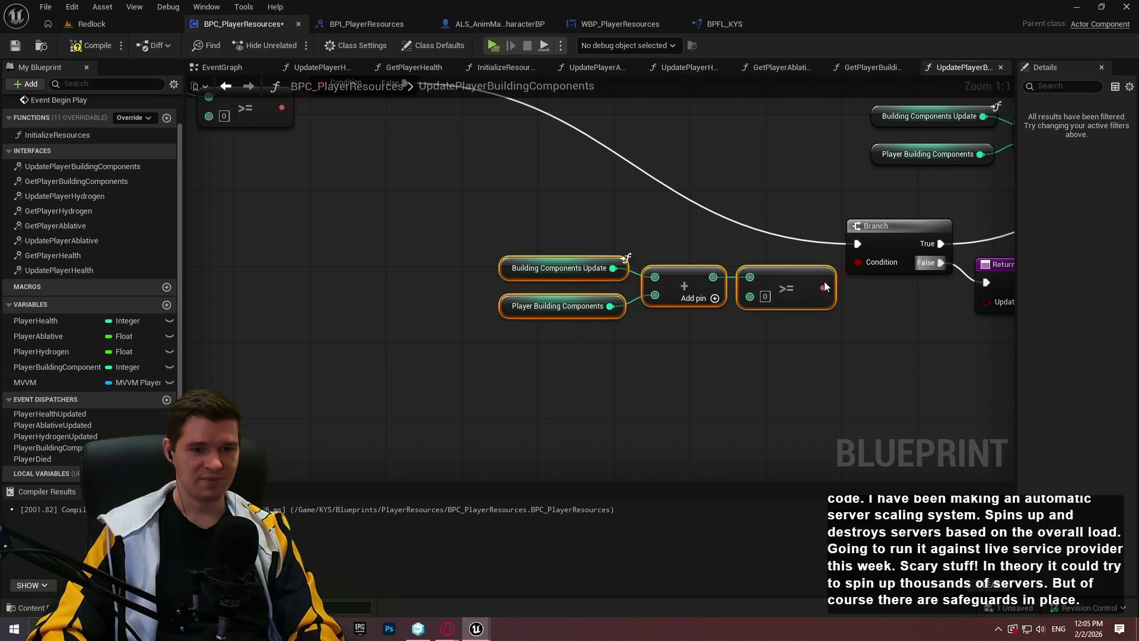
mouse_move(911, 344)
left_mouse_down()
mouse_move(911, 363)
mouse_move(670, 365)
left_mouse_up()
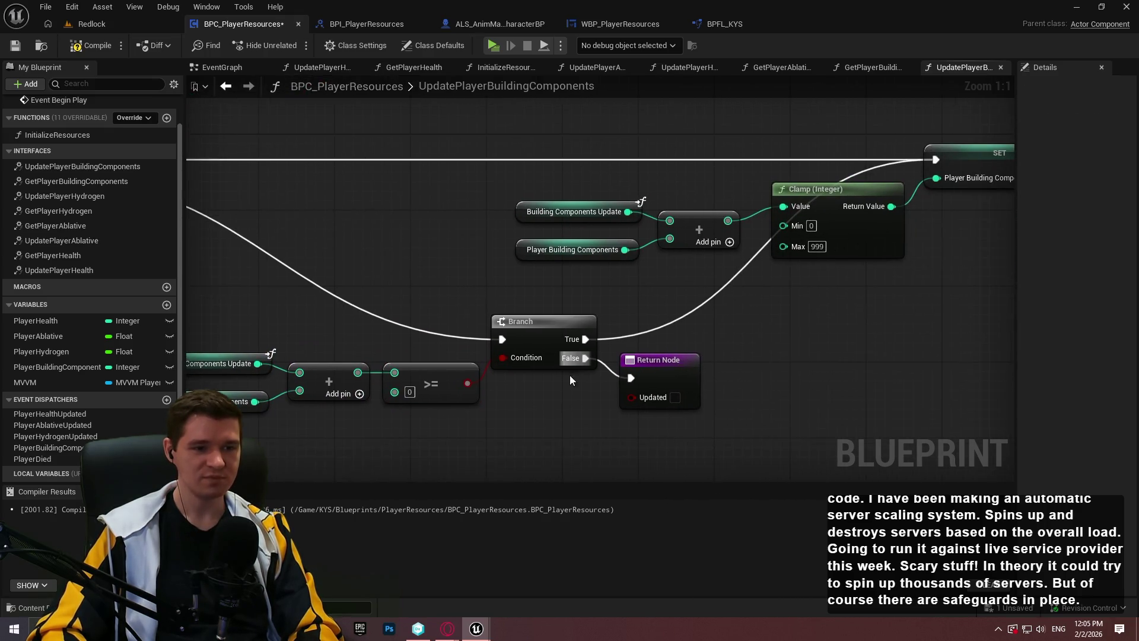
double_click(678, 320)
left_click_drag(678, 320, 907, 348)
mouse_move(387, 320)
left_mouse_down()
mouse_move(544, 299)
mouse_move(322, 325)
left_mouse_up()
double_click(544, 293)
mouse_move(537, 410)
left_mouse_down()
mouse_move(320, 341)
mouse_move(301, 371)
left_mouse_up()
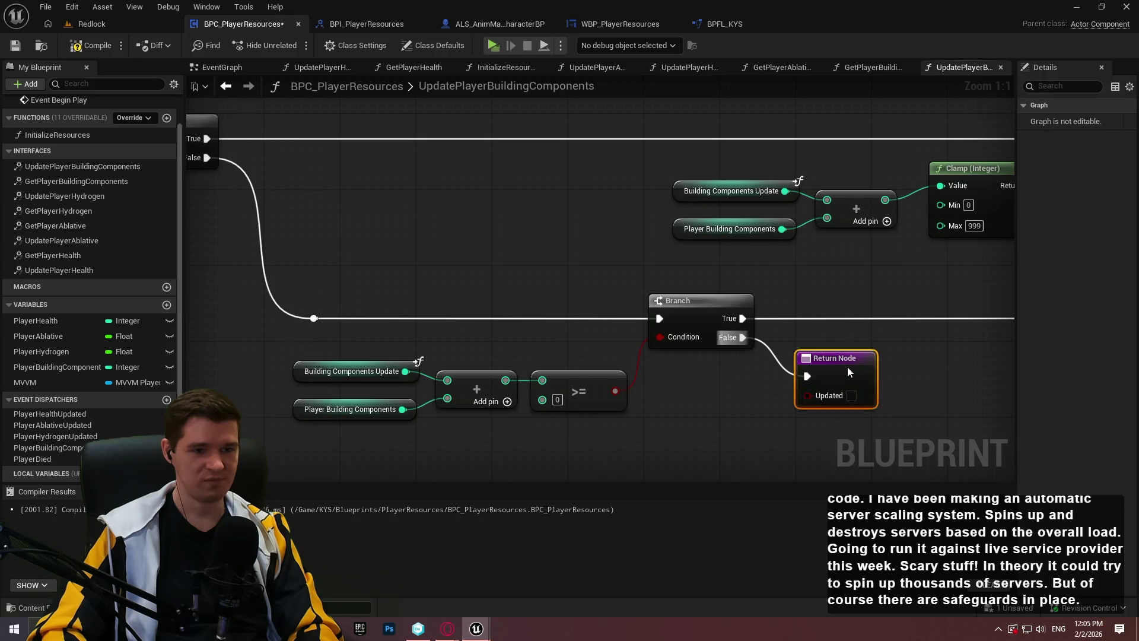
Step: Centre the Branch and Return Node, then compile and save the Blueprint
left_click(847, 365)
scroll(919, 369, "down", 1)
scroll(919, 369, "down", 2)
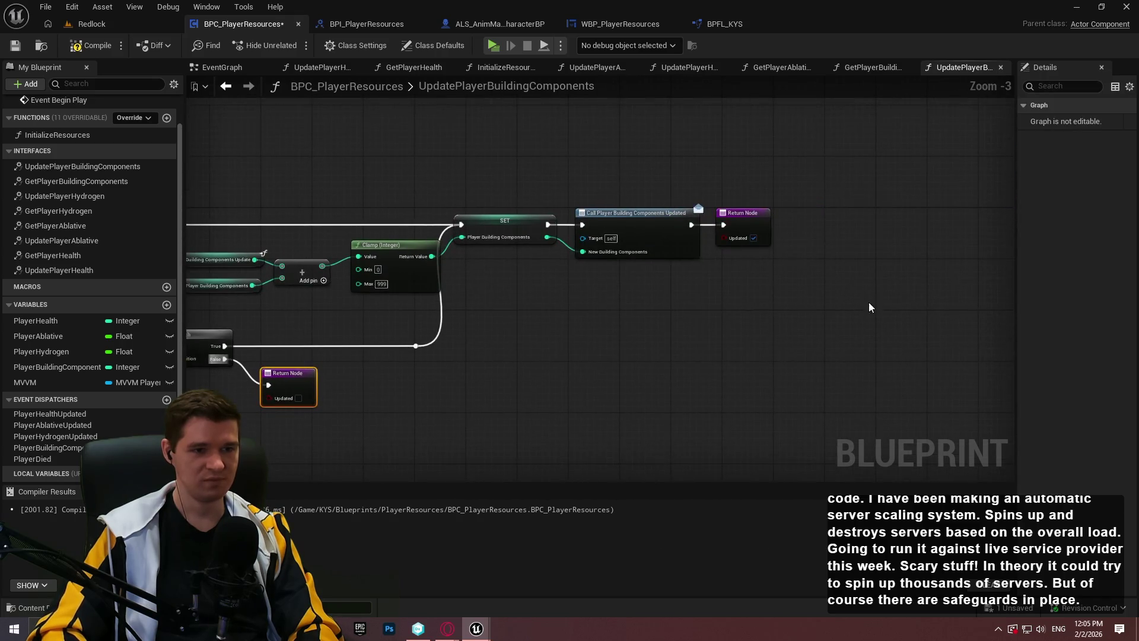
mouse_move(507, 244)
left_mouse_down()
mouse_move(555, 224)
mouse_move(720, 221)
mouse_move(878, 321)
left_mouse_up()
left_click(878, 320)
scroll(795, 332, "up", 2)
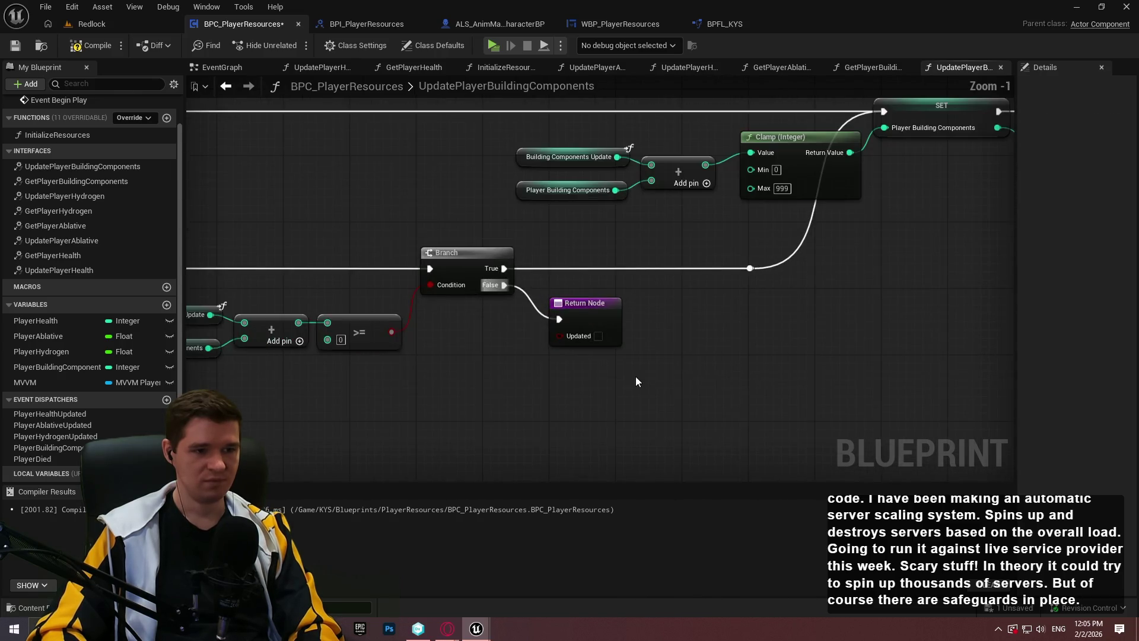
mouse_move(505, 378)
left_mouse_down()
mouse_move(700, 366)
mouse_move(673, 362)
left_mouse_up()
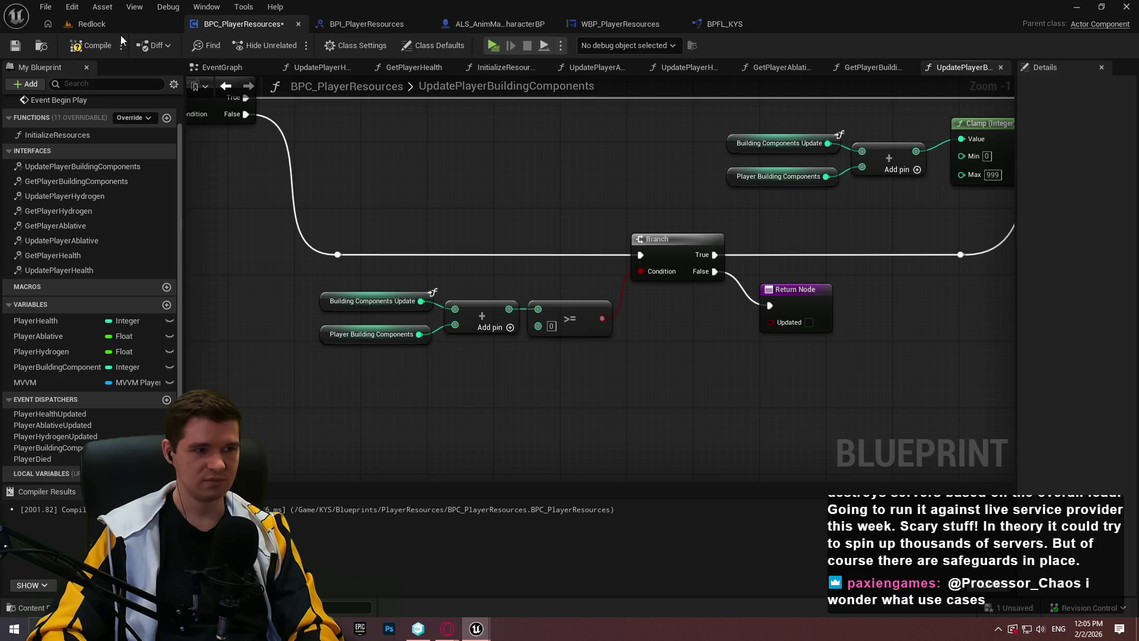
left_click(92, 46)
left_click(15, 45)
Step: Pan the graph over to the Clamp (Integer) node
mouse_move(530, 206)
left_mouse_down()
mouse_move(605, 269)
mouse_move(710, 171)
left_mouse_up()
scroll(592, 255, "down", 1)
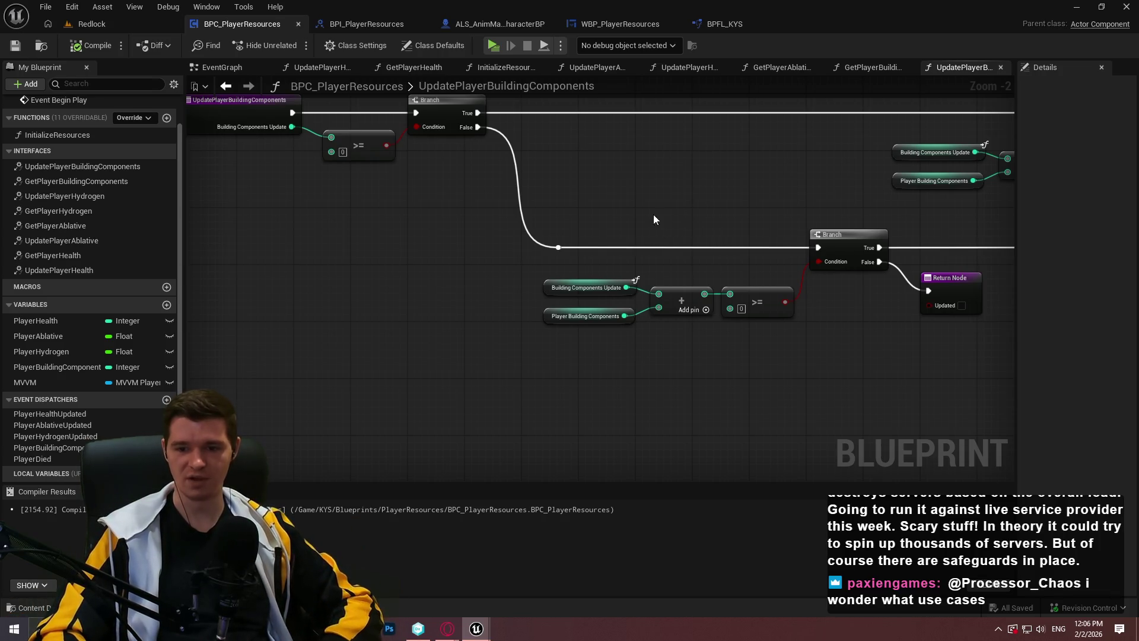
left_click_drag(916, 349, 745, 334)
mouse_move(695, 363)
left_mouse_down()
mouse_move(767, 342)
mouse_move(754, 364)
left_mouse_up()
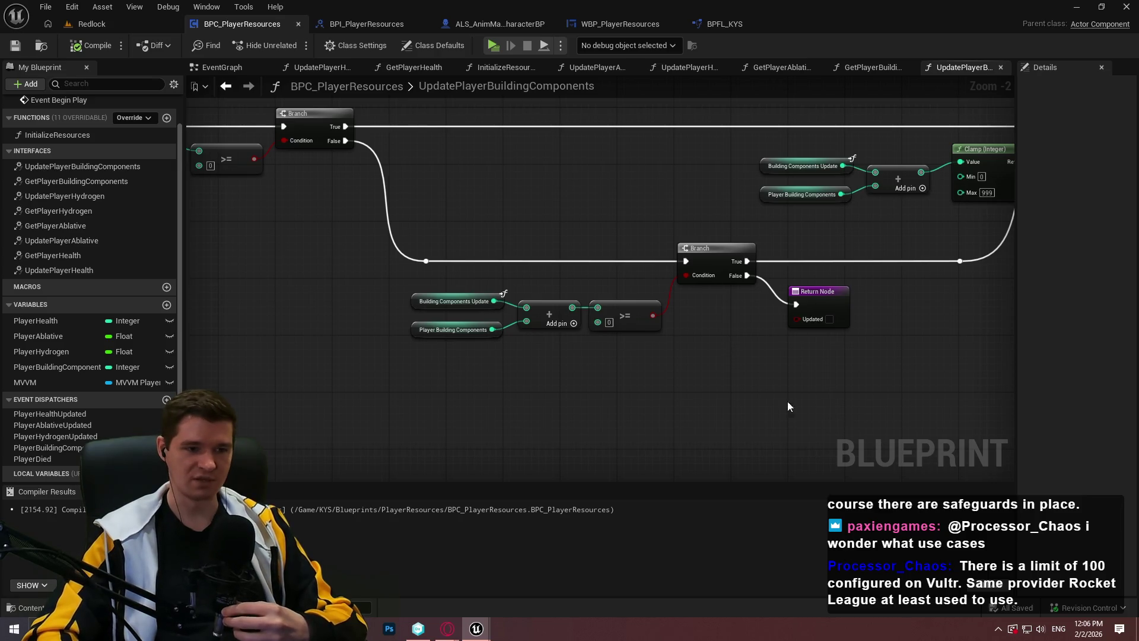
Step: Review the Branch and Return Node layout in UpdatePlayerBuildingComponents
scroll(763, 374, "up", 2)
mouse_move(811, 384)
left_mouse_down()
mouse_move(746, 370)
mouse_move(762, 368)
left_mouse_up()
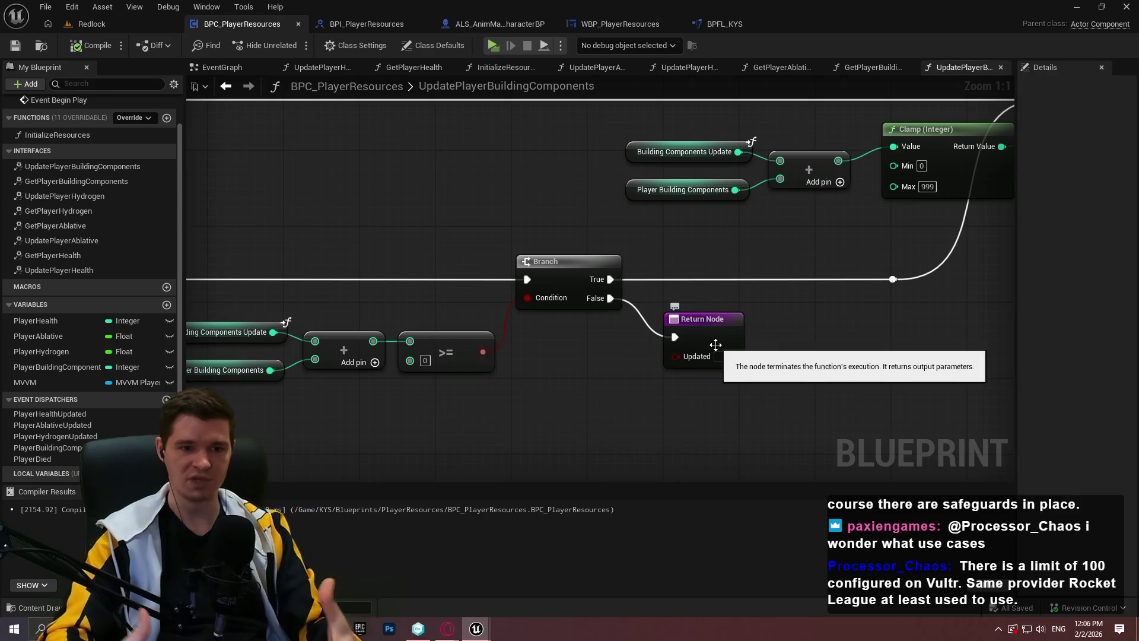
left_click_drag(768, 395, 841, 386)
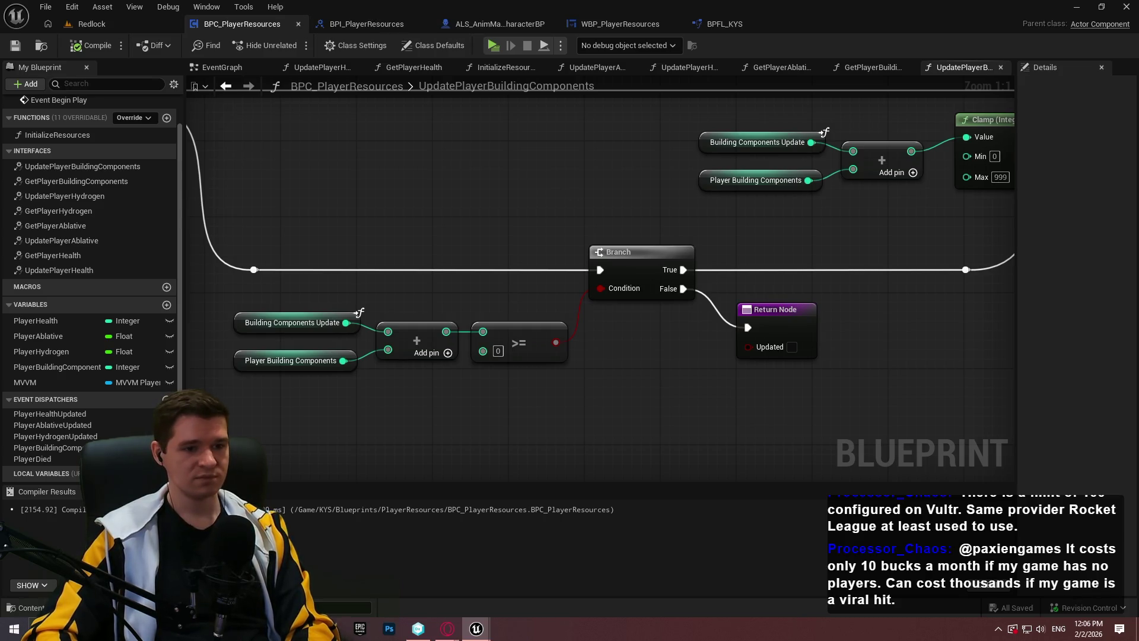
scroll(742, 143, "down", 1)
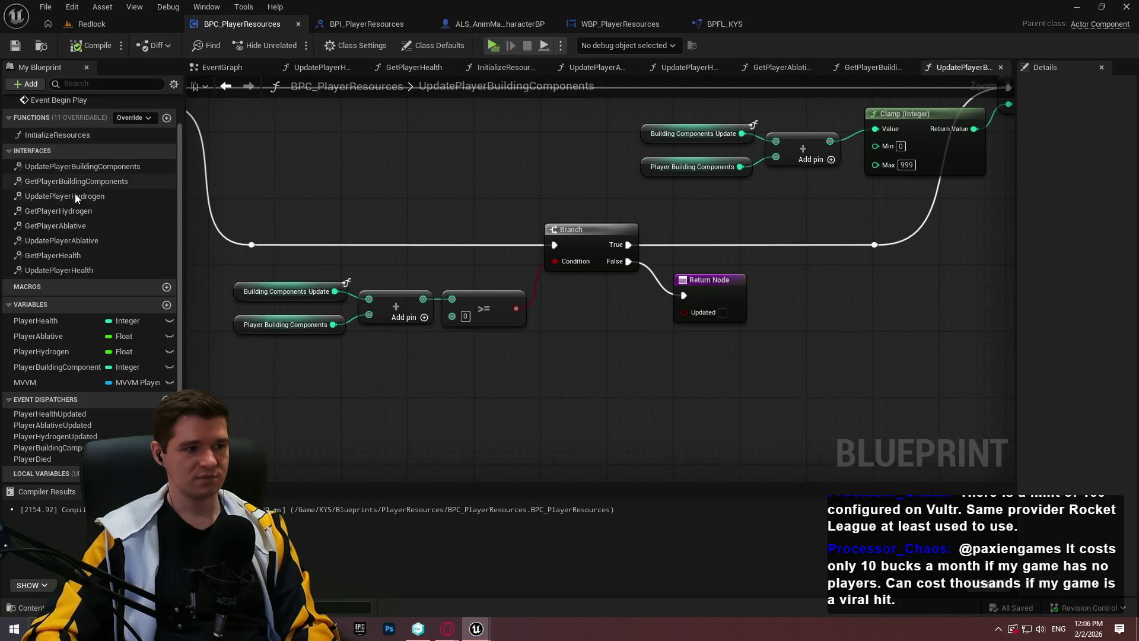
Step: Delete Compare Float and its reroutes in UpdatePlayerHydrogen, then return to UpdatePlayerBuildingComponents
double_click(74, 196)
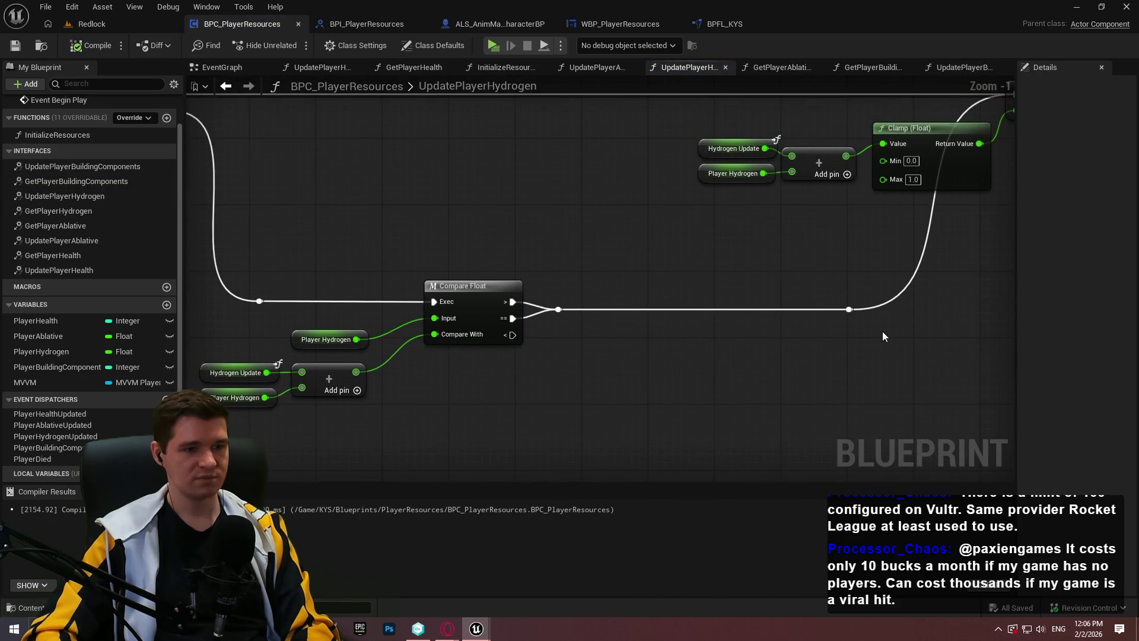
mouse_move(902, 317)
left_mouse_down()
mouse_move(249, 269)
mouse_move(232, 249)
mouse_move(239, 260)
left_mouse_up()
key("Delete")
mouse_move(356, 340)
left_mouse_down()
mouse_move(409, 344)
mouse_move(403, 287)
left_mouse_up()
left_click(953, 64)
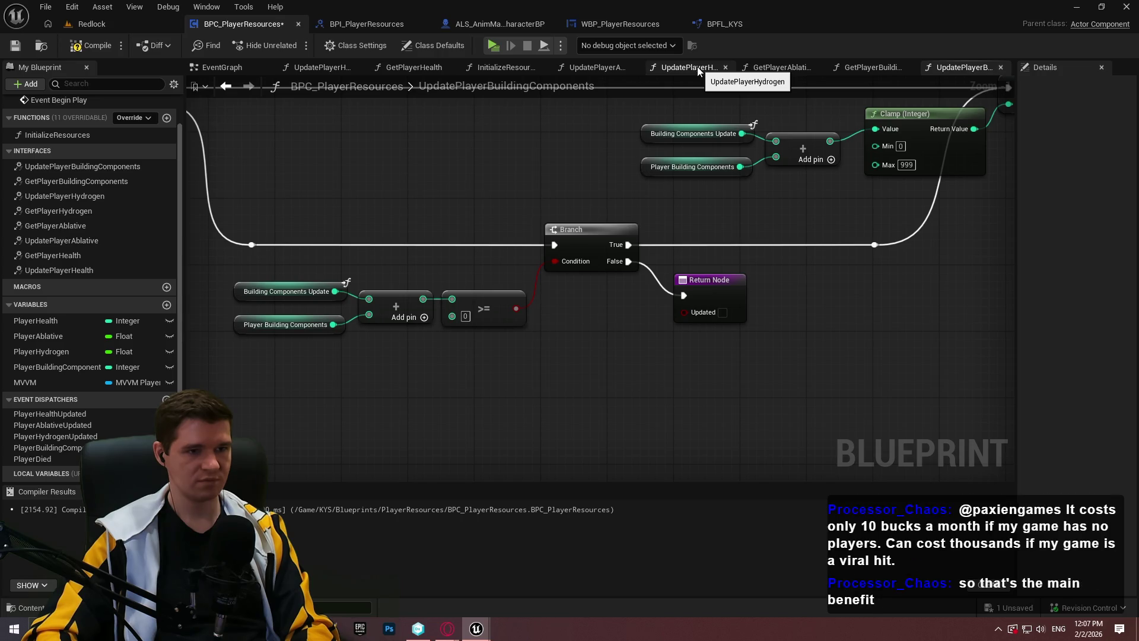
Step: In UpdatePlayerHydrogen, delete the loose Player Hydrogen getter and add a >= check on the Add result
left_click(697, 66)
left_click(436, 302)
key("Delete")
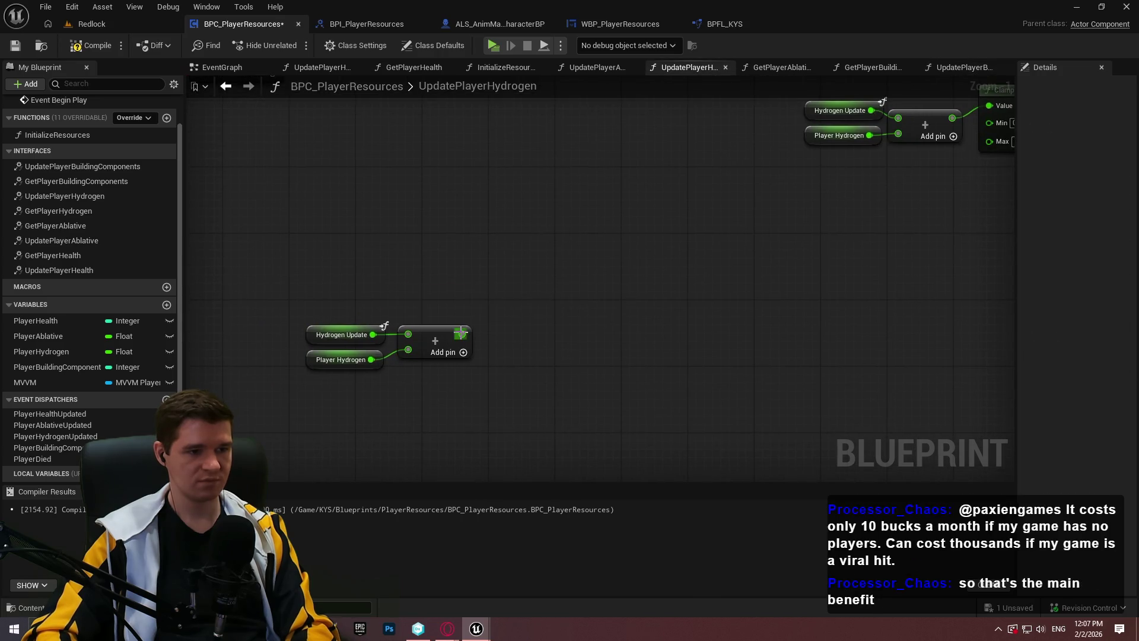
left_click_drag(463, 334, 522, 330)
type(">=")
left_click(593, 403)
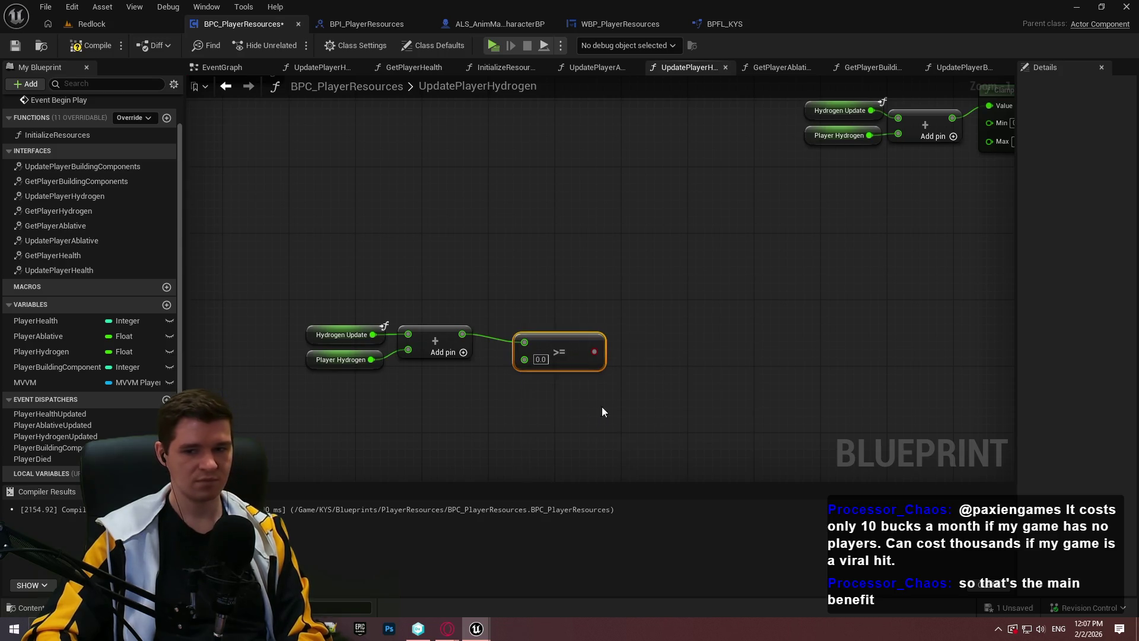
Step: Place a Branch after the >= check and wire the exec flow in through a reroute point
left_click(593, 313)
scroll(593, 314, "down", 2)
mouse_move(644, 296)
left_mouse_down()
mouse_move(608, 350)
mouse_move(556, 373)
mouse_move(564, 367)
mouse_move(539, 395)
mouse_move(516, 389)
left_mouse_up()
left_click(596, 336)
mouse_move(560, 359)
left_mouse_down()
mouse_move(385, 177)
mouse_move(477, 178)
mouse_move(417, 194)
mouse_move(311, 186)
left_mouse_up()
double_click(479, 273)
left_click_drag(482, 269, 334, 287)
mouse_move(542, 332)
left_mouse_down()
mouse_move(315, 279)
mouse_move(416, 286)
left_mouse_up()
left_click(763, 285)
scroll(771, 278, "up", 2)
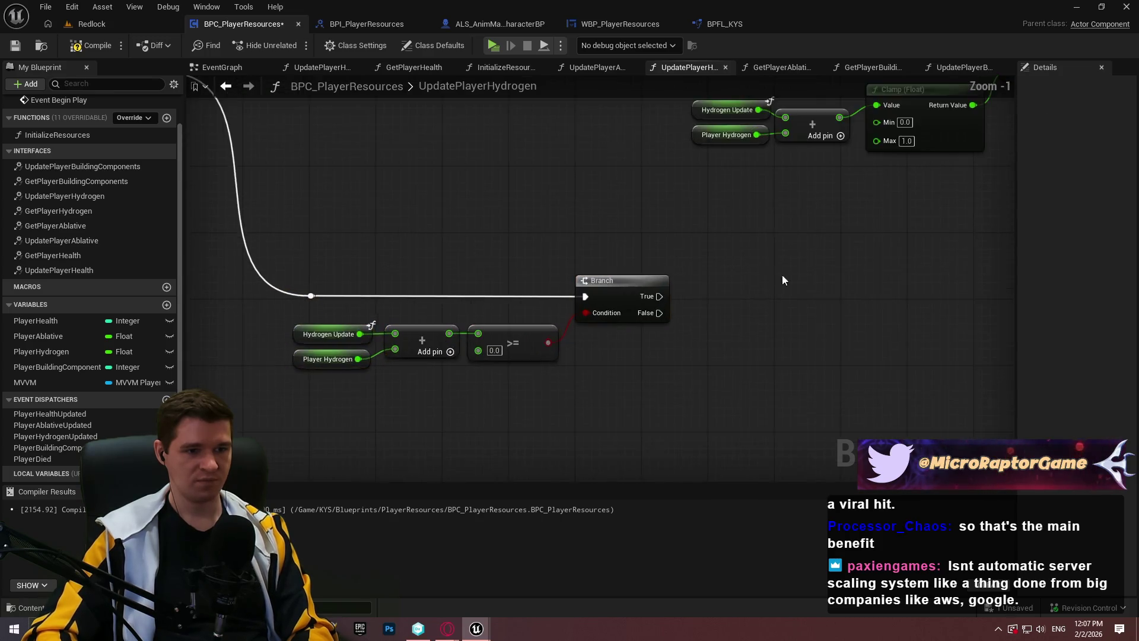
Step: Add a Return Node on the Branch's False path and connect True to SET
mouse_move(541, 285)
left_mouse_down()
mouse_move(586, 321)
mouse_move(642, 340)
left_mouse_up()
type("return")
key("Return")
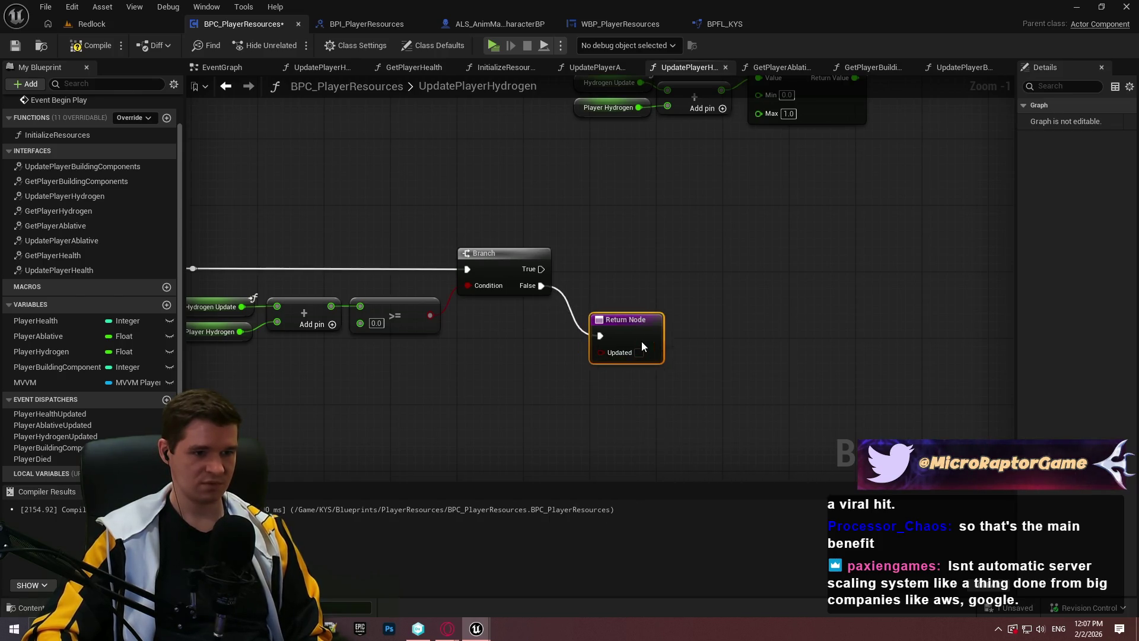
left_click(682, 286)
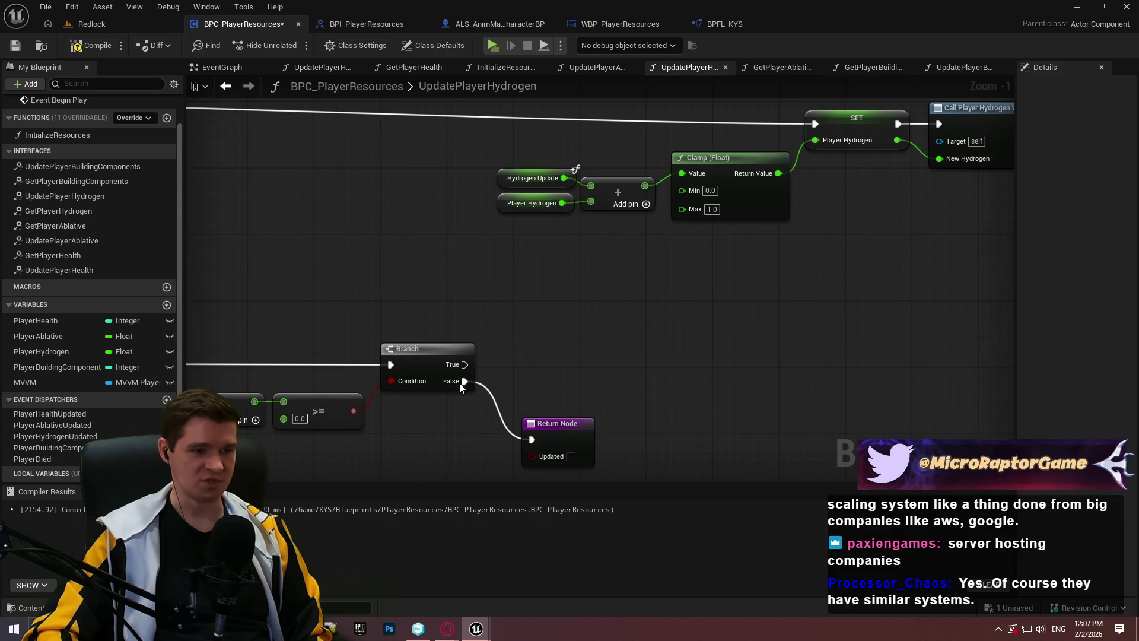
mouse_move(465, 364)
left_mouse_down()
mouse_move(803, 120)
mouse_move(818, 124)
left_mouse_up()
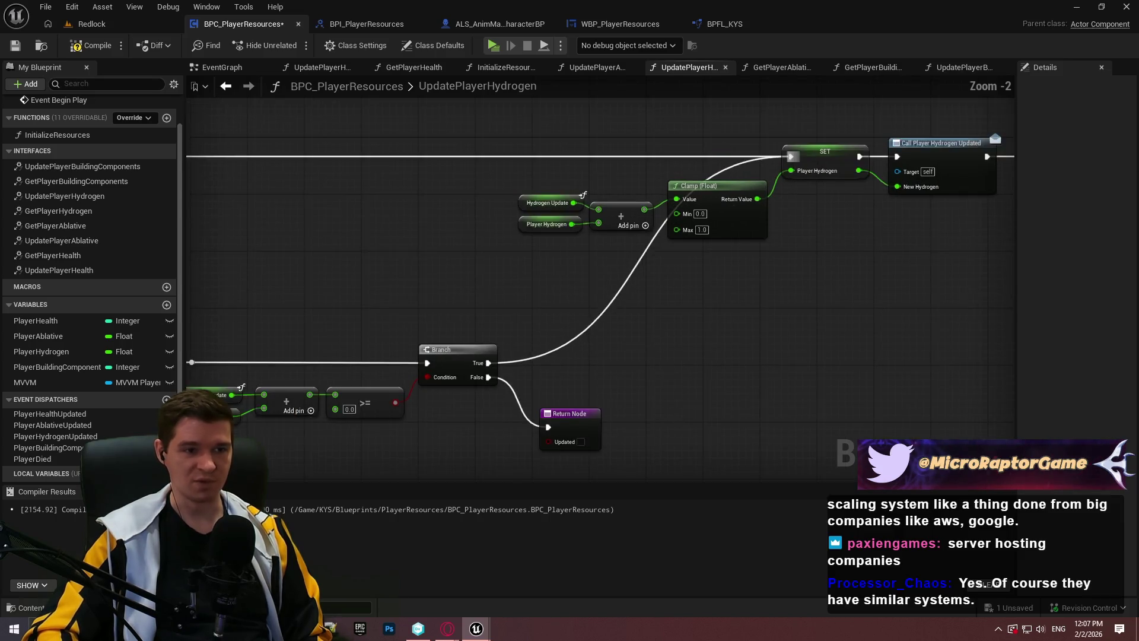
Step: Move the check group, add a reroute on the True wire, and save the Blueprint
scroll(692, 405, "up", 1)
scroll(786, 286, "down", 2)
mouse_move(849, 430)
left_mouse_down()
mouse_move(268, 313)
mouse_move(273, 291)
left_mouse_up()
mouse_move(637, 320)
left_mouse_down()
mouse_move(691, 271)
mouse_move(666, 286)
mouse_move(672, 271)
left_mouse_up()
left_click(773, 271)
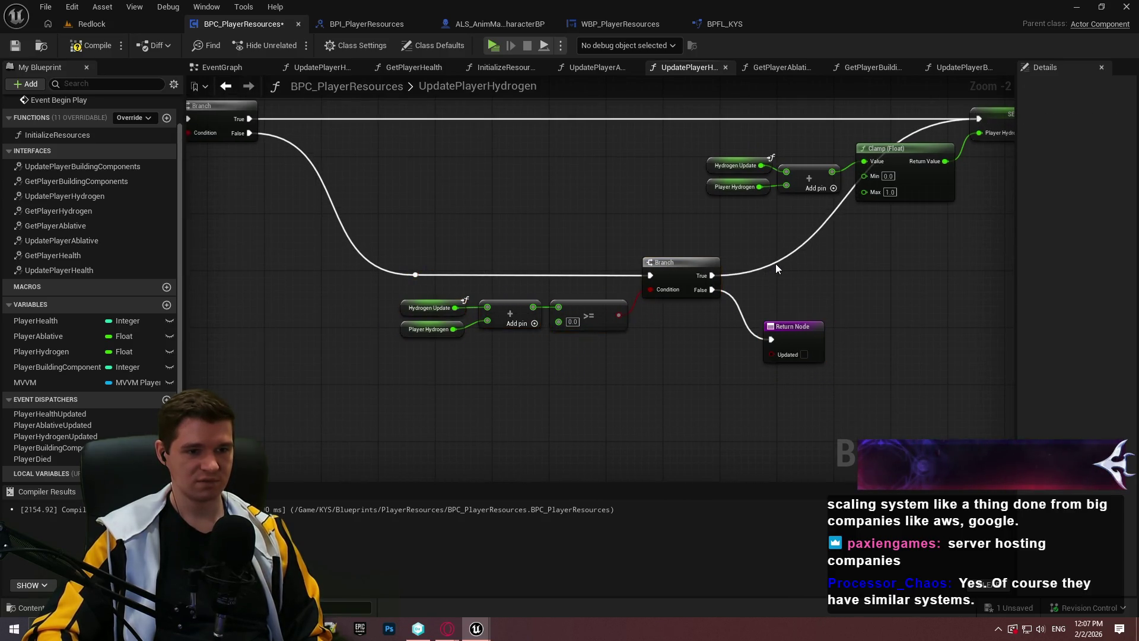
double_click(772, 265)
left_click_drag(774, 265, 901, 276)
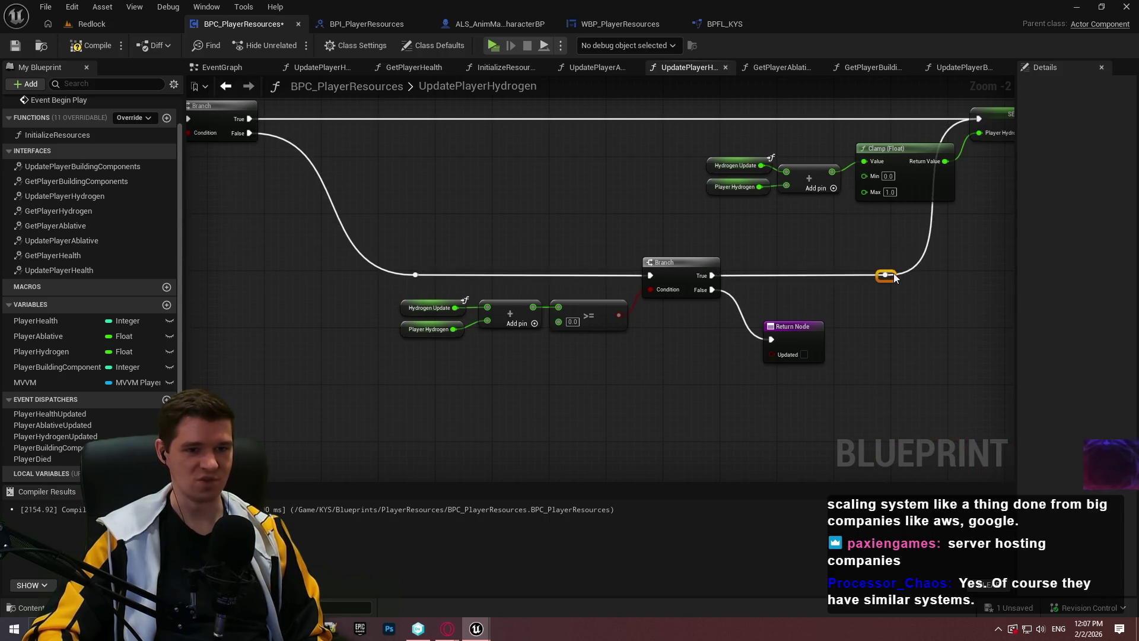
left_click_drag(796, 331, 796, 324)
left_click(902, 306)
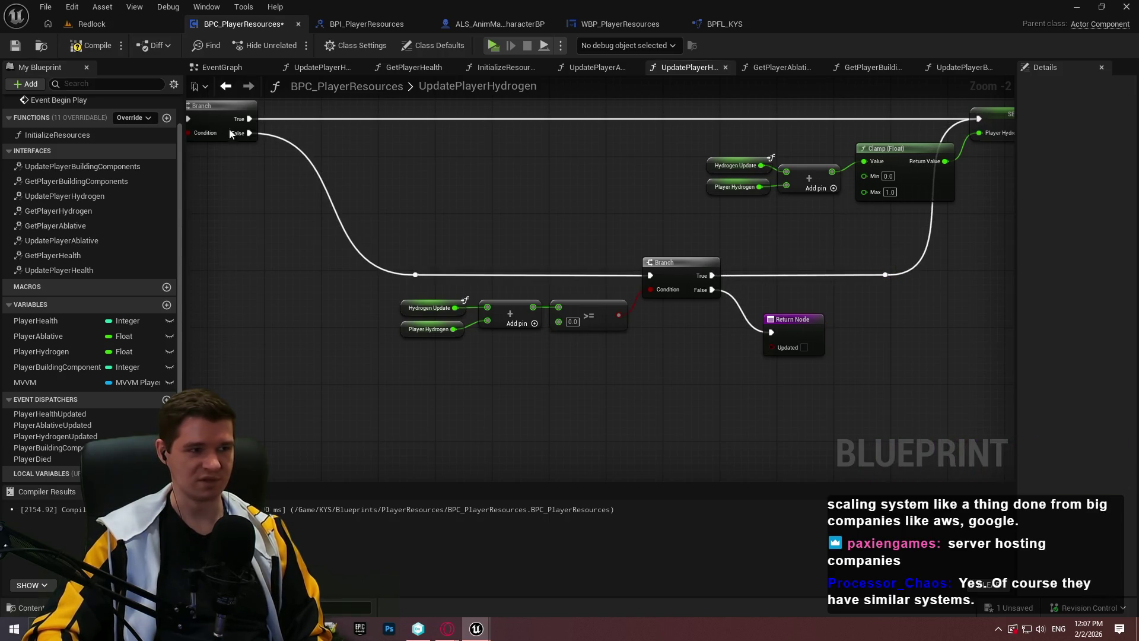
left_click(15, 45)
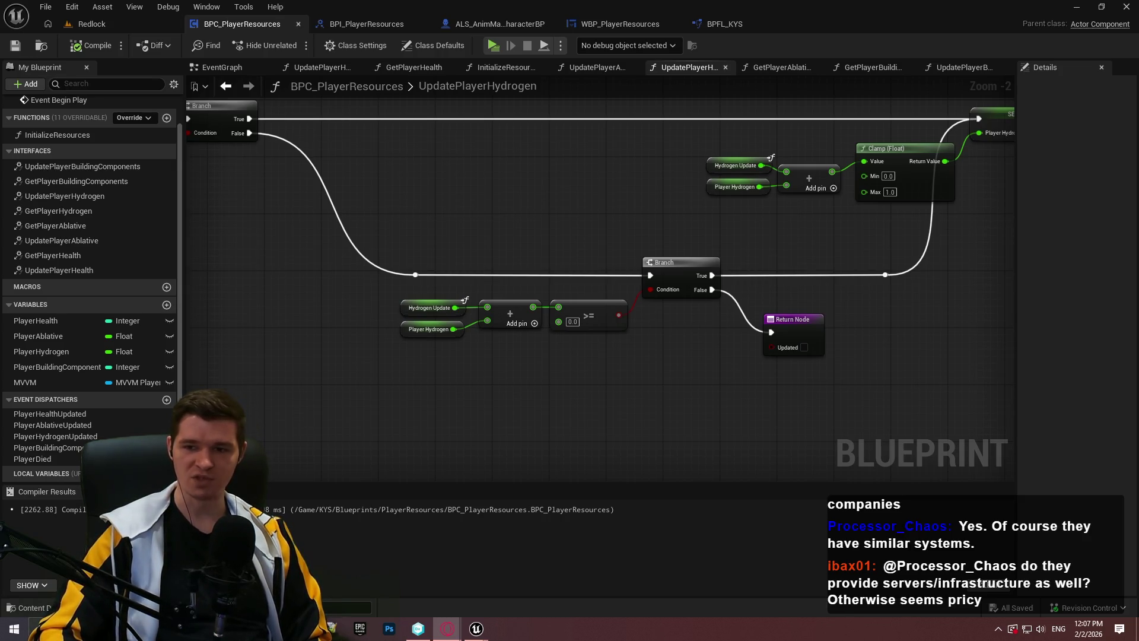
Step: Scroll i3D.net's homepage in Opera down to its low-latency network map, then return to Unreal
key("alt+Tab")
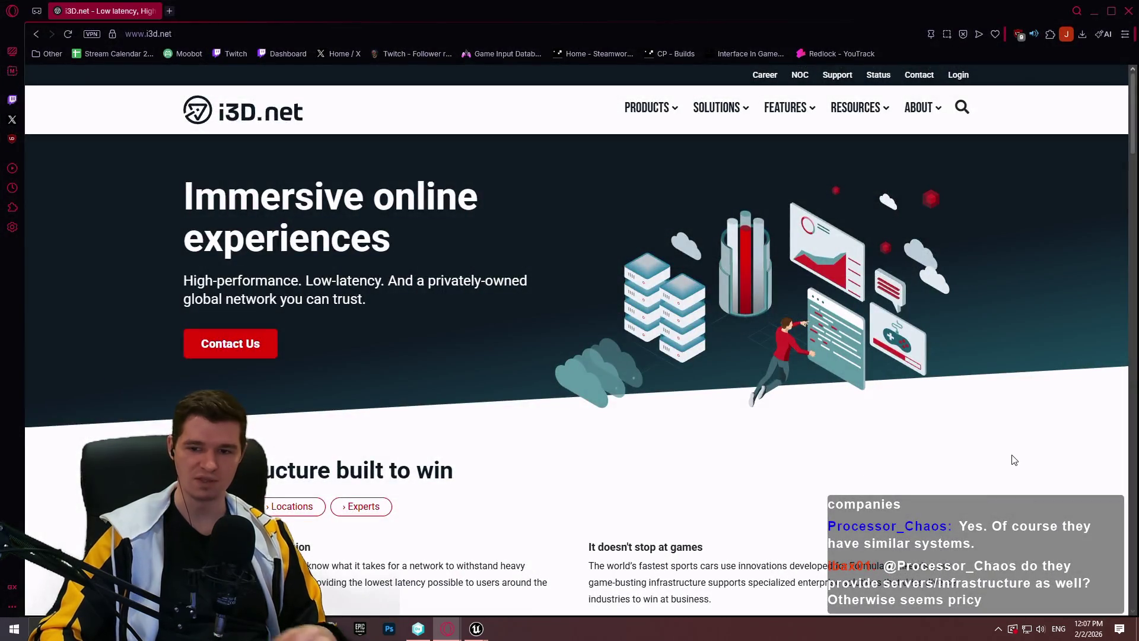
scroll(1019, 432, "down", 2)
scroll(1018, 432, "down", 3)
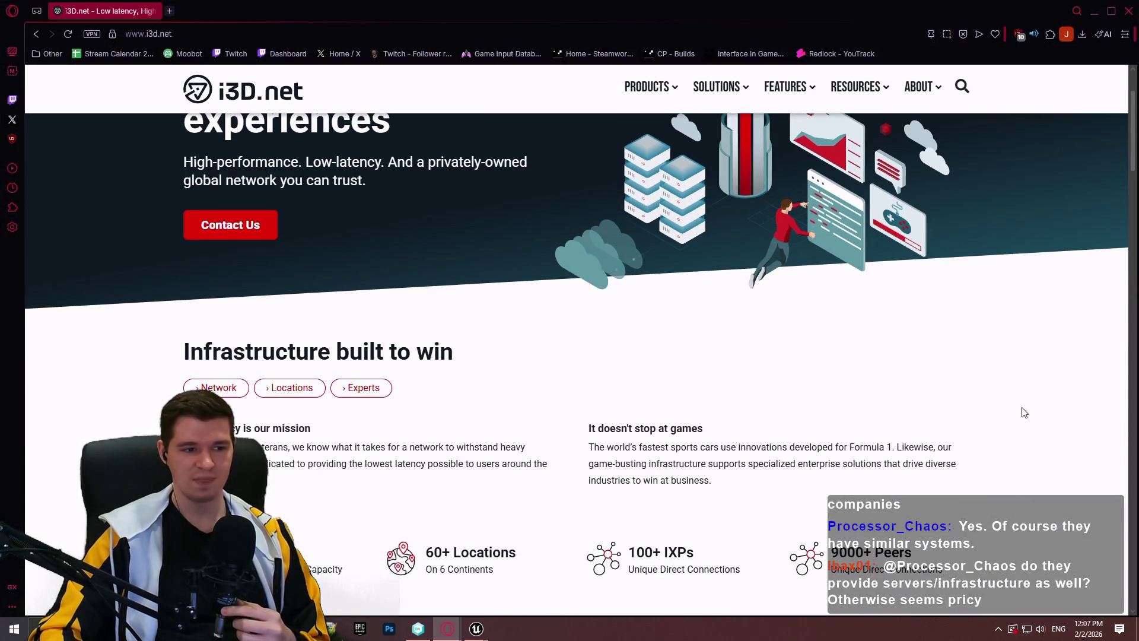
mouse_move(1131, 145)
left_mouse_down()
mouse_move(1120, 409)
mouse_move(1117, 391)
mouse_move(1101, 485)
mouse_move(1099, 73)
left_mouse_up()
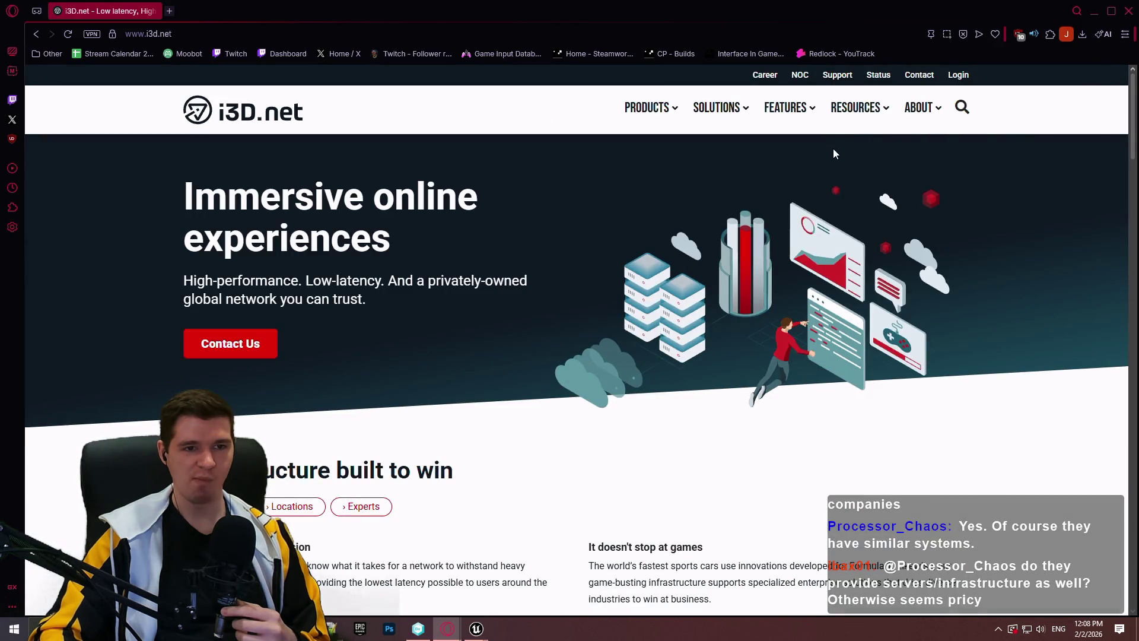
scroll(838, 188, "down", 2)
scroll(835, 221, "up", 1)
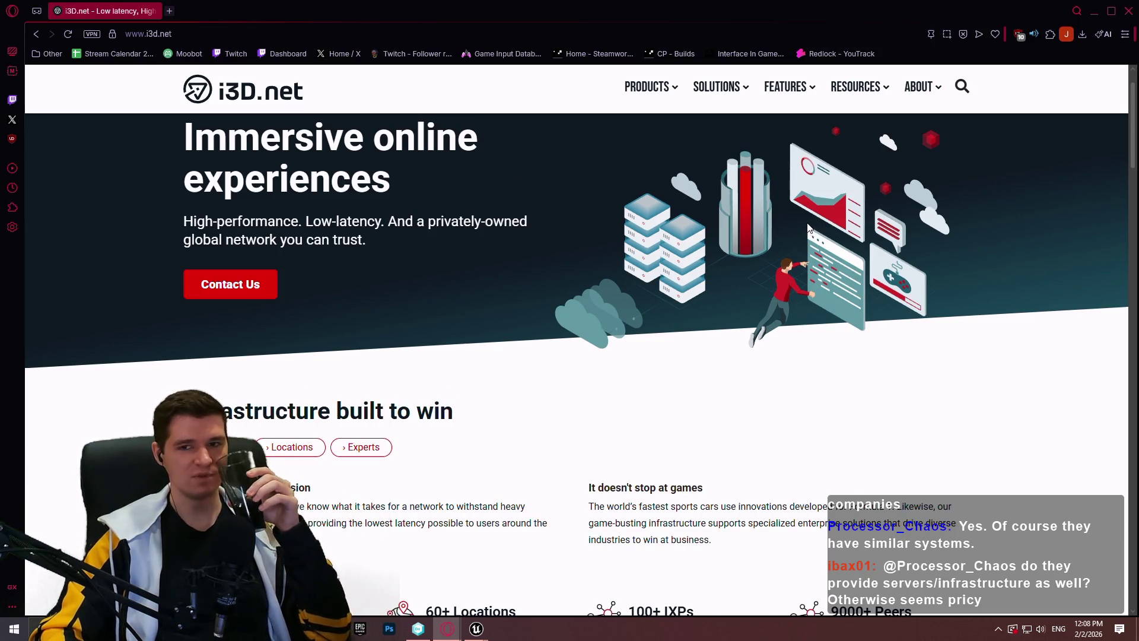
scroll(813, 227, "down", 3)
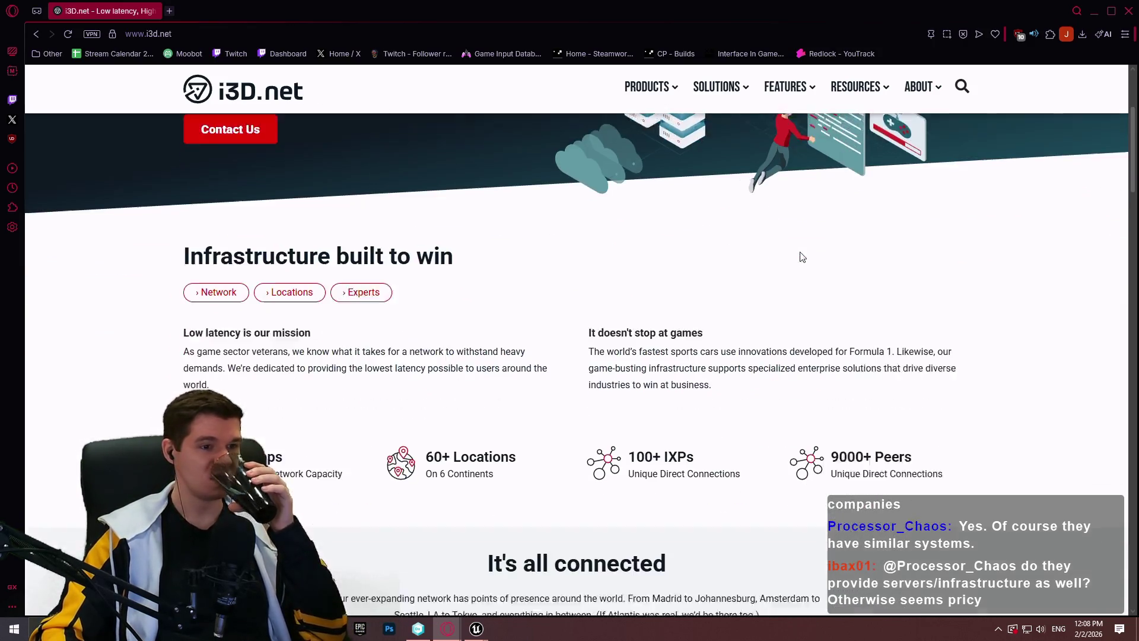
scroll(818, 227, "down", 2)
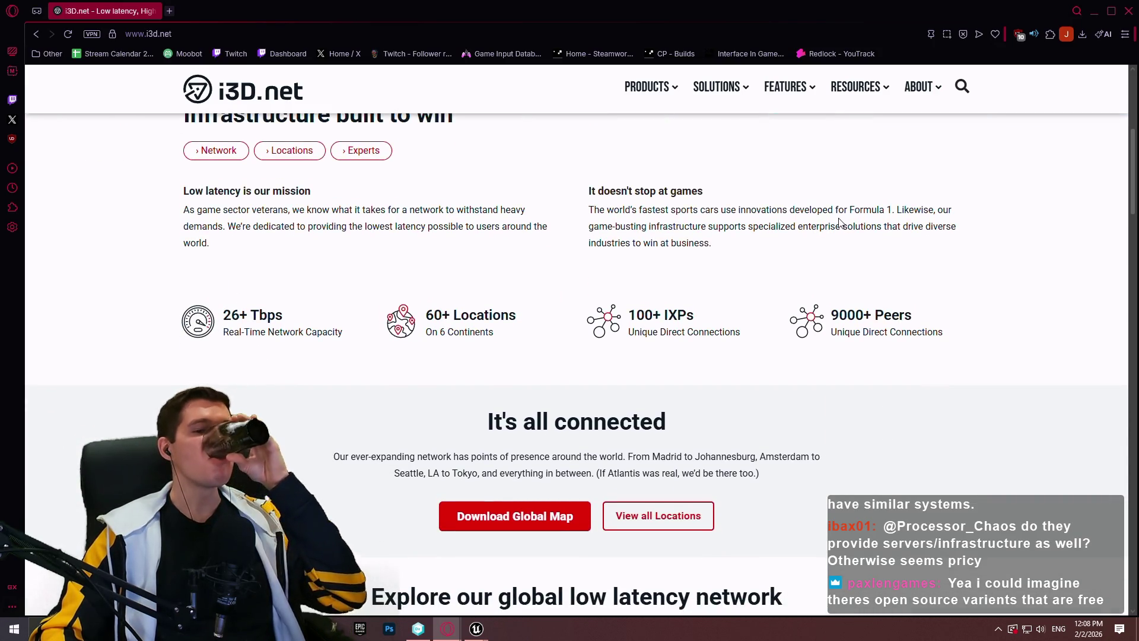
scroll(890, 232, "down", 2)
scroll(992, 217, "down", 4)
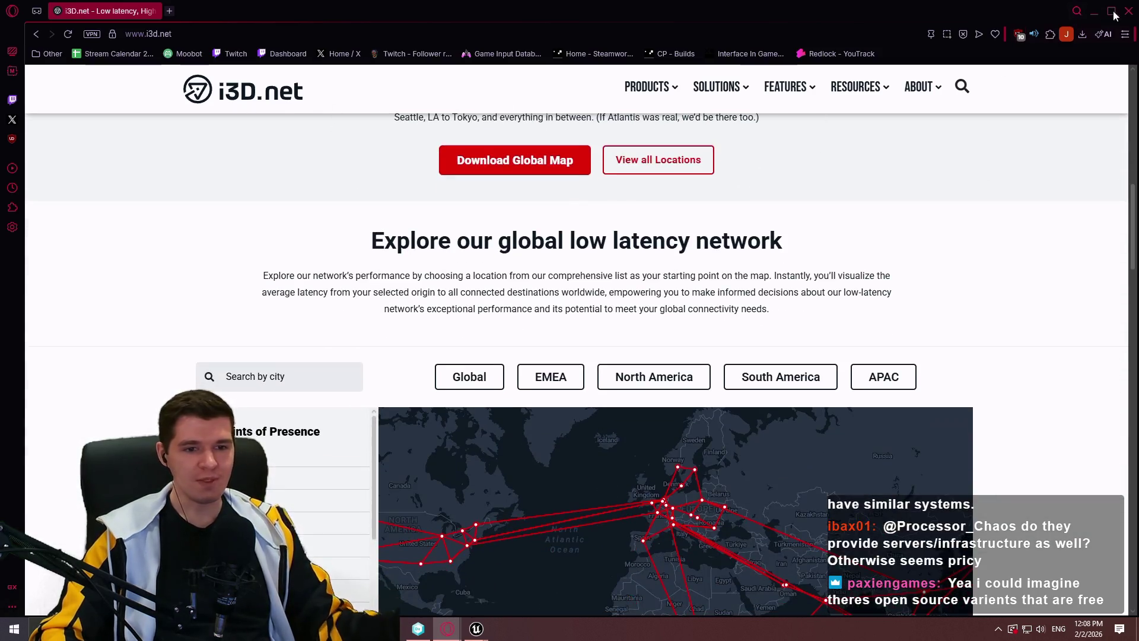
key("alt+Tab")
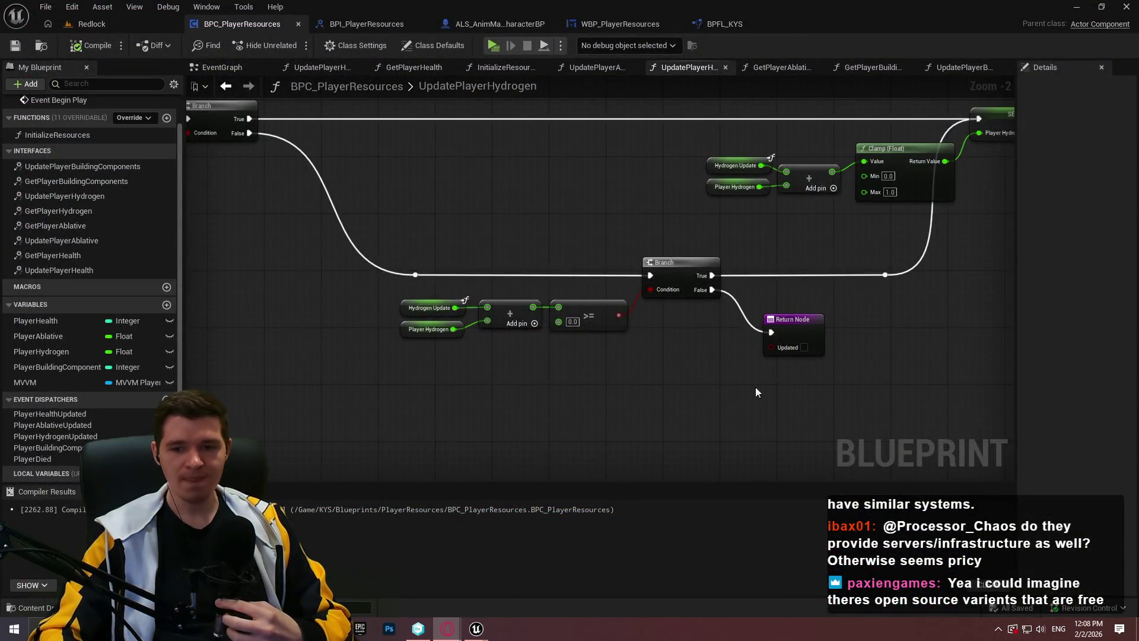
Step: Shift the reroute knot left, lift the lower Branch, >= and Return nodes up, and save
scroll(780, 384, "down", 2)
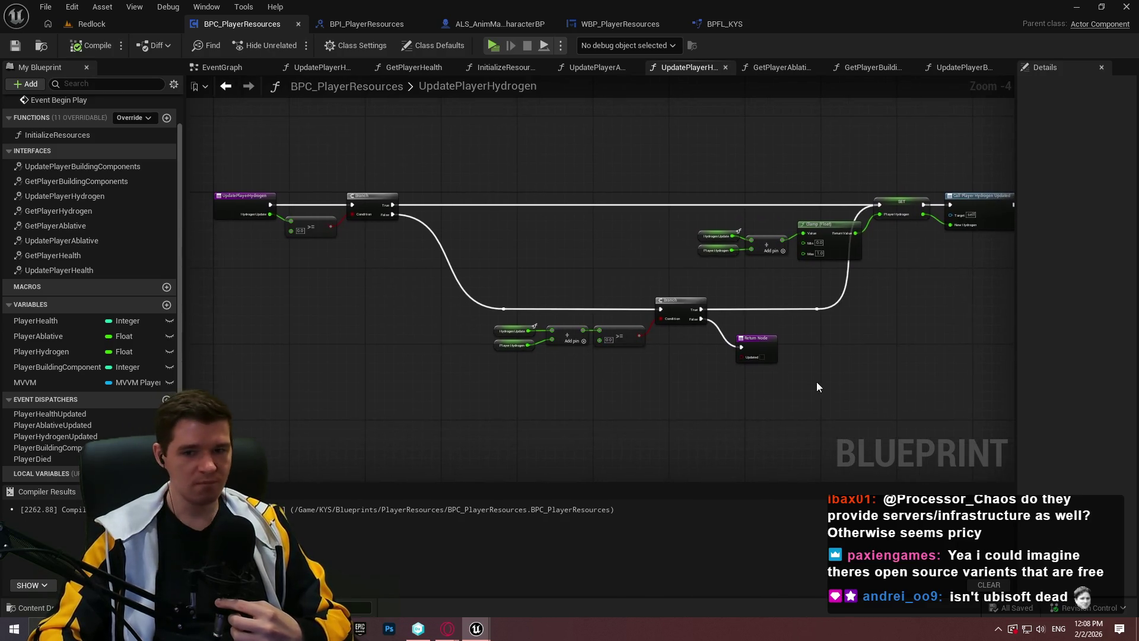
scroll(783, 384, "up", 1)
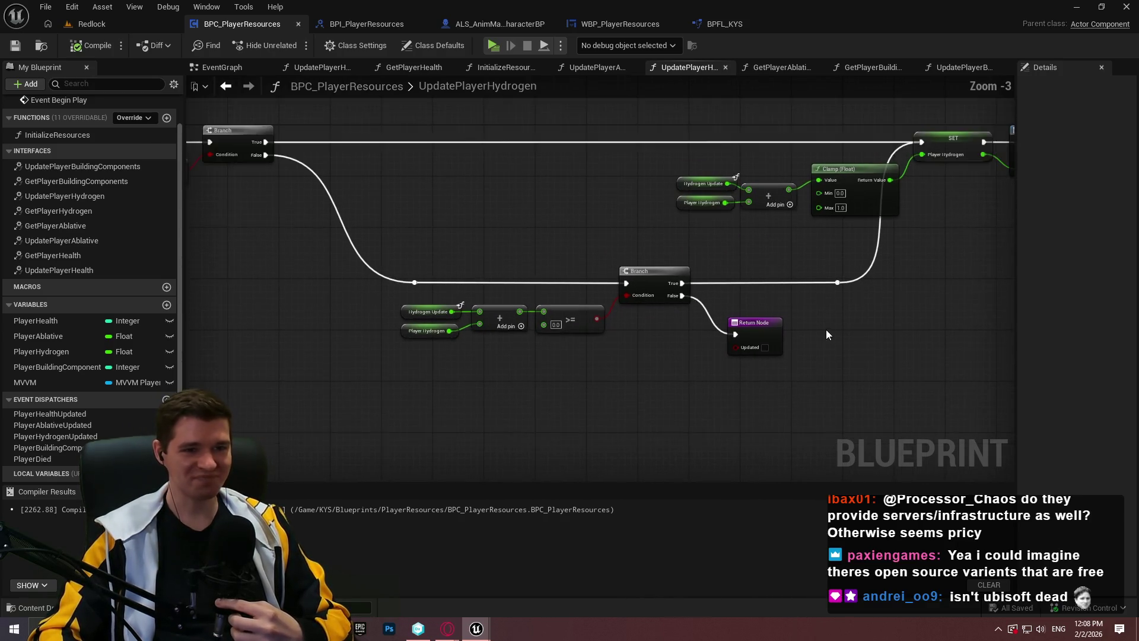
left_click_drag(826, 329, 759, 333)
left_click_drag(353, 287, 289, 288)
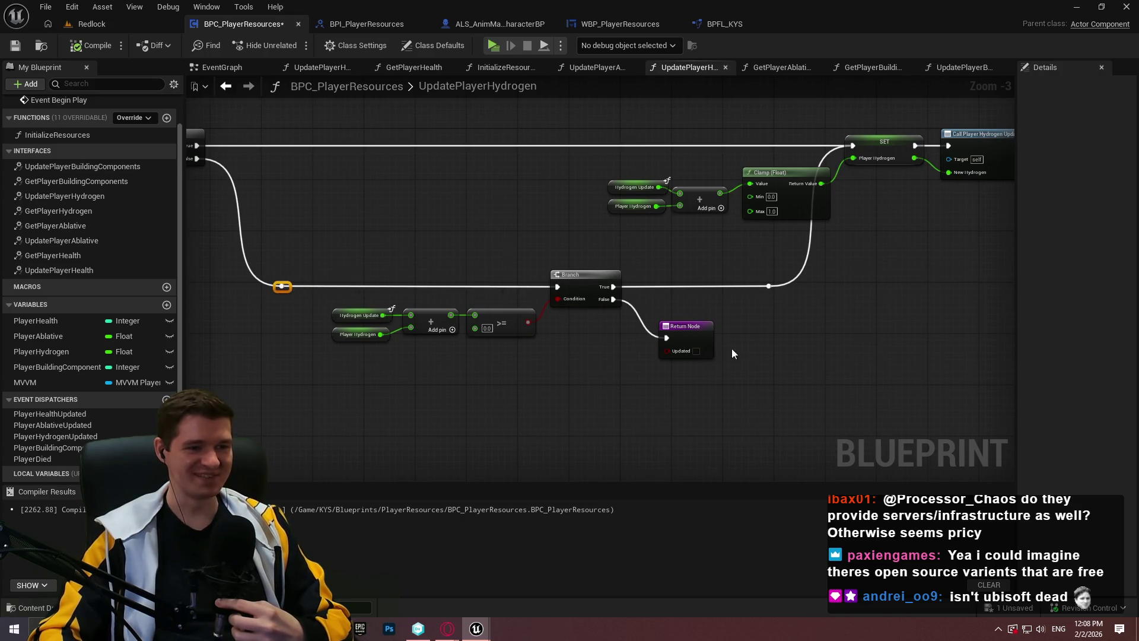
left_click_drag(836, 405, 267, 239)
mouse_move(589, 271)
left_mouse_down()
mouse_move(599, 254)
mouse_move(591, 235)
left_mouse_up()
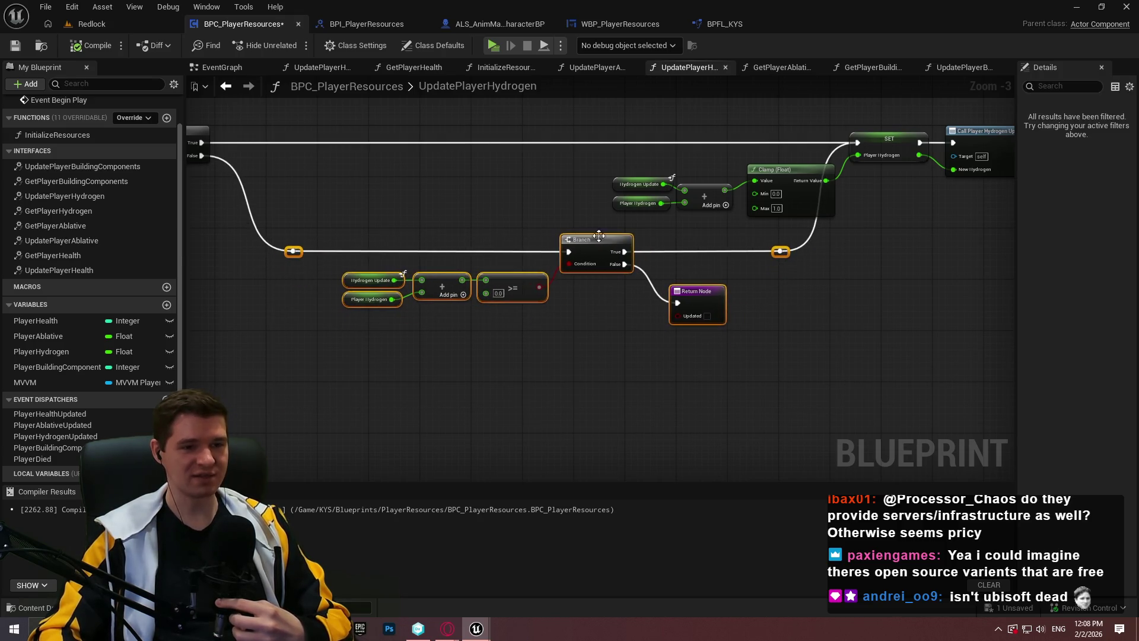
left_click(809, 295)
left_click(16, 46)
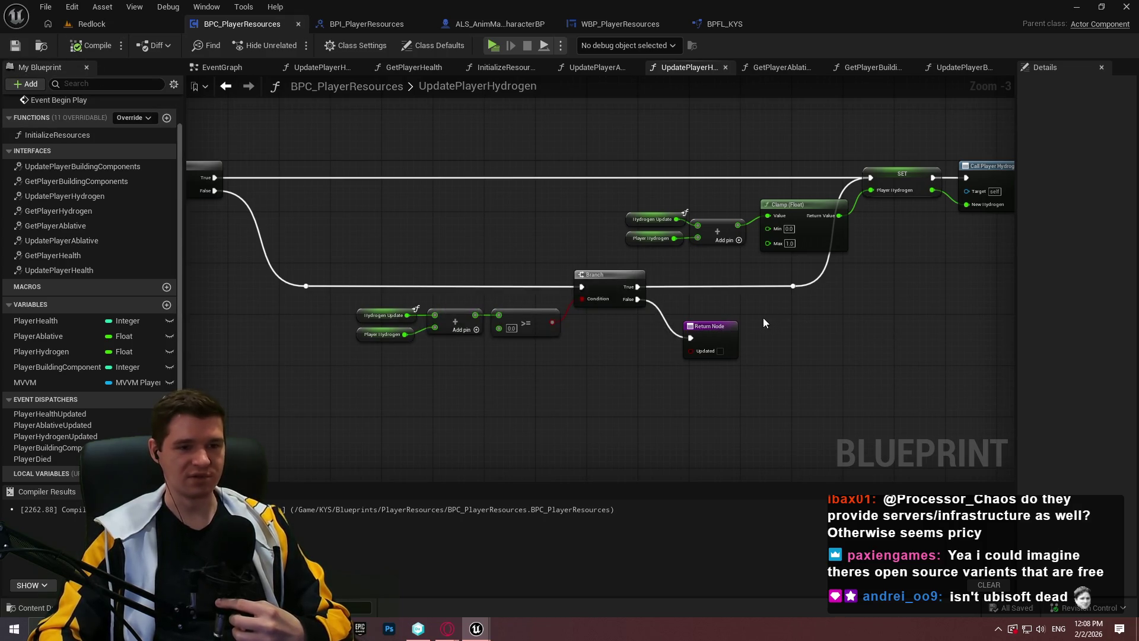
scroll(771, 315, "down", 1)
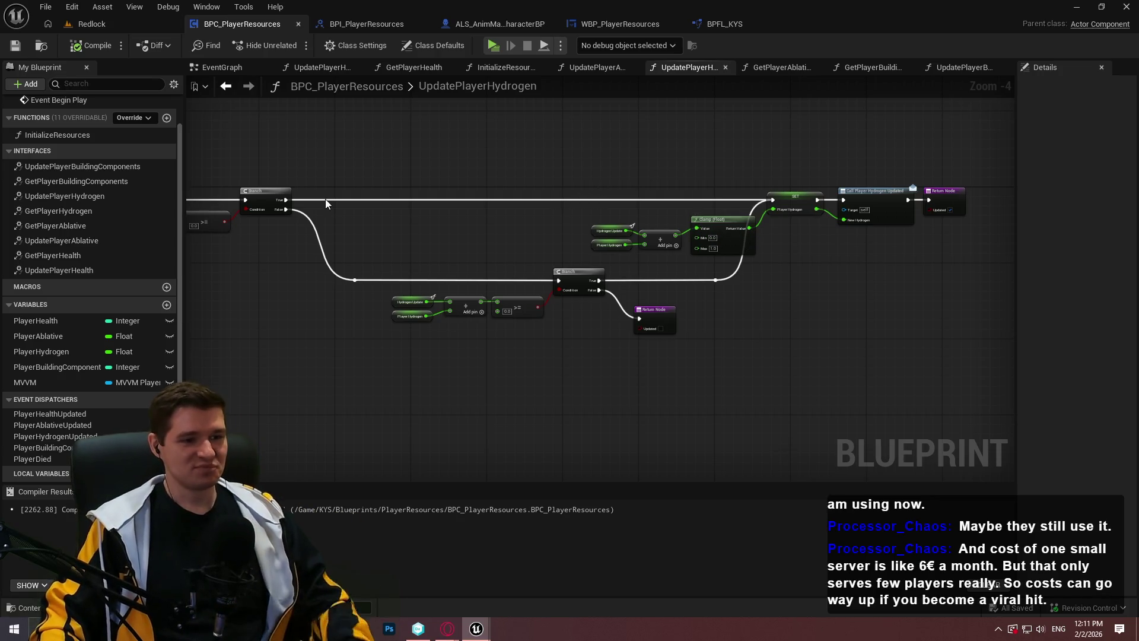
Step: Zoom and pan to the Branch, Clamp and Return nodes, then switch to ALS_AnimMan_CharacterBP
scroll(721, 316, "up", 4)
left_click_drag(714, 354, 722, 265)
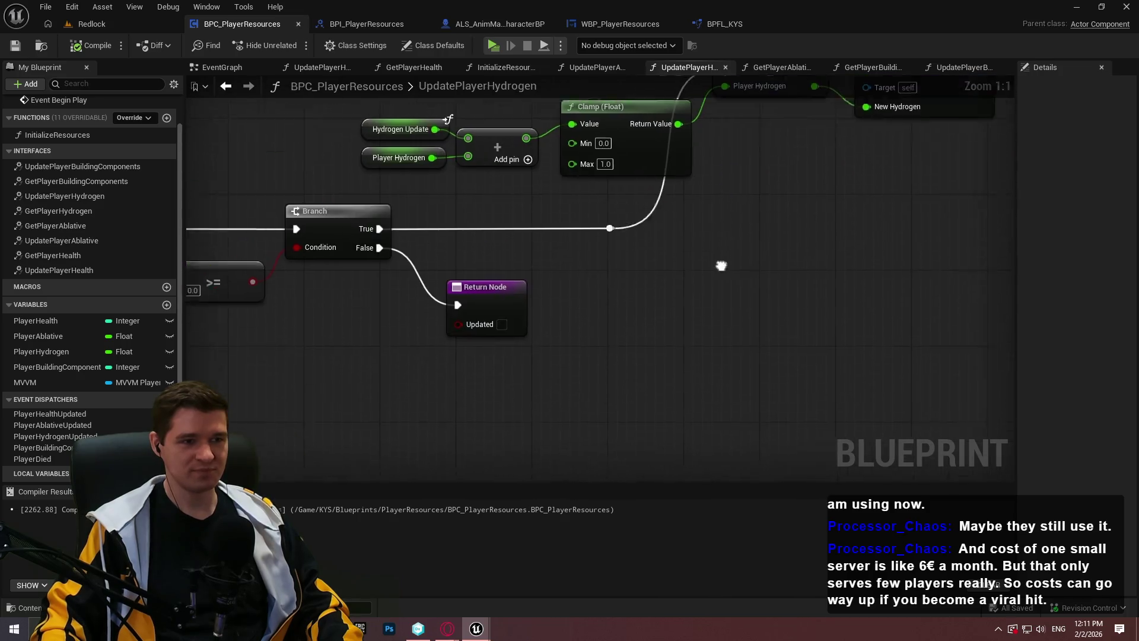
mouse_move(819, 216)
left_mouse_down()
mouse_move(854, 244)
mouse_move(890, 303)
mouse_move(790, 177)
mouse_move(1121, 187)
mouse_move(784, 189)
mouse_move(861, 318)
left_mouse_up()
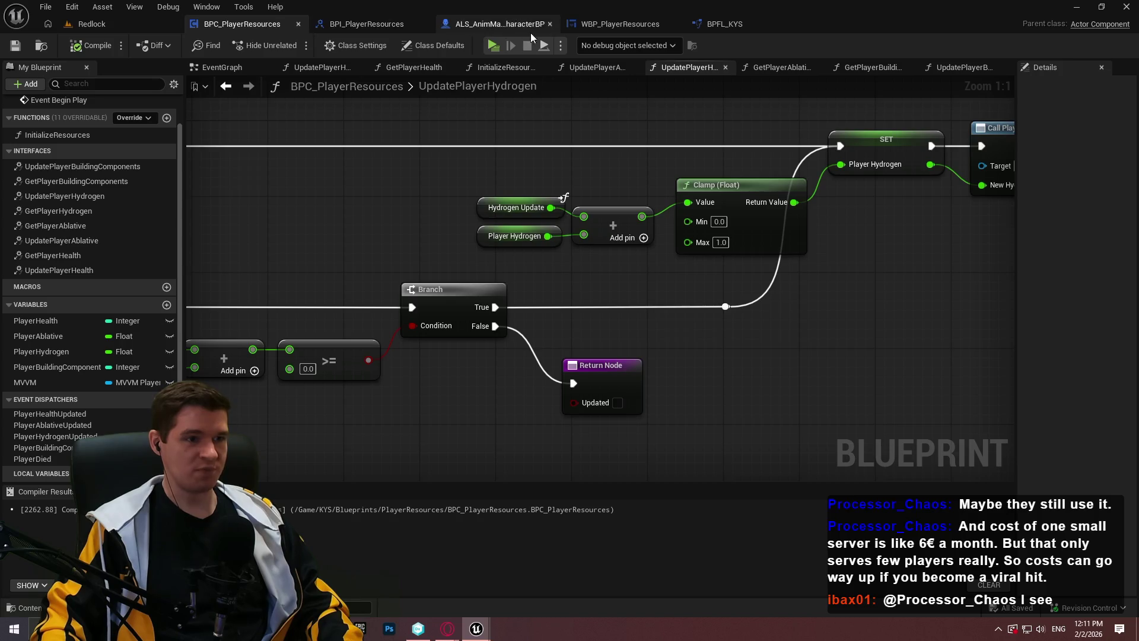
left_click(511, 25)
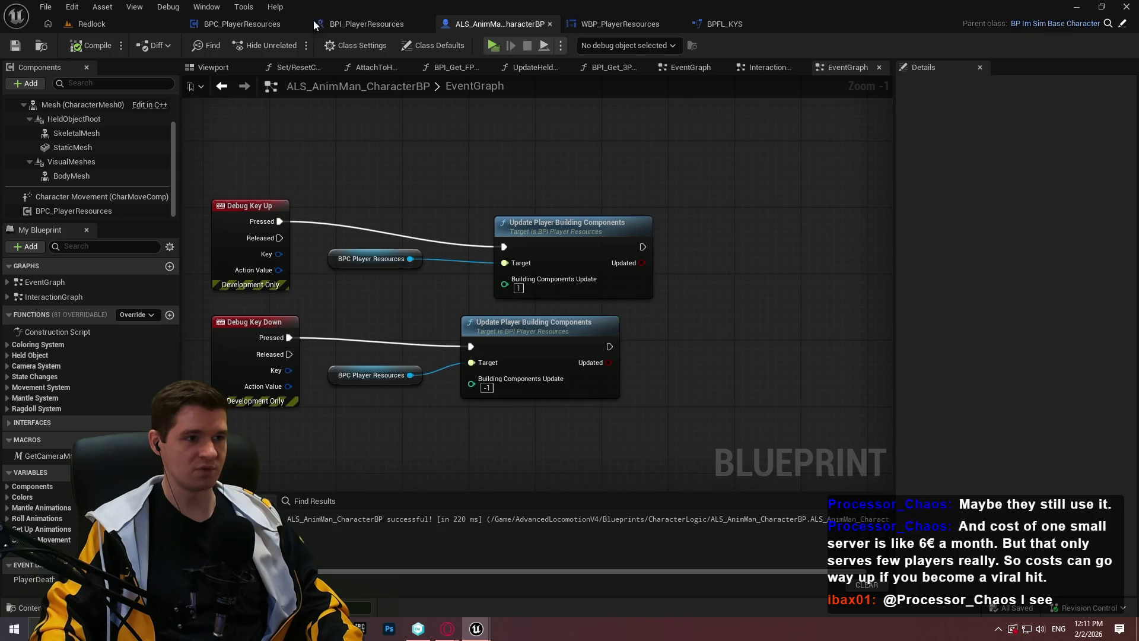
Step: Add a Print String after the top Update Player Building Components call, printing its Updated result
left_click(250, 22)
left_click(475, 25)
left_click_drag(642, 247, 737, 235)
type("print")
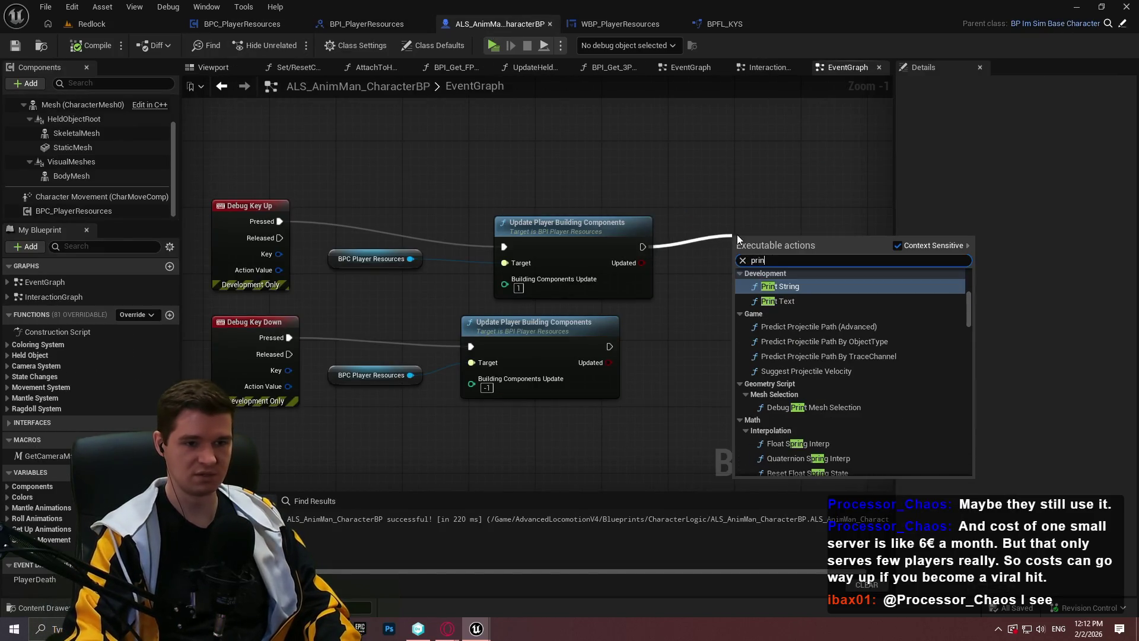
key("Down")
key("Return")
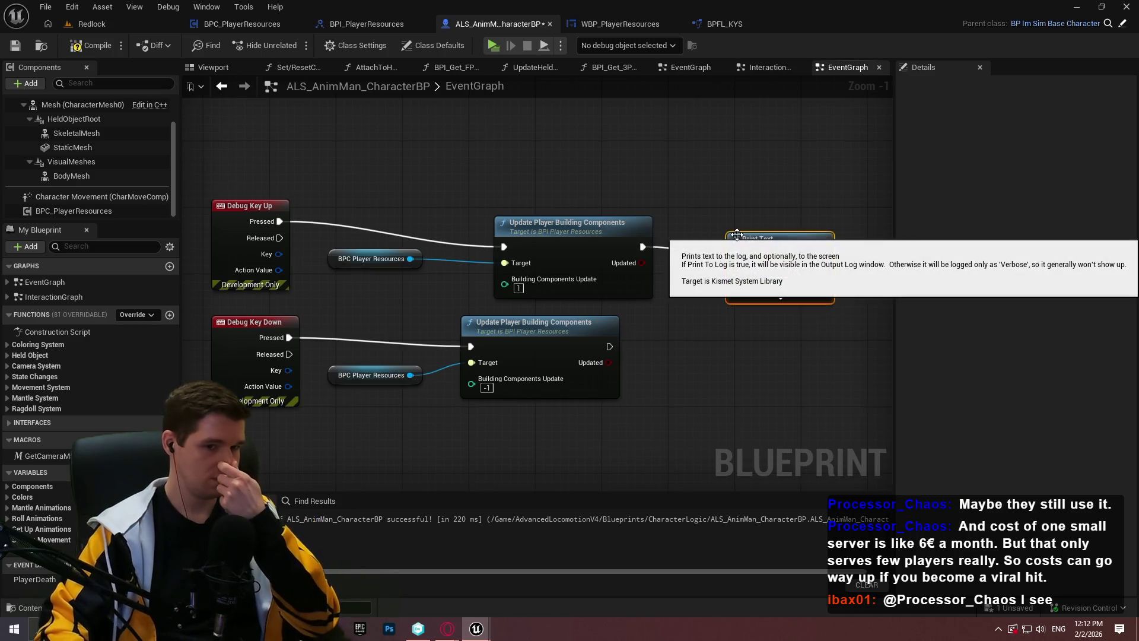
key("Delete")
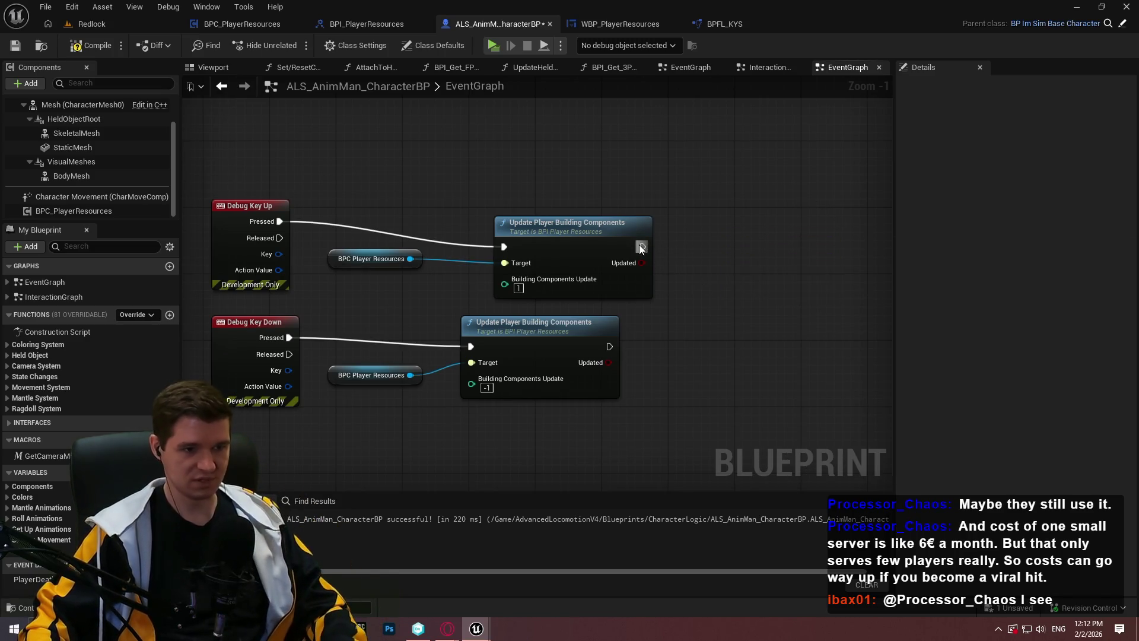
left_click_drag(640, 247, 714, 235)
type("print")
key("Return")
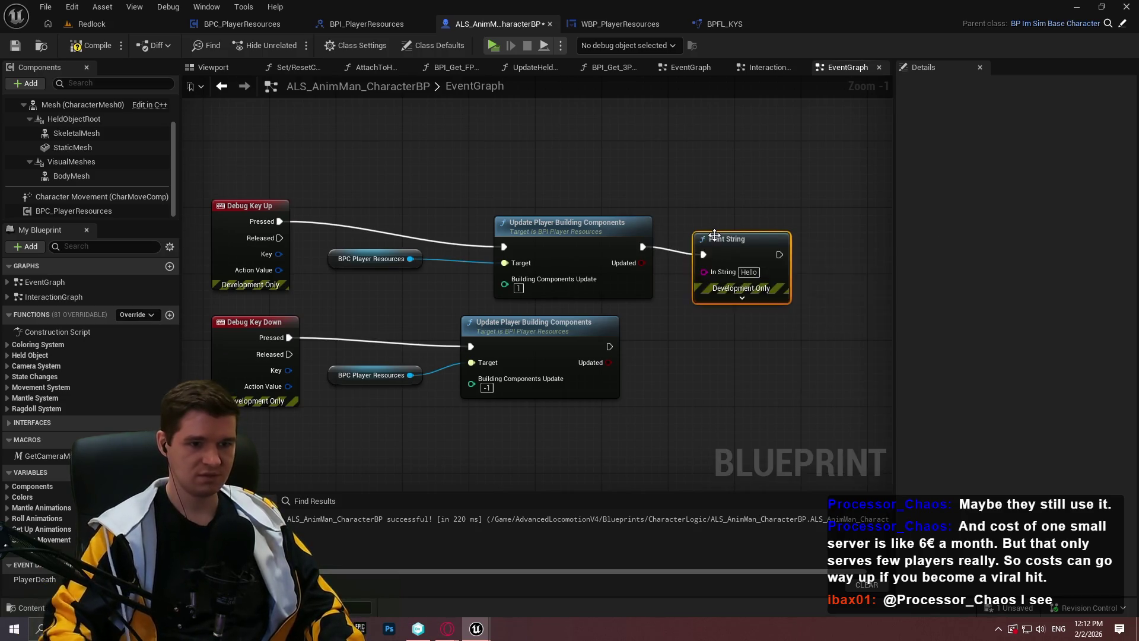
left_click_drag(641, 263, 703, 271)
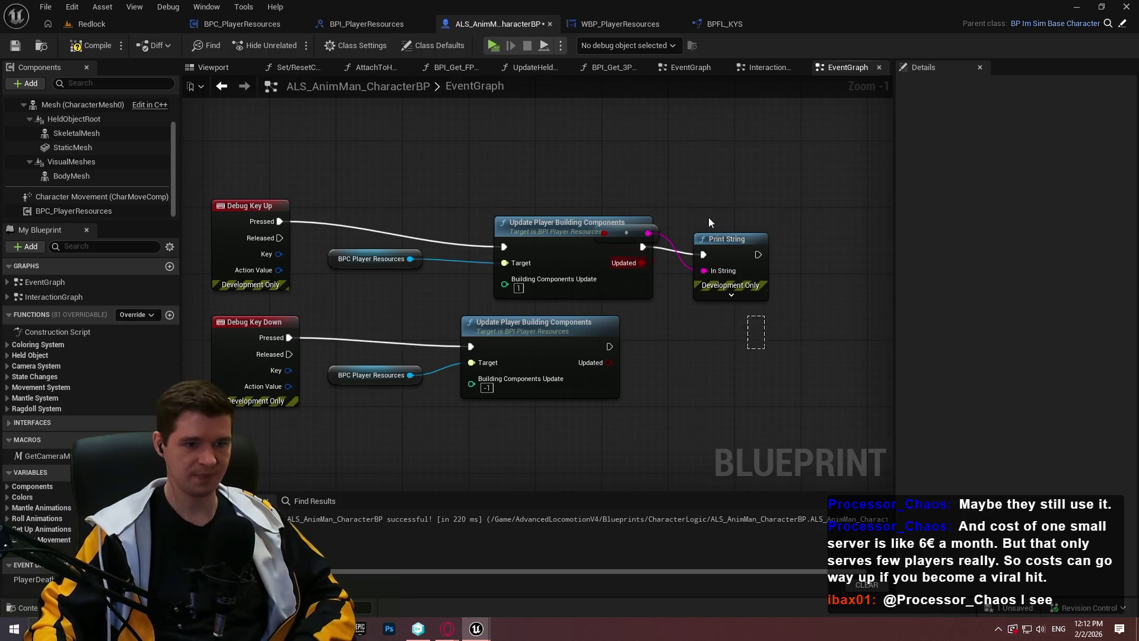
Step: Duplicate the Print String for the lower call, compile, and start a play test
key("ctrl+c")
key("ctrl+v")
mouse_move(704, 362)
left_mouse_down()
mouse_move(610, 344)
mouse_move(704, 379)
left_mouse_up()
key("F7")
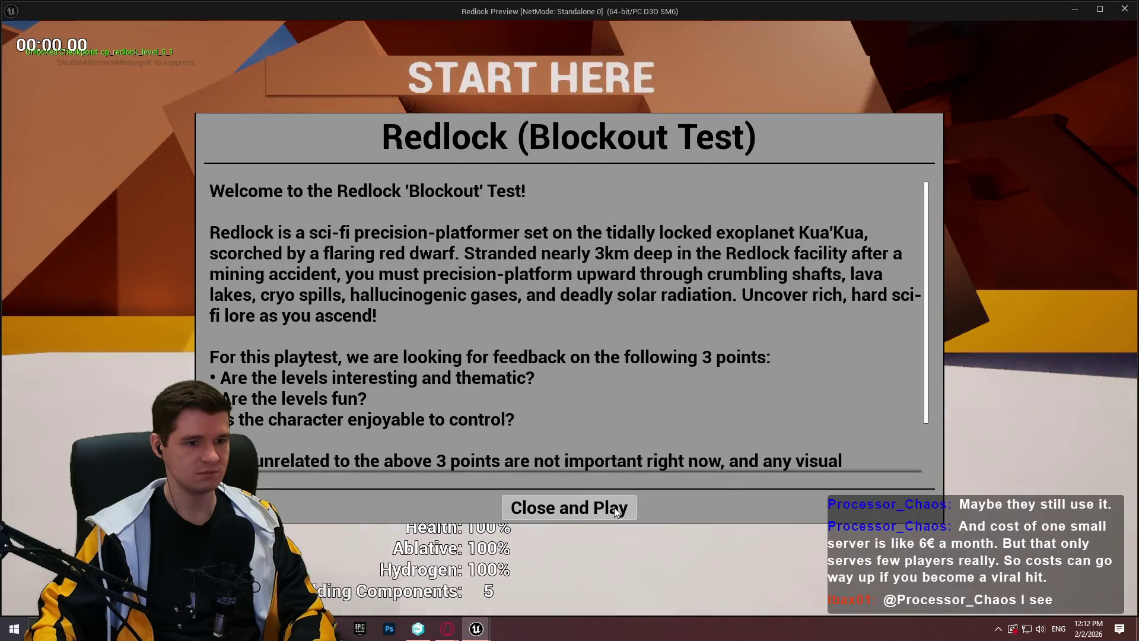
left_click(569, 507)
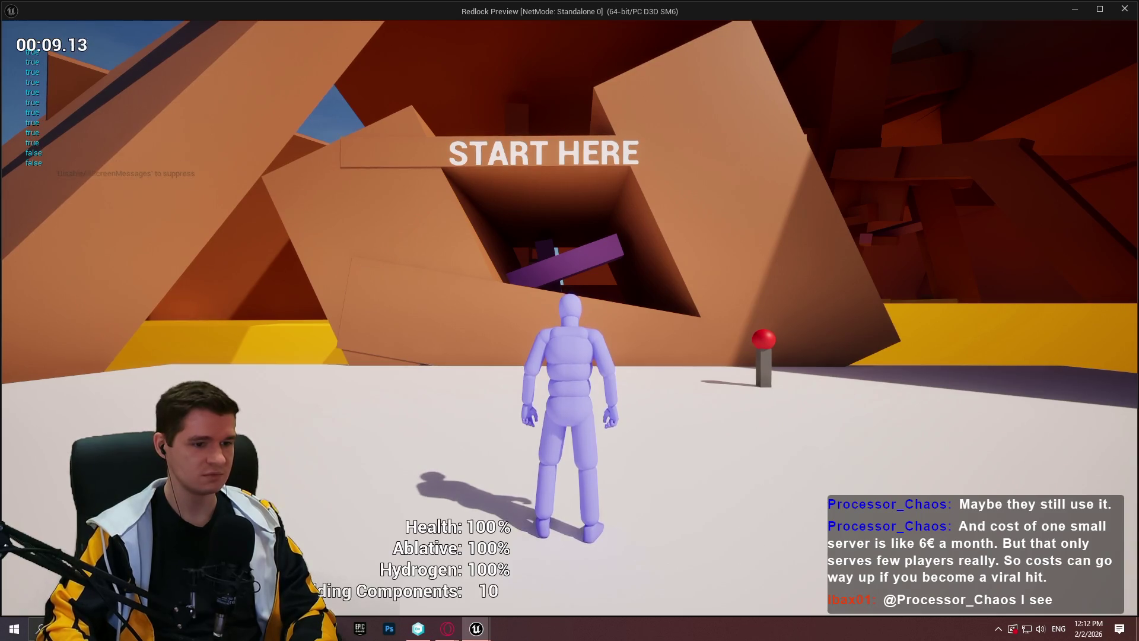
key("Escape")
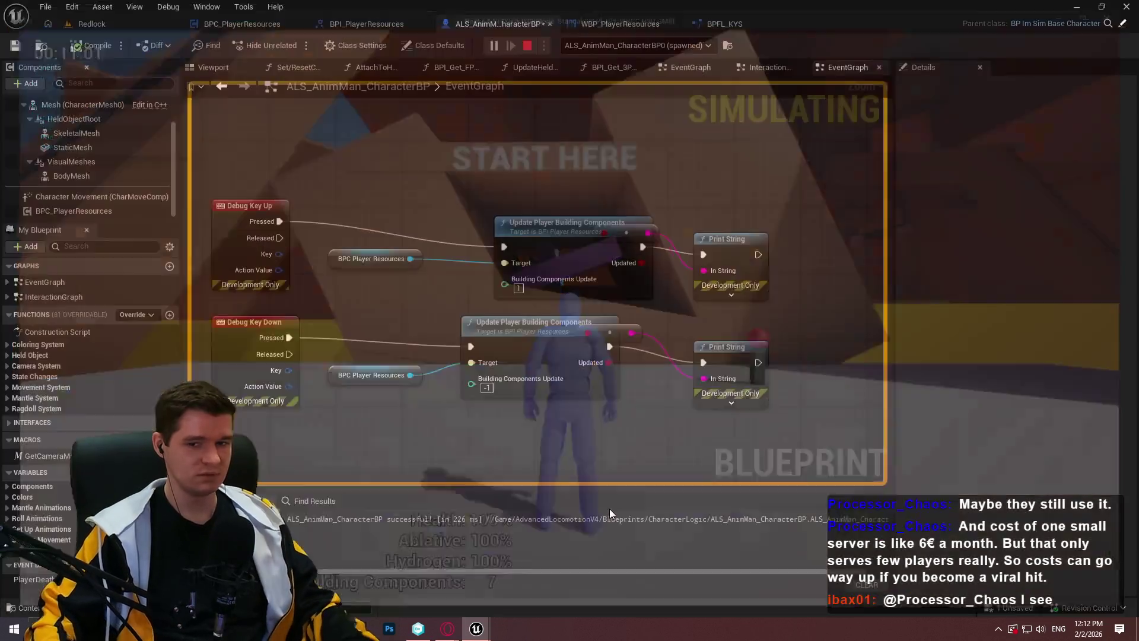
left_click_drag(526, 172, 490, 375)
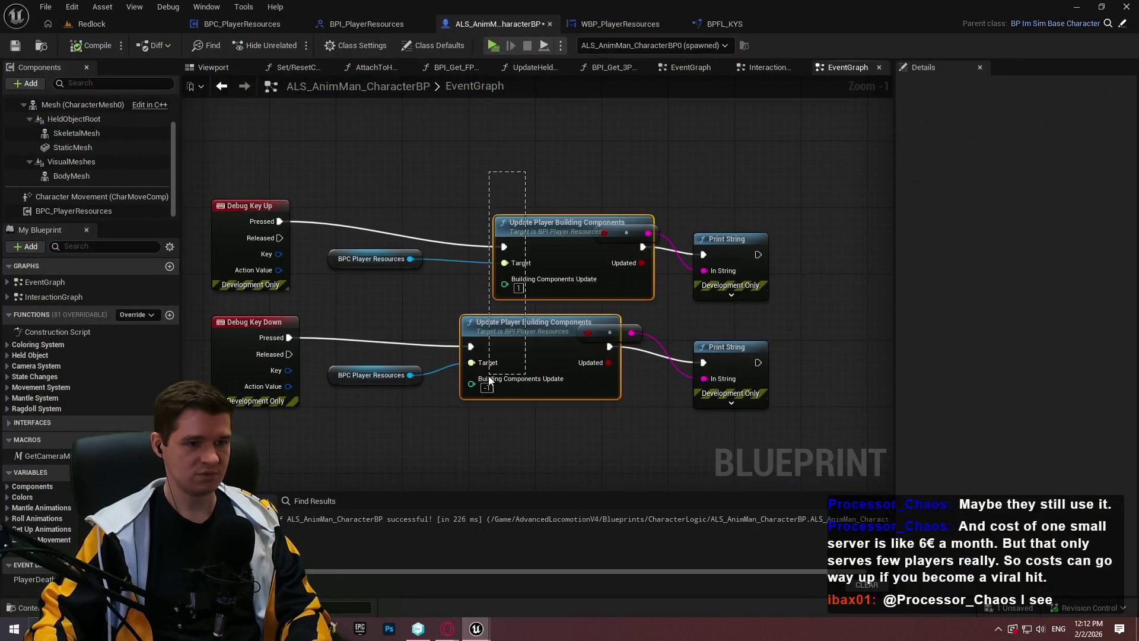
key("Delete")
Step: Add an Update Player Hydrogen call on BPC Player Resources, triggered by Debug Key Up
left_click_drag(411, 259, 449, 229)
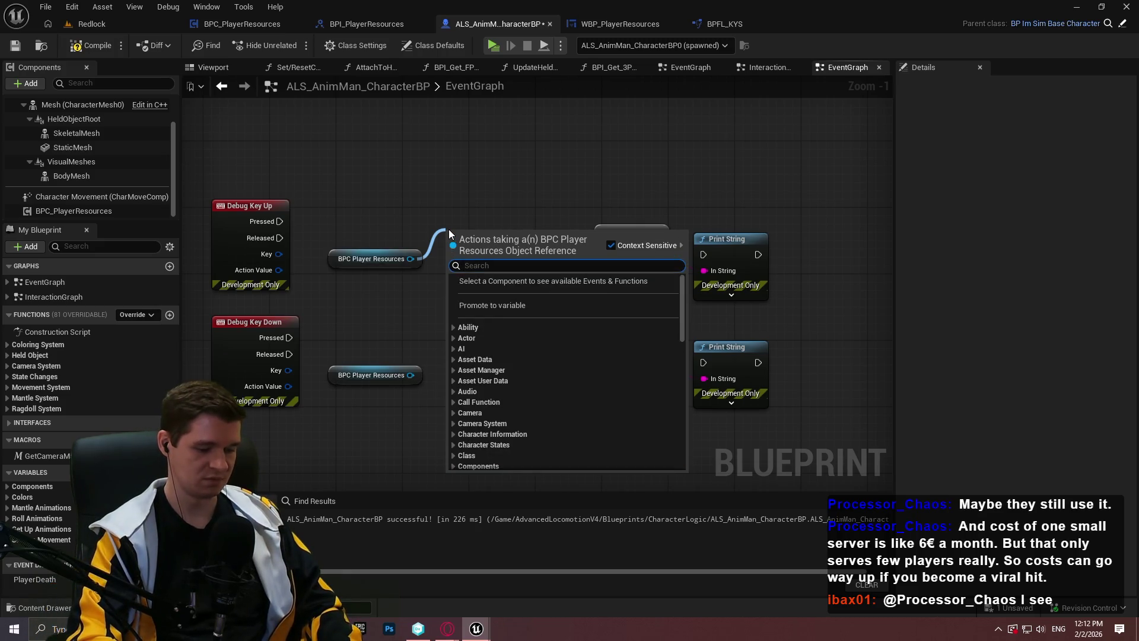
type("hydrogen")
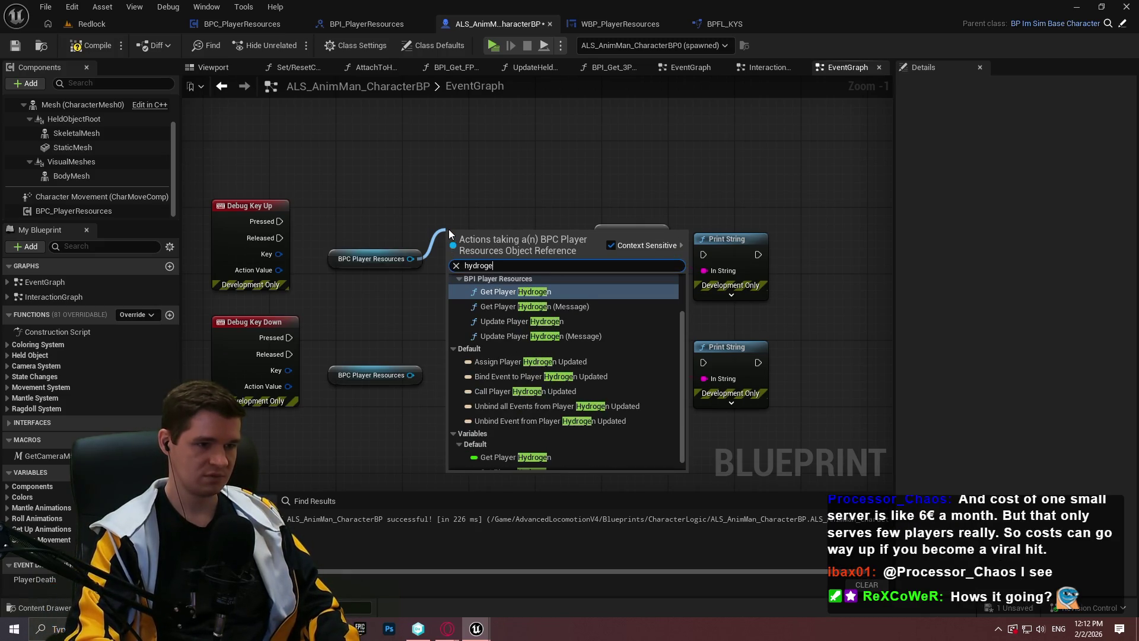
left_click(498, 321)
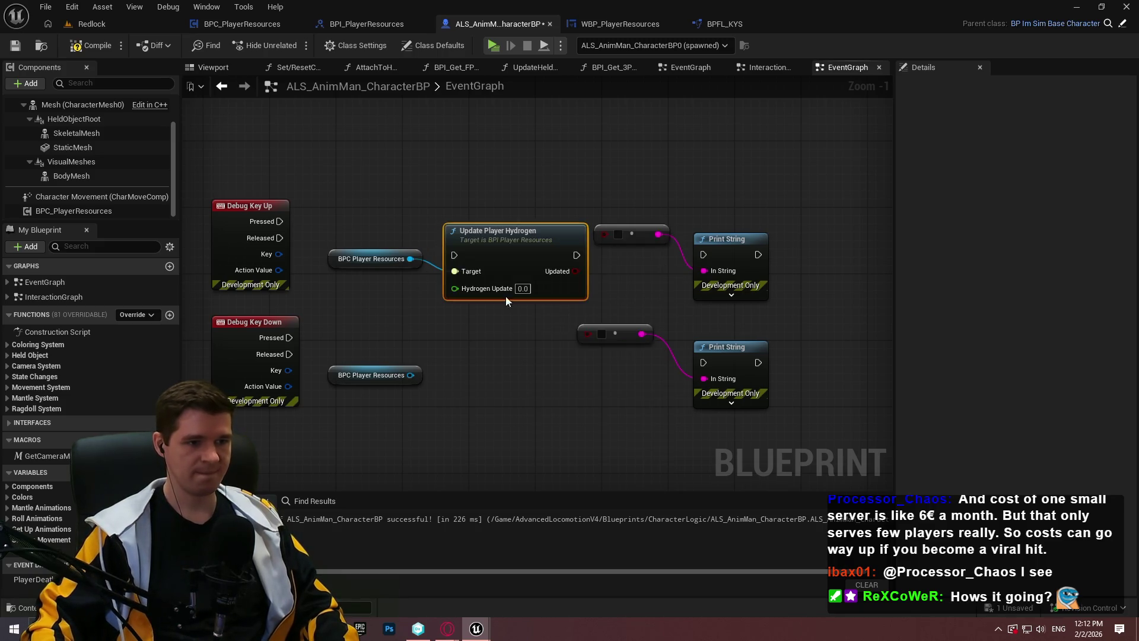
mouse_move(455, 255)
left_mouse_down()
mouse_move(453, 224)
mouse_move(278, 222)
left_mouse_up()
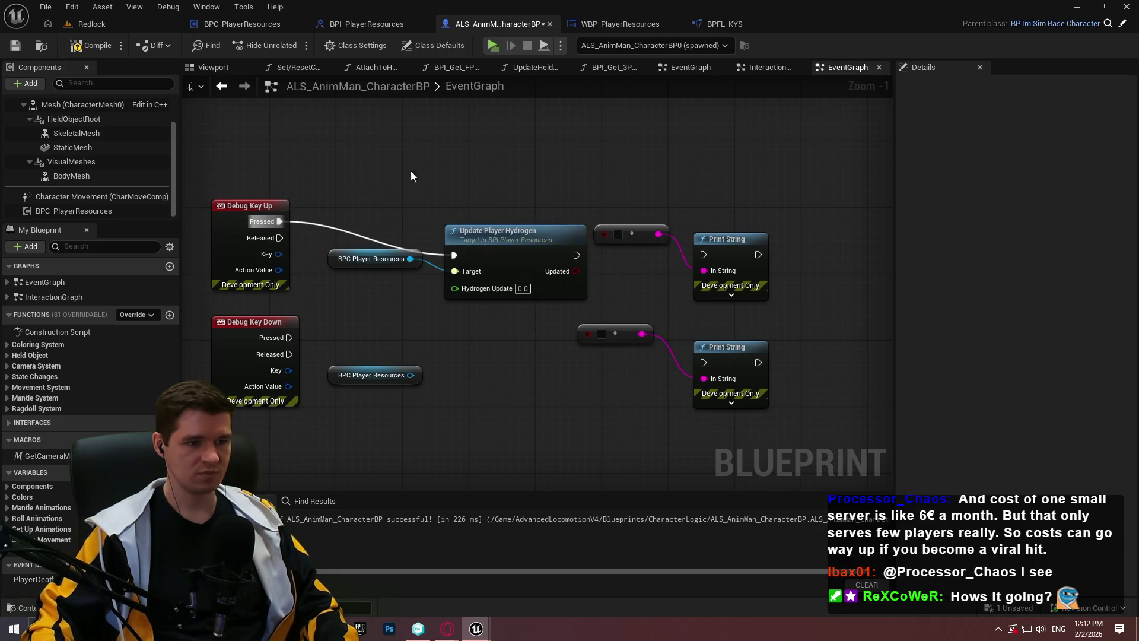
left_click_drag(512, 264, 503, 229)
Step: Copy the call for Debug Key Down, wire its Target, and edit its Hydrogen Update value
key("ctrl+c")
key("ctrl+v")
left_click_drag(463, 388, 296, 337)
mouse_move(410, 375)
left_mouse_down()
mouse_move(472, 417)
mouse_move(472, 393)
left_mouse_up()
left_click_drag(410, 375, 463, 380)
left_click_drag(505, 340, 480, 315)
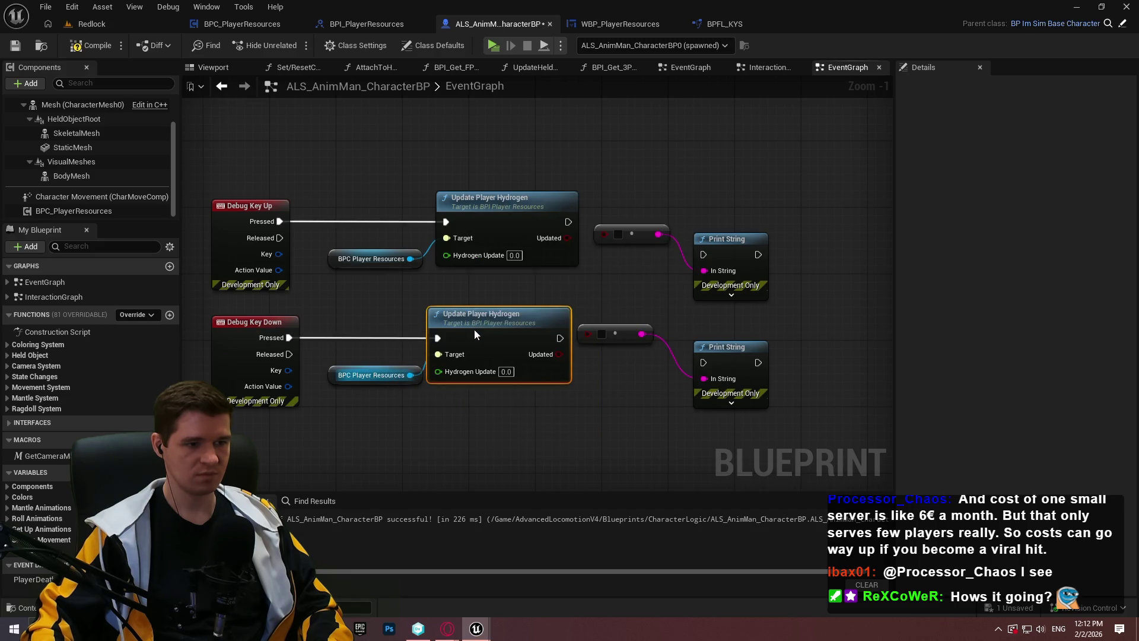
left_click(506, 371)
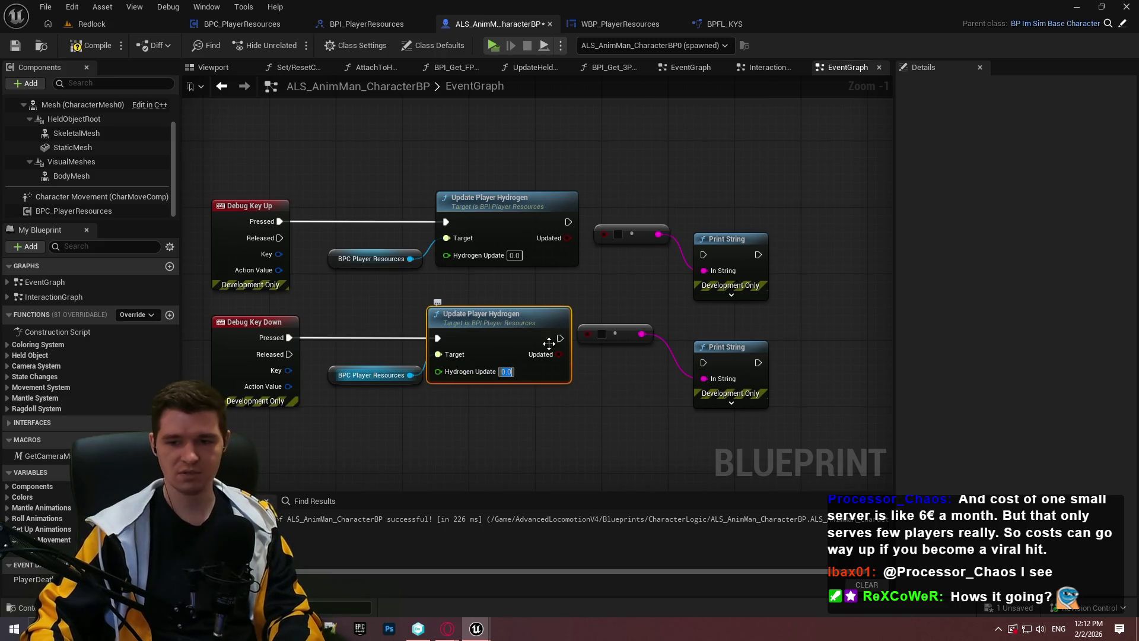
left_click(505, 415)
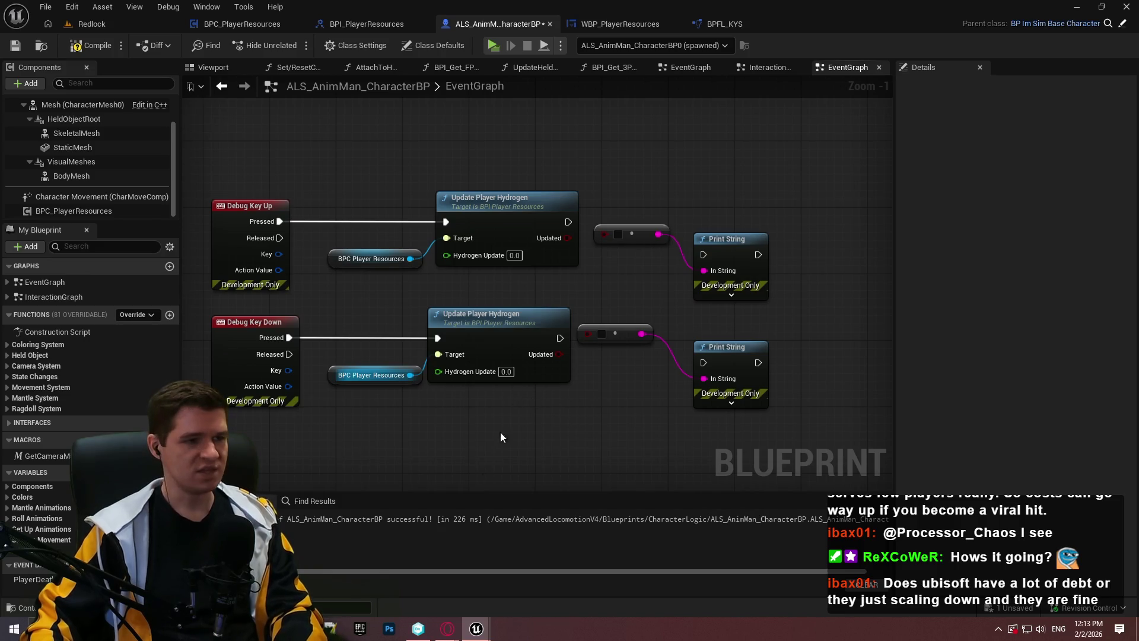
mouse_move(447, 628)
left_click(533, 592)
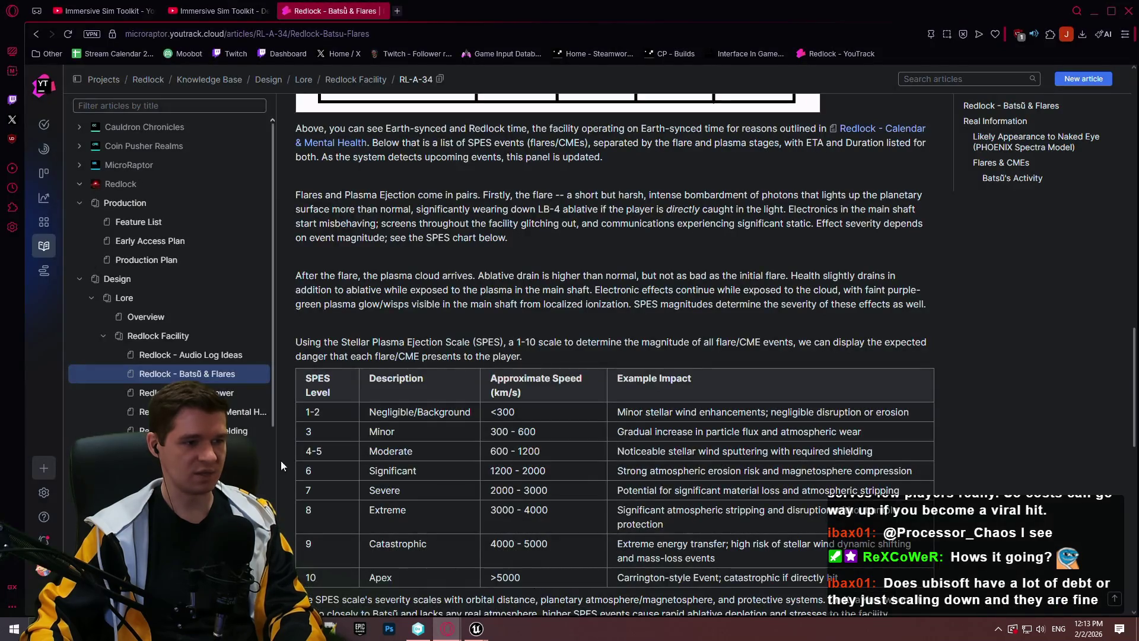
scroll(178, 418, "down", 2)
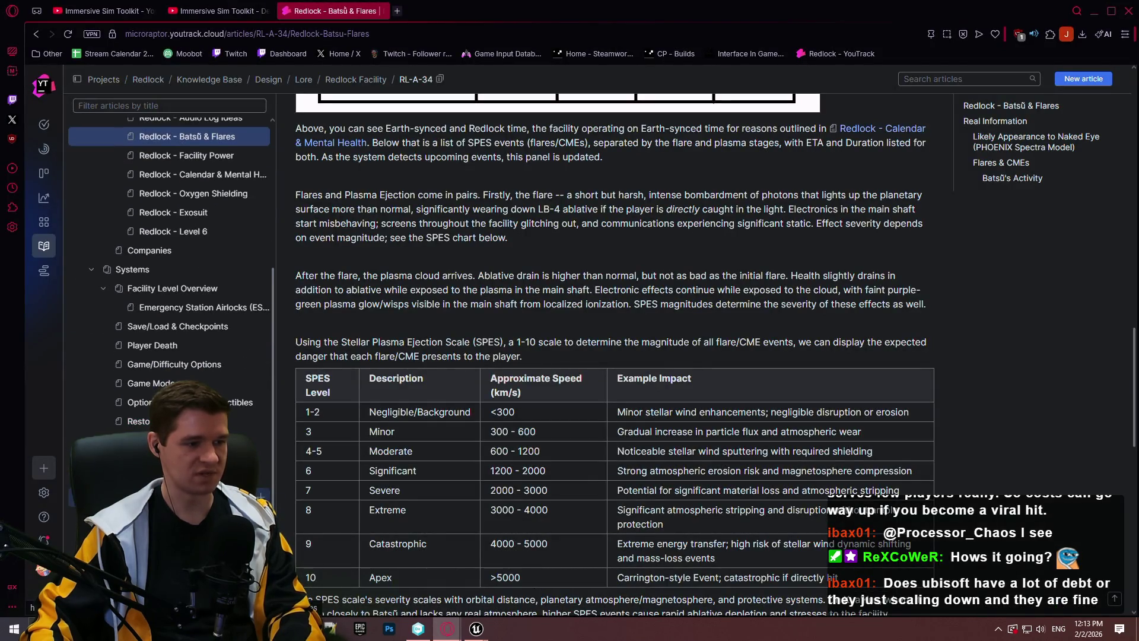
left_click(178, 459)
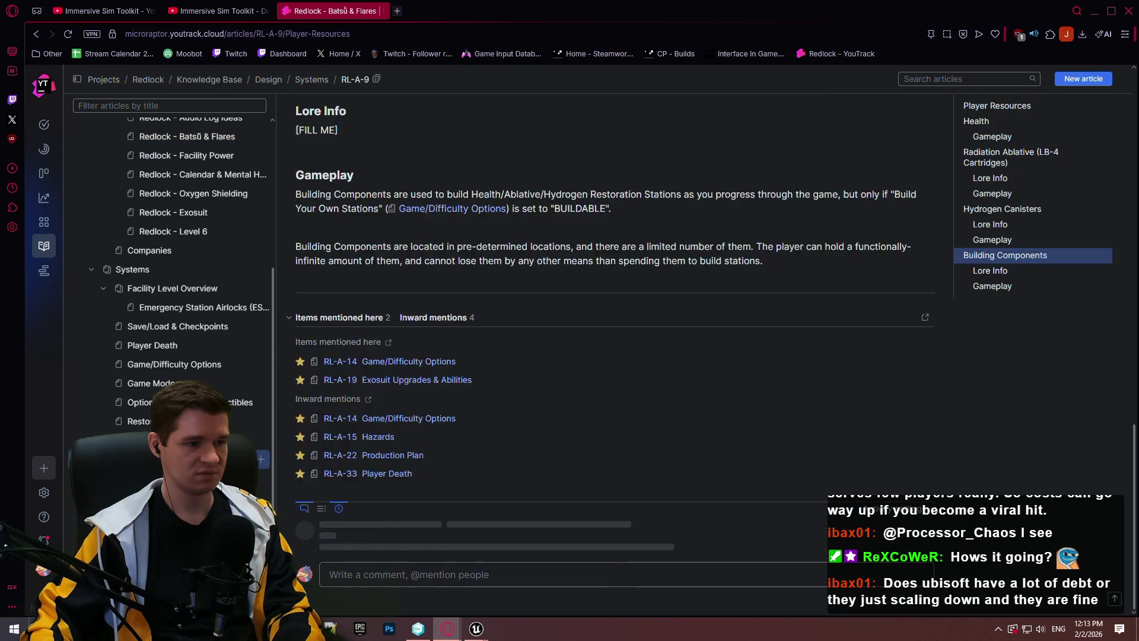
scroll(448, 350, "down", 3)
scroll(406, 359, "up", 10)
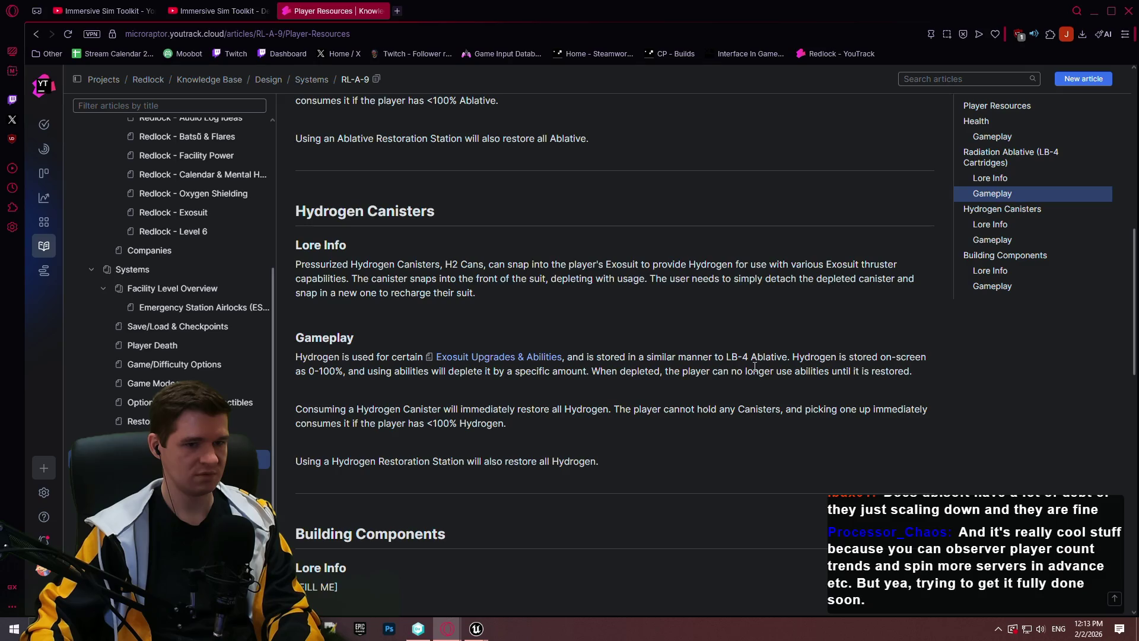
left_click_drag(353, 371, 472, 371)
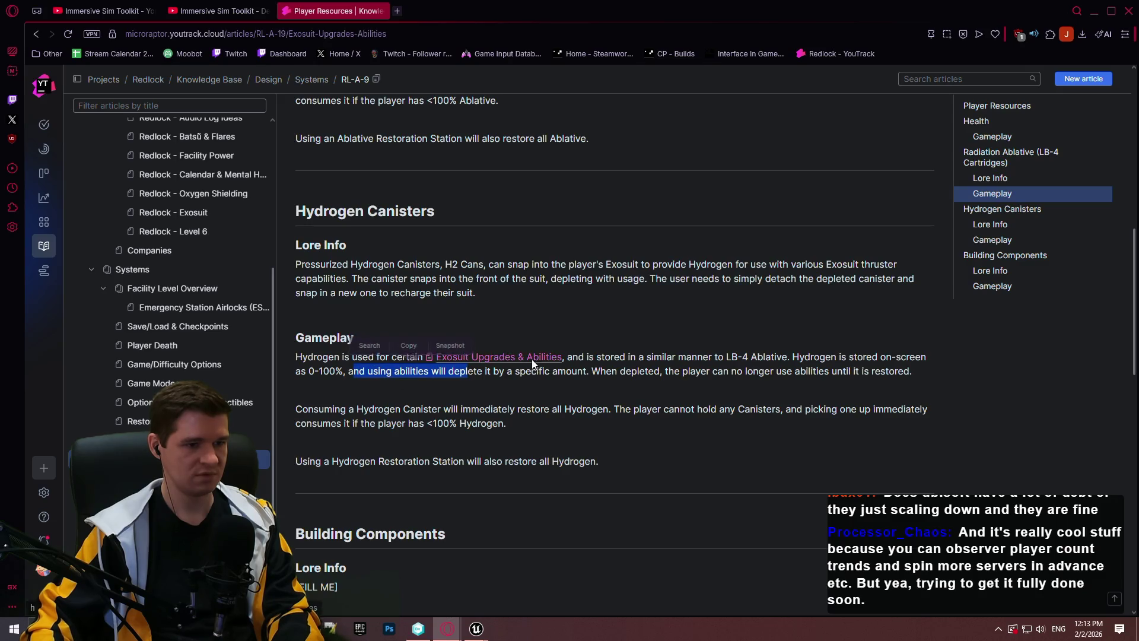
left_click(530, 358)
scroll(514, 367, "down", 4)
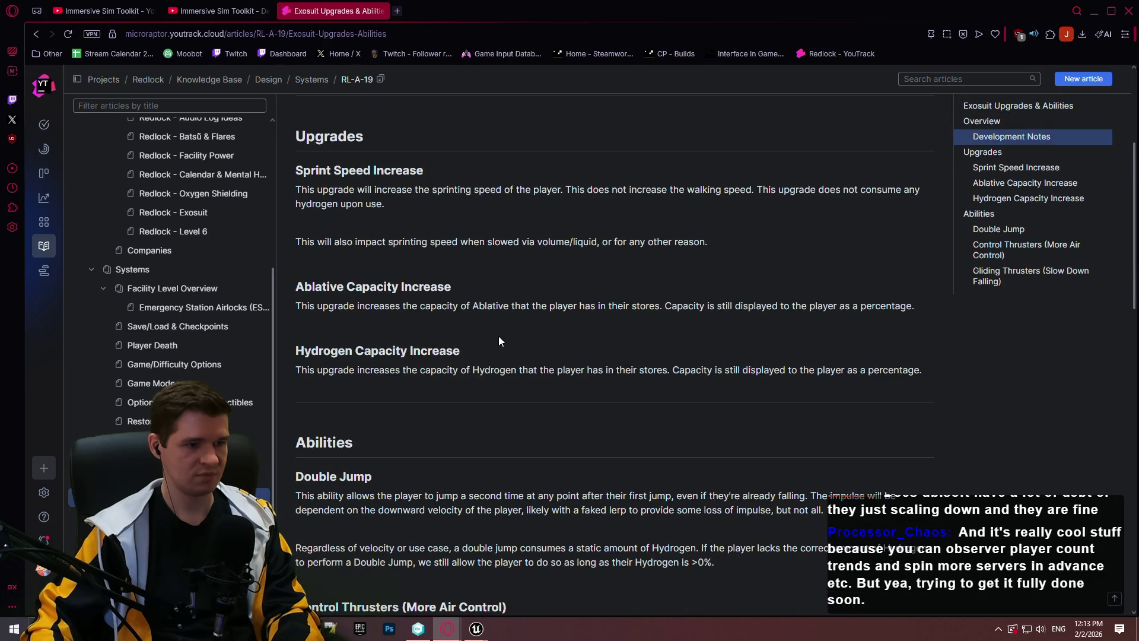
scroll(497, 341, "down", 4)
scroll(492, 336, "down", 3)
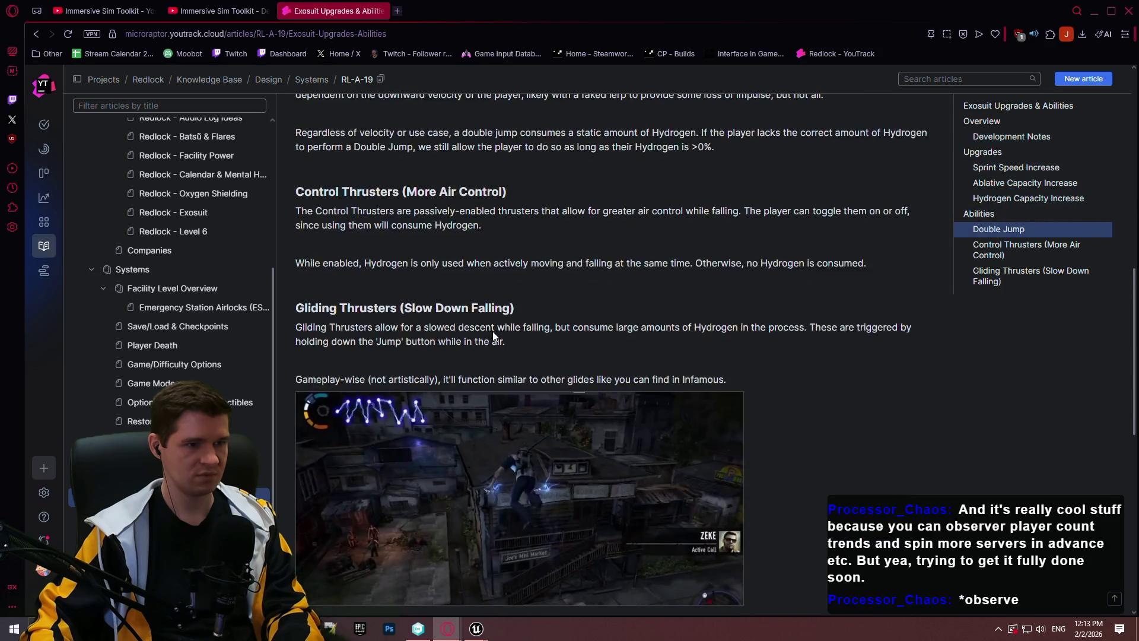
scroll(492, 331, "up", 2)
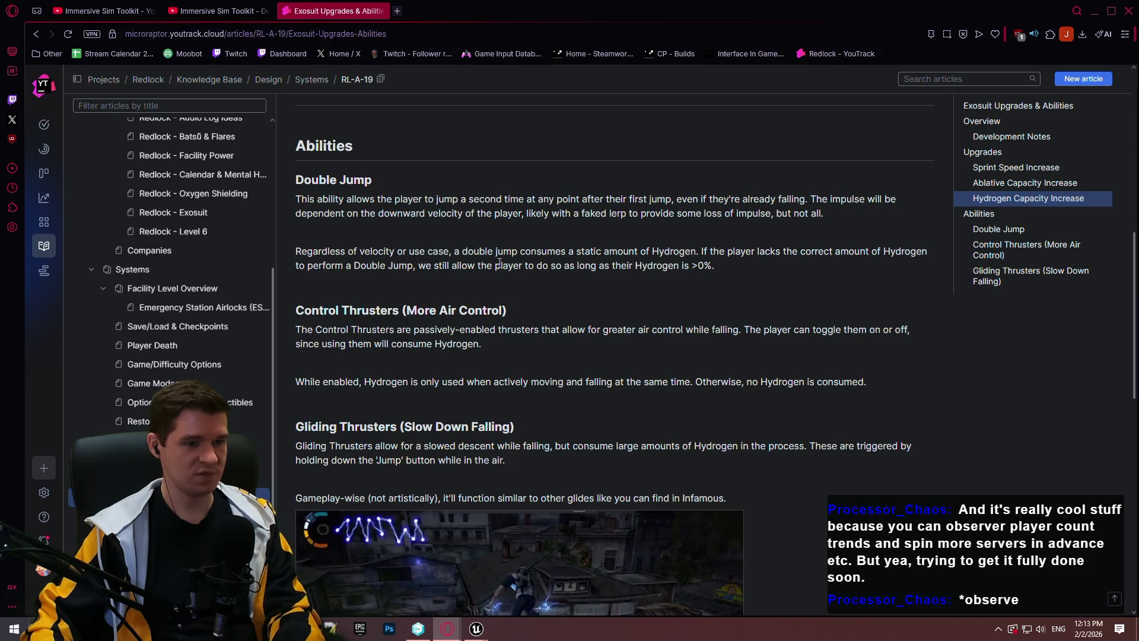
scroll(500, 263, "down", 4)
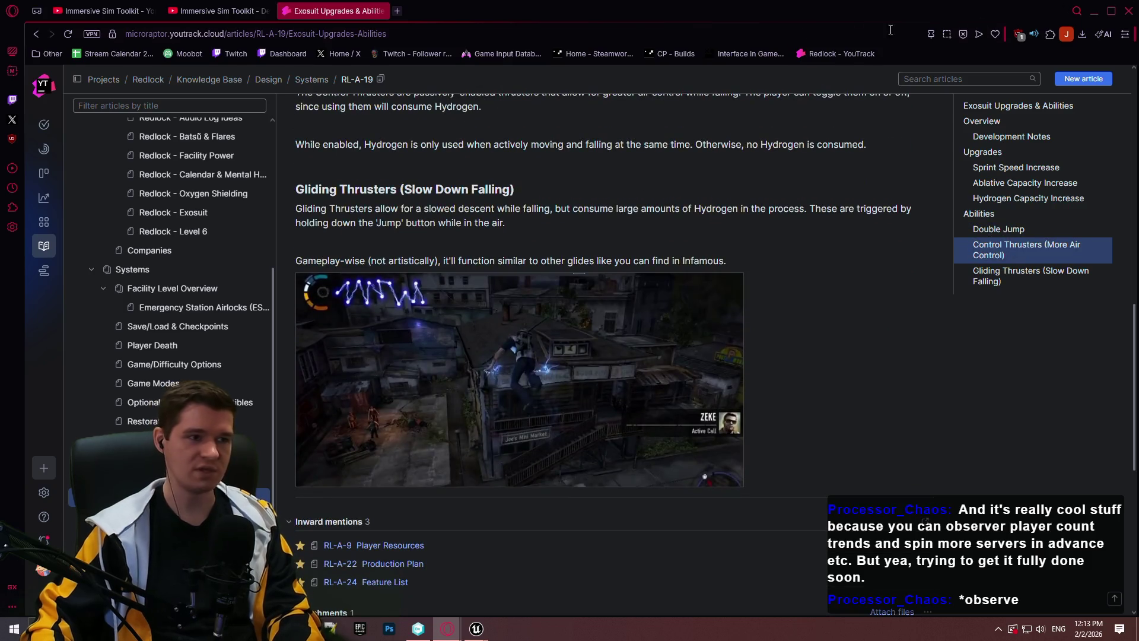
key("alt+Tab")
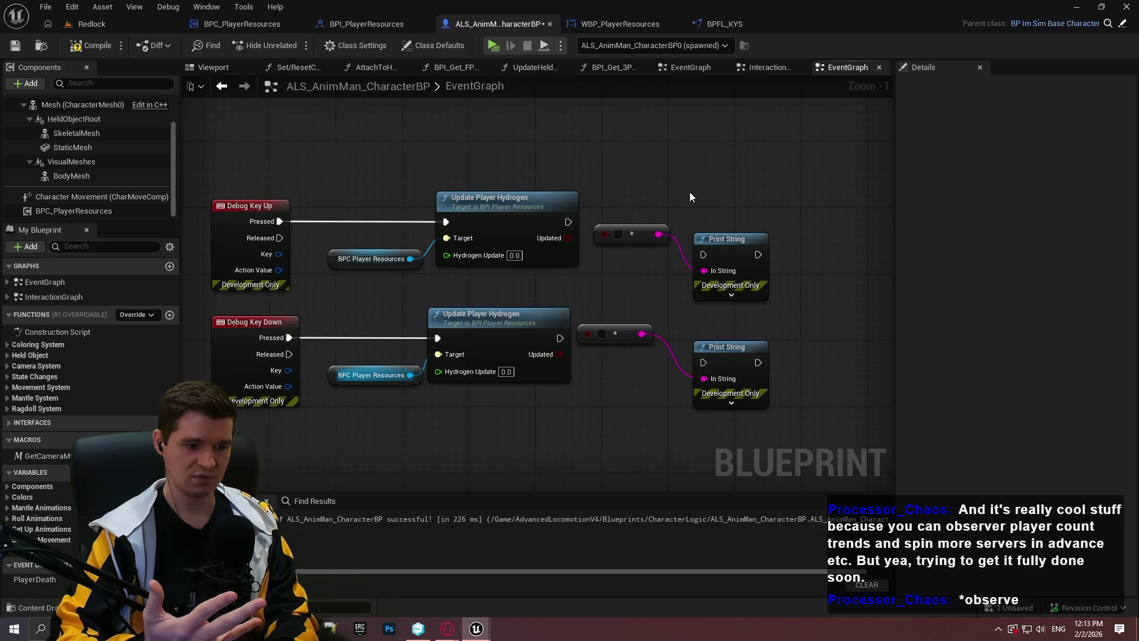
mouse_move(439, 630)
left_click(568, 589)
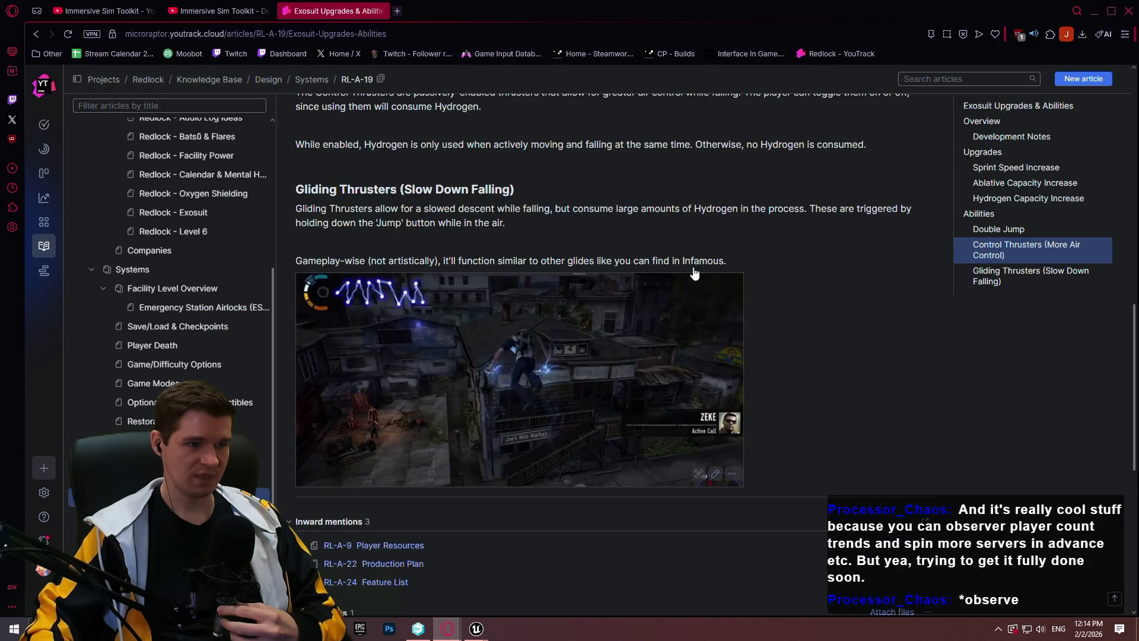
scroll(695, 273, "up", 4)
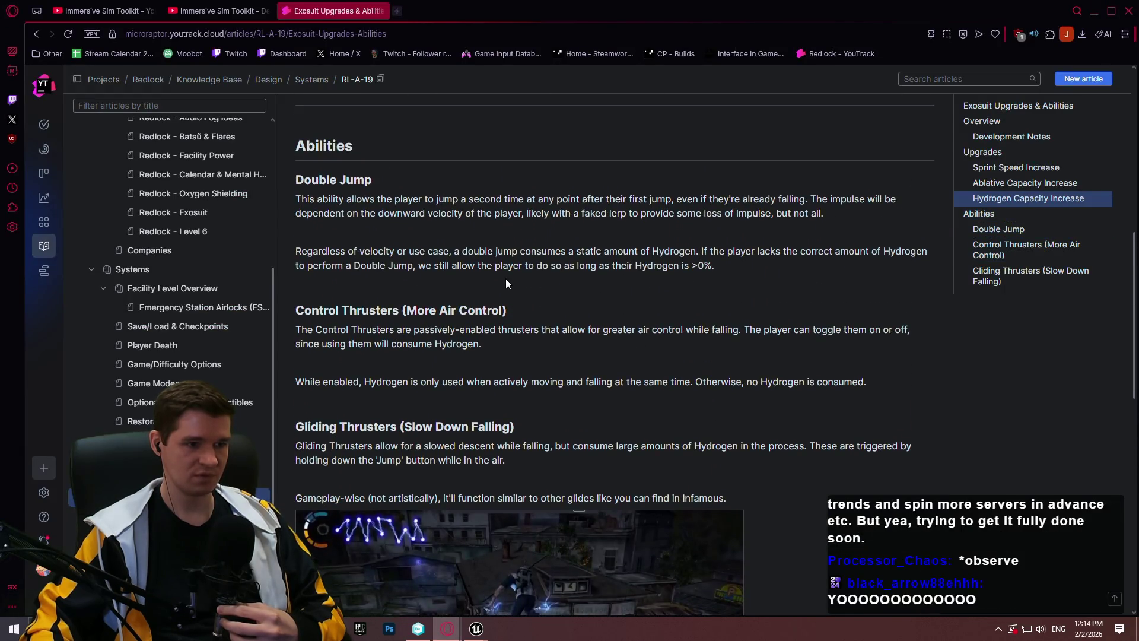
left_click_drag(514, 265, 612, 266)
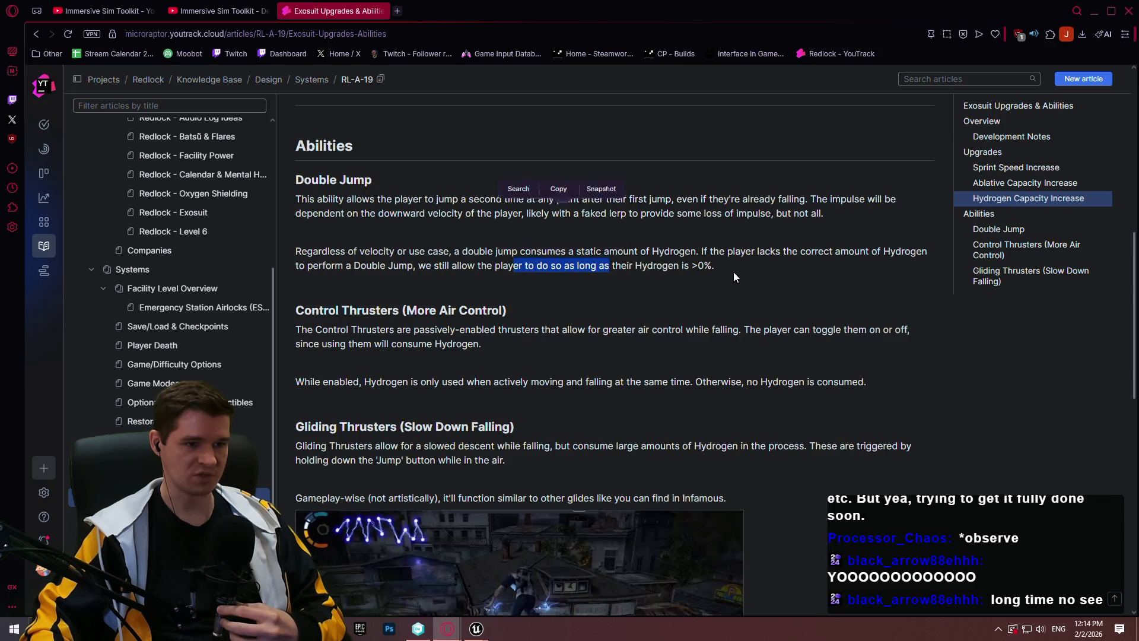
left_click(611, 265)
scroll(688, 262, "up", 2)
scroll(688, 262, "up", 7)
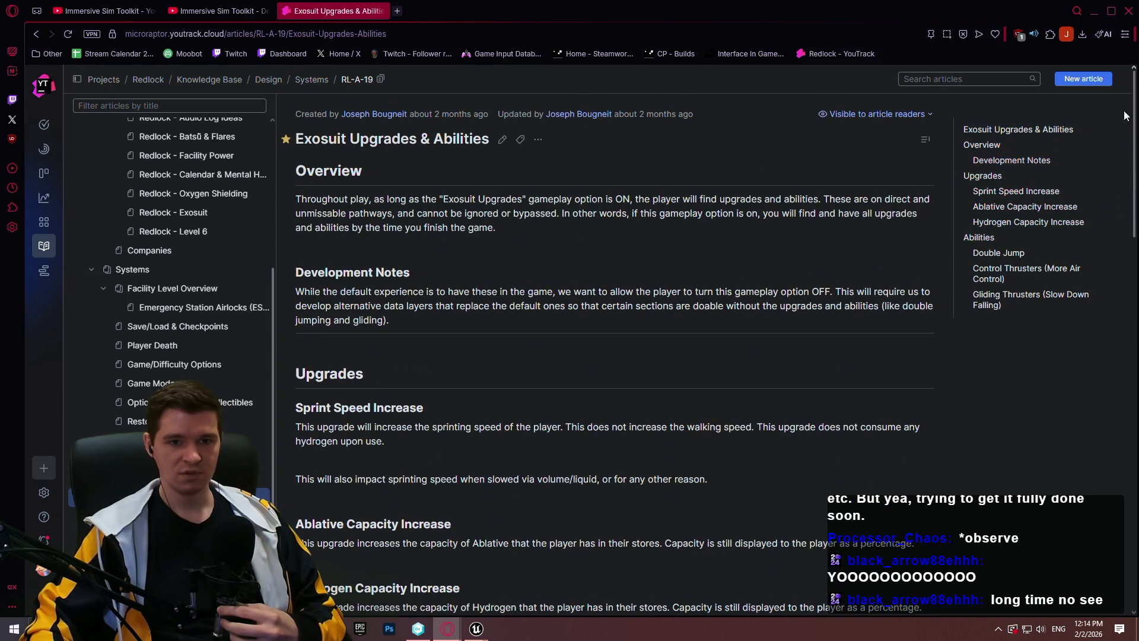
mouse_move(1134, 99)
left_mouse_down()
mouse_move(1134, 200)
mouse_move(1120, 177)
mouse_move(1102, 223)
mouse_move(1102, 211)
mouse_move(1088, 355)
mouse_move(1085, 279)
left_mouse_up()
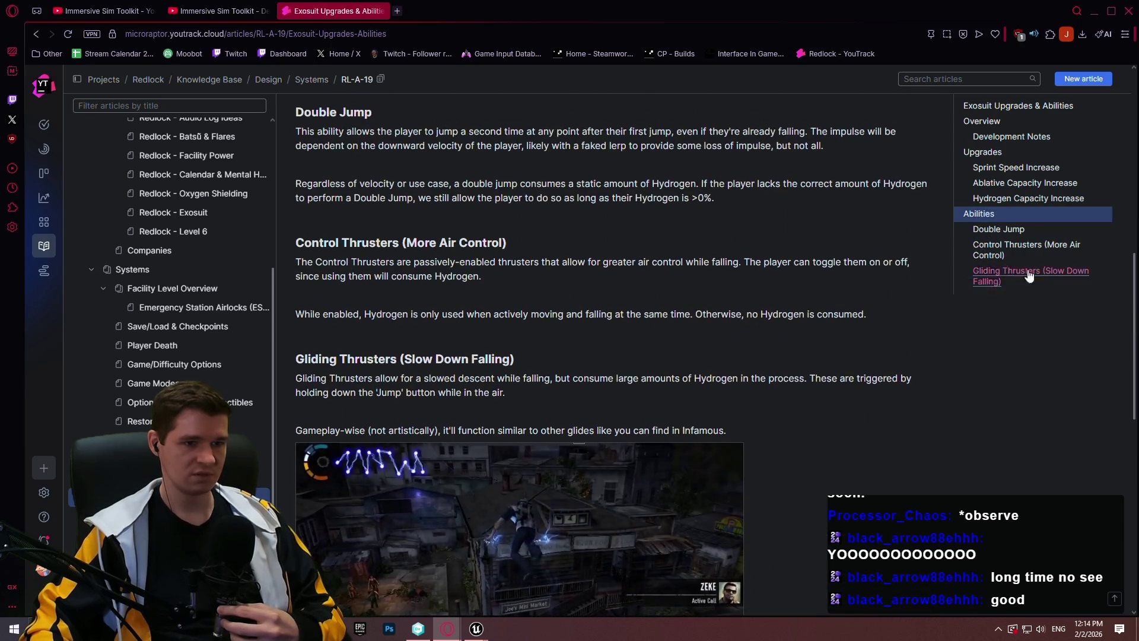
left_click_drag(701, 184, 673, 188)
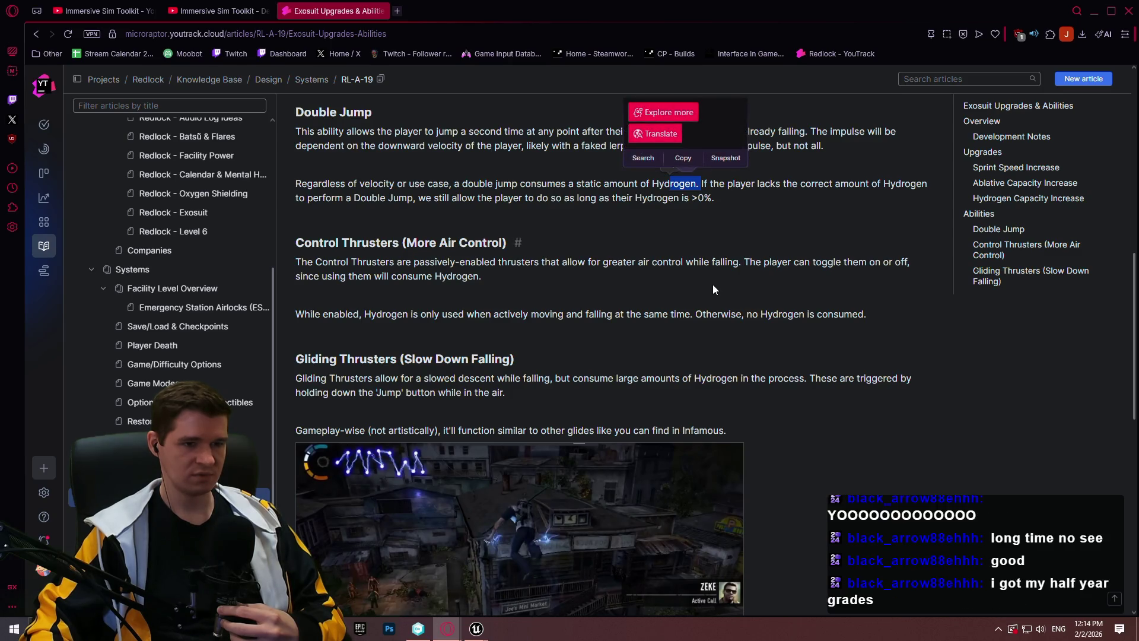
left_click_drag(878, 317, 578, 311)
triple_click(579, 311)
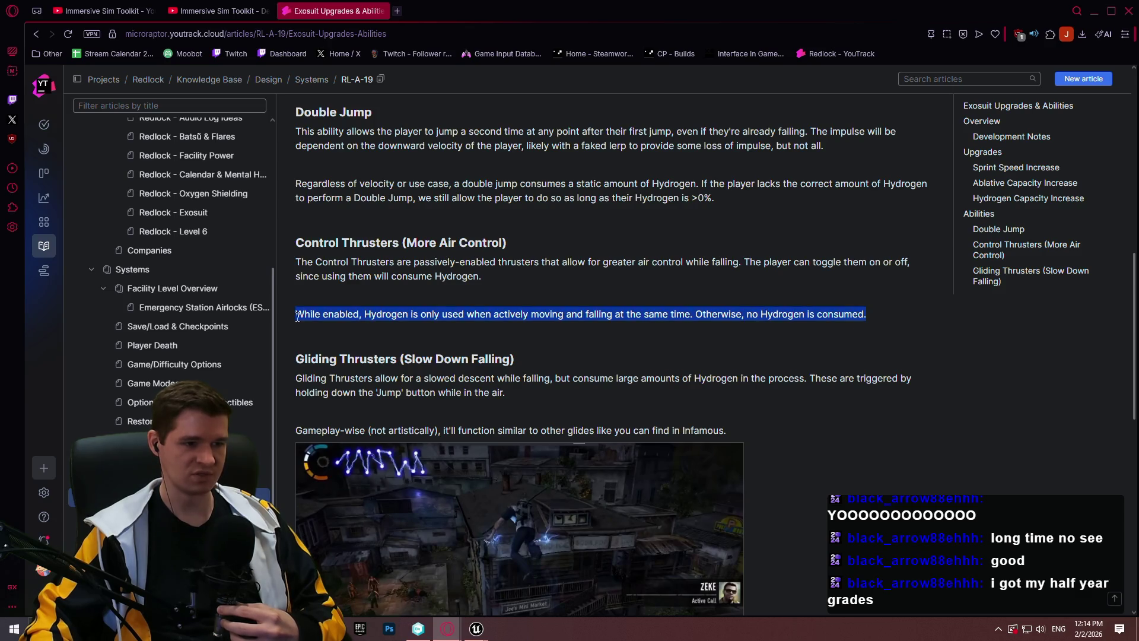
left_click(687, 386)
mouse_move(740, 435)
left_mouse_down()
mouse_move(299, 423)
mouse_move(297, 380)
left_mouse_up()
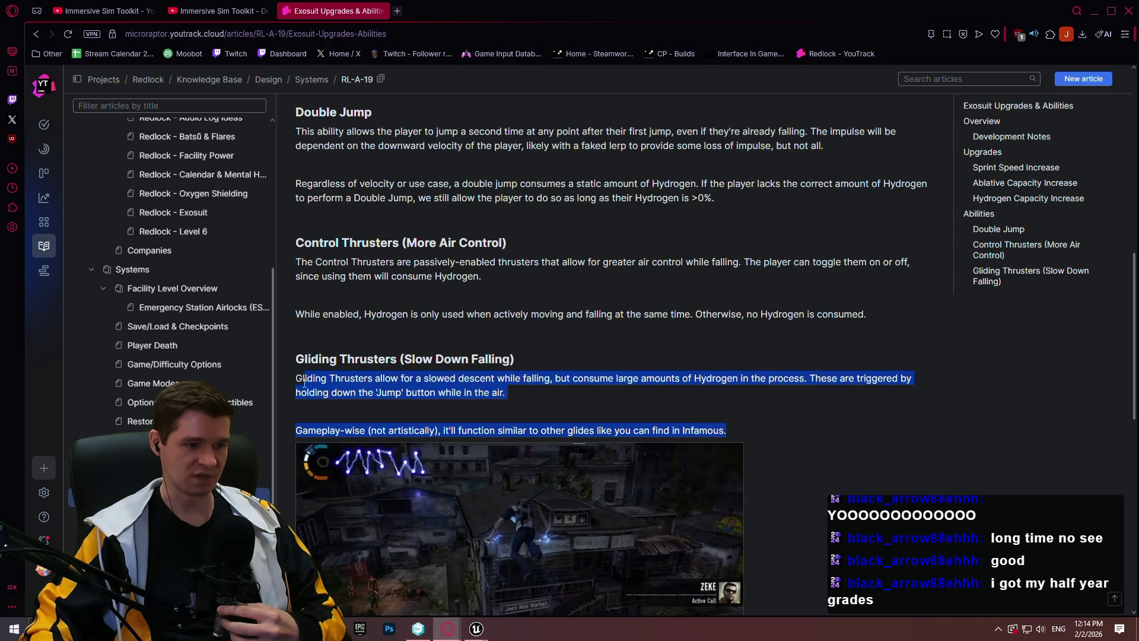
left_click(553, 400)
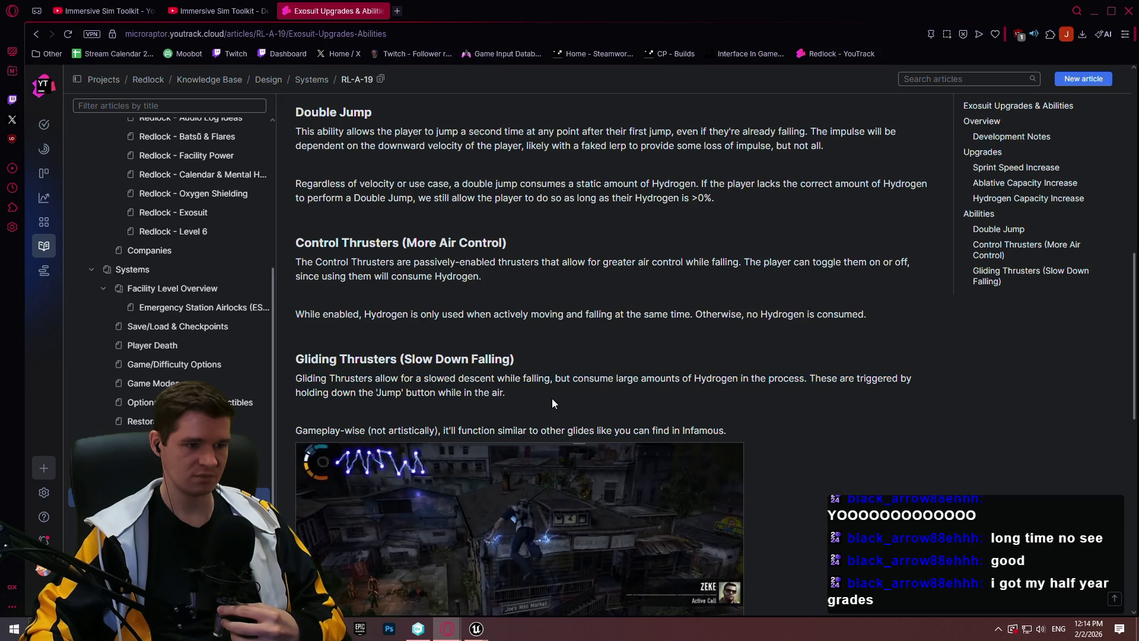
left_click(1093, 11)
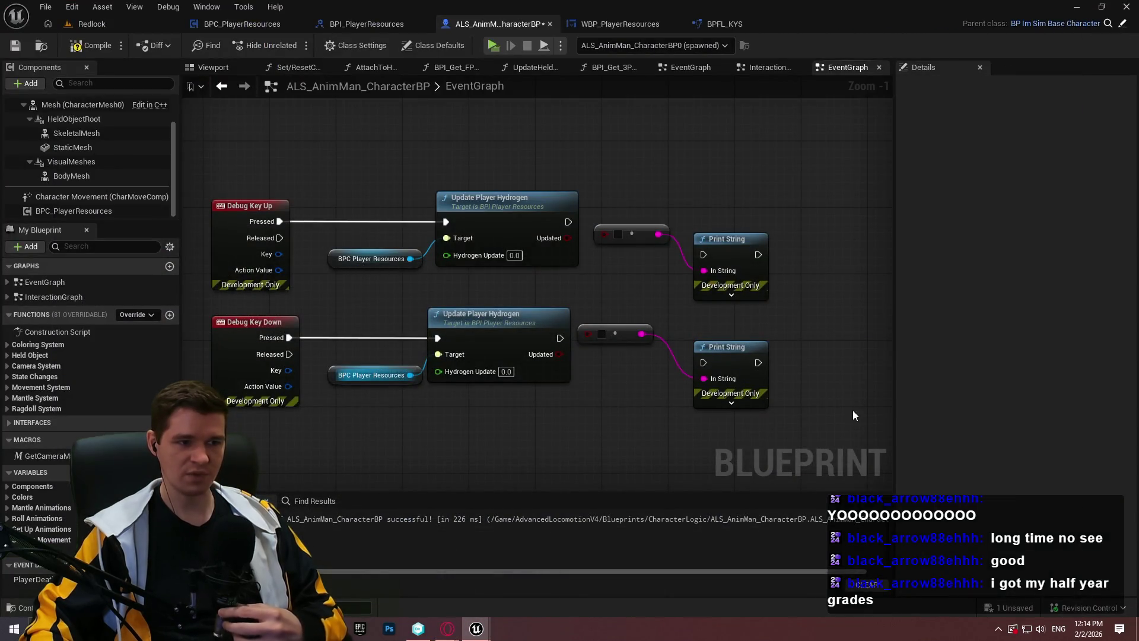
Step: Delete all debug key nodes from the character graph, then compile and save
left_click_drag(850, 407, 255, 200)
key("Delete")
left_click(90, 45)
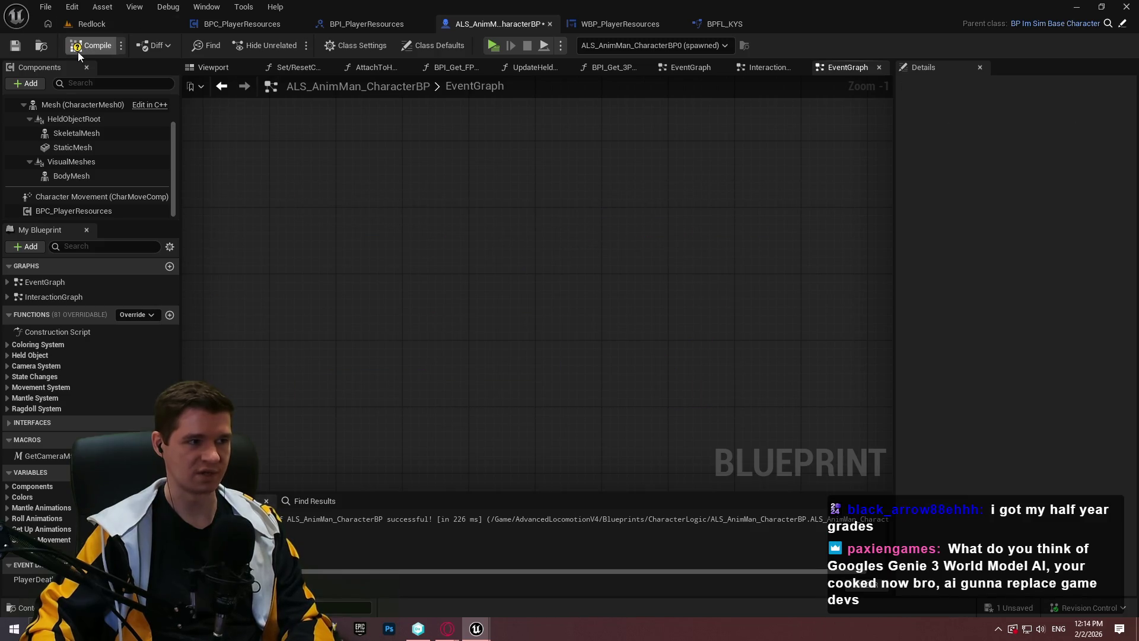
left_click(10, 48)
Step: In BPC_PlayerResources' UpdatePlayerHydrogen, wire the entry node's execution straight to SET
left_click(353, 24)
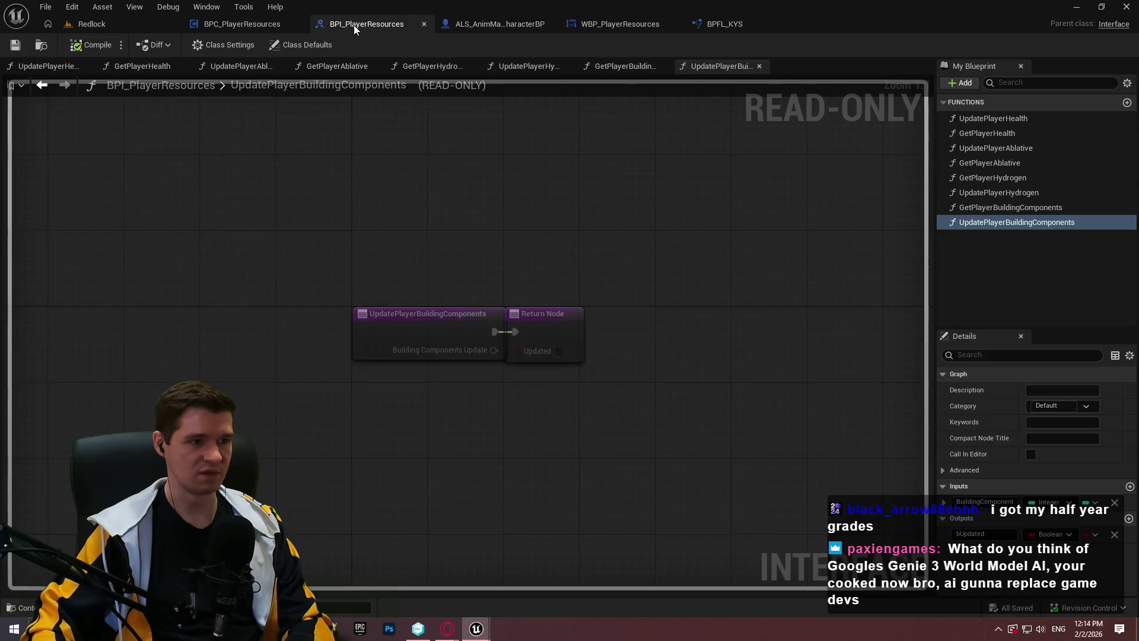
left_click(242, 24)
scroll(810, 356, "down", 2)
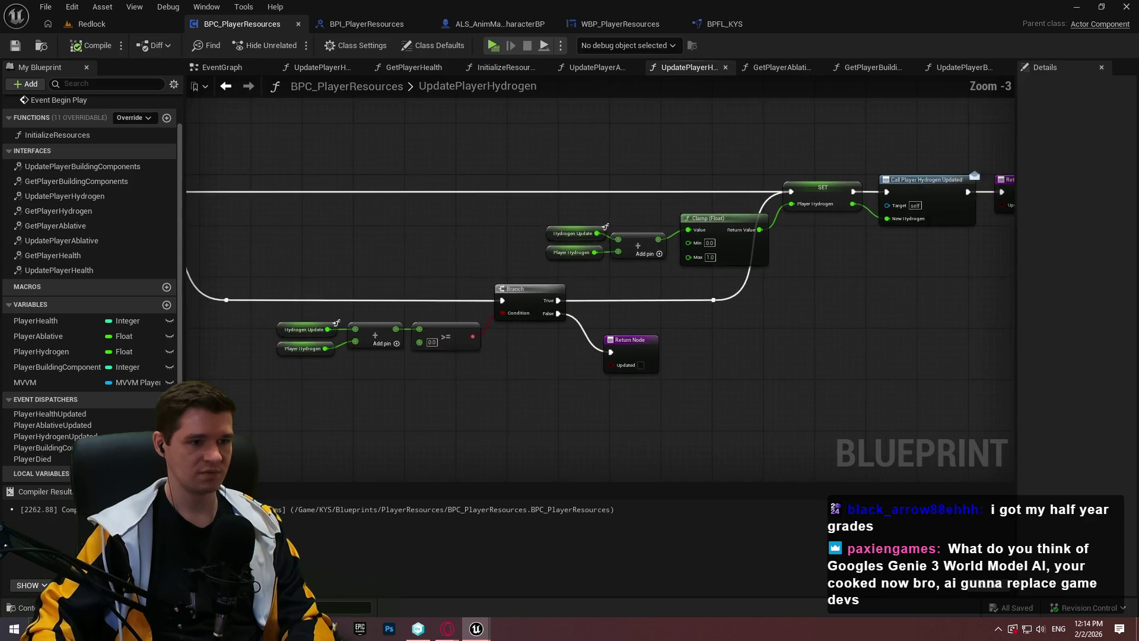
mouse_move(617, 287)
left_mouse_down()
mouse_move(842, 257)
mouse_move(593, 272)
left_mouse_up()
mouse_move(255, 232)
left_mouse_down()
mouse_move(904, 230)
mouse_move(891, 229)
left_mouse_up()
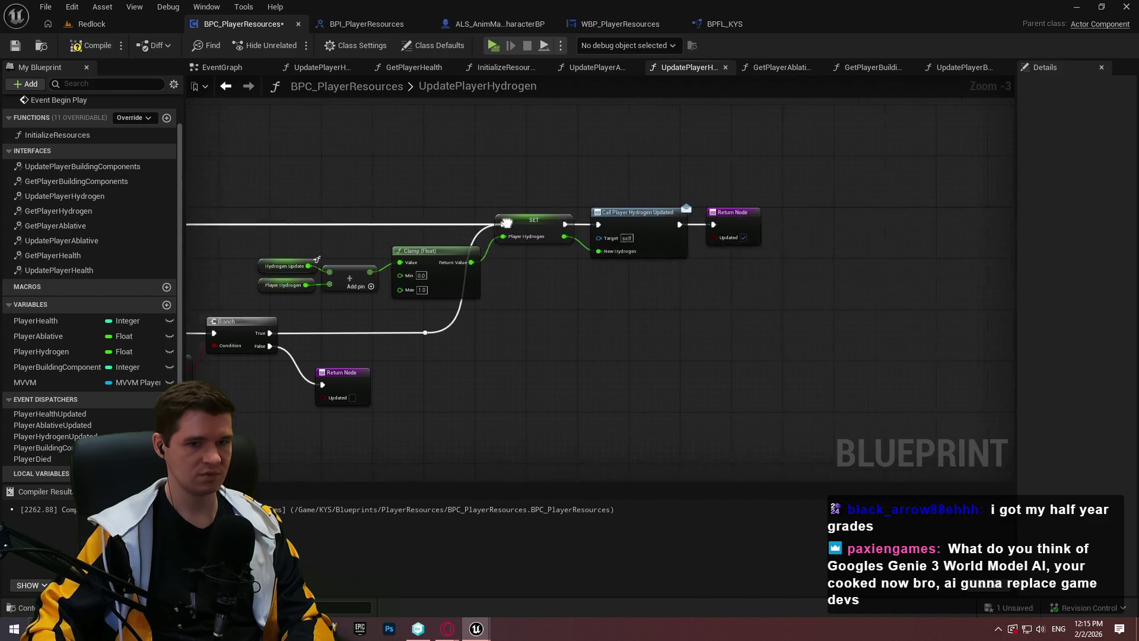
Step: Add two reroute points on the execution wire and tidy them along the top
double_click(228, 248)
mouse_move(228, 248)
left_mouse_down()
mouse_move(243, 174)
mouse_move(262, 185)
mouse_move(926, 185)
left_mouse_up()
double_click(276, 183)
left_click_drag(447, 220, 653, 212)
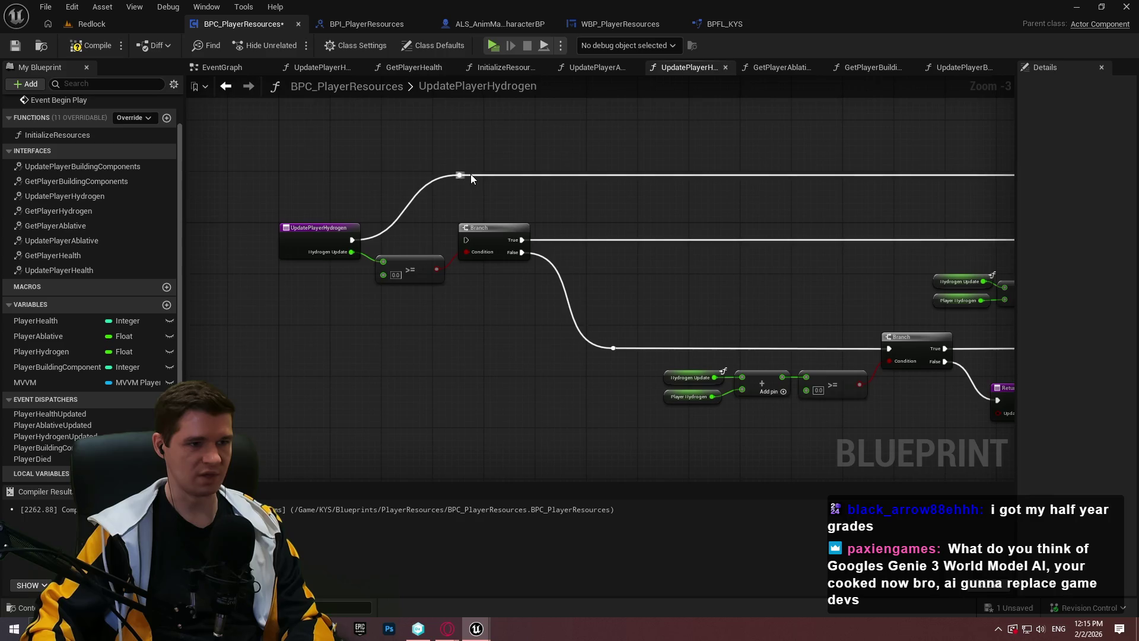
left_click_drag(465, 175, 411, 176)
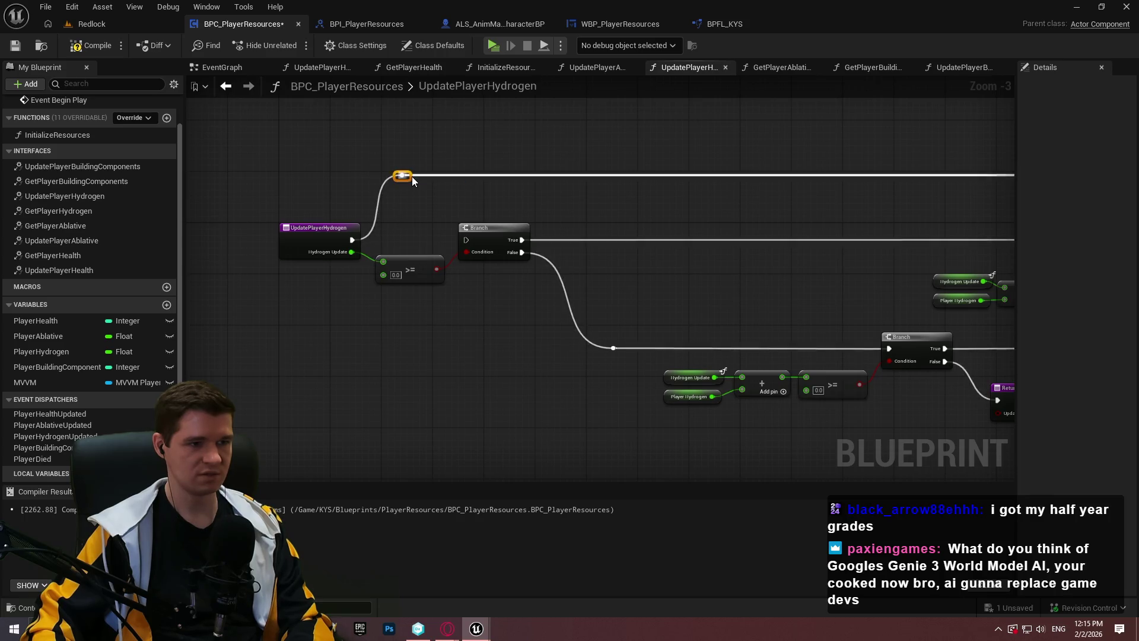
left_click(522, 323)
scroll(574, 269, "down", 1)
scroll(429, 281, "up", 1)
mouse_move(440, 246)
left_mouse_down()
mouse_move(550, 289)
mouse_move(392, 241)
left_mouse_up()
Step: Write the comment saying the check is skipped as no ability needs hydrogen; heighten the box
type("c")
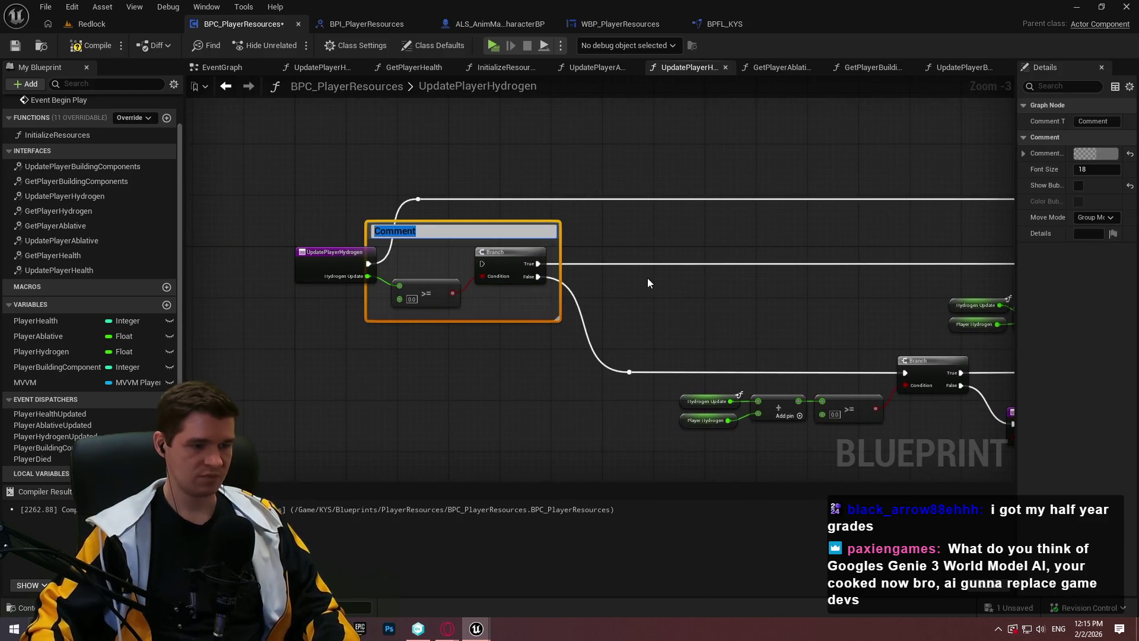
type("Skipping this check since no abi")
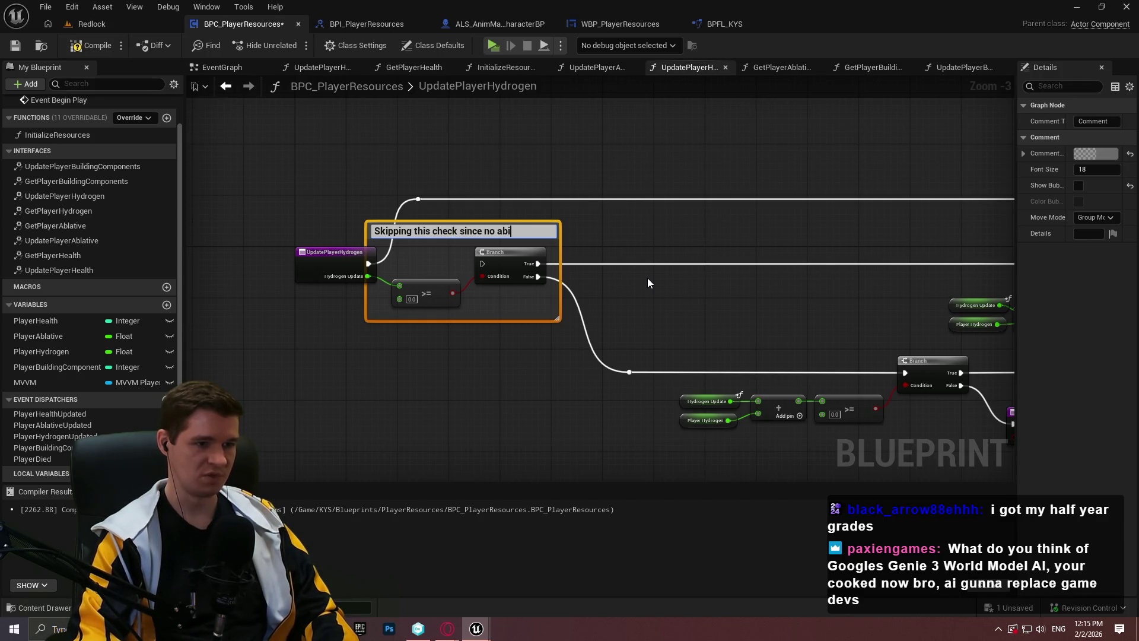
type("lities require the pl")
type("ayer to have")
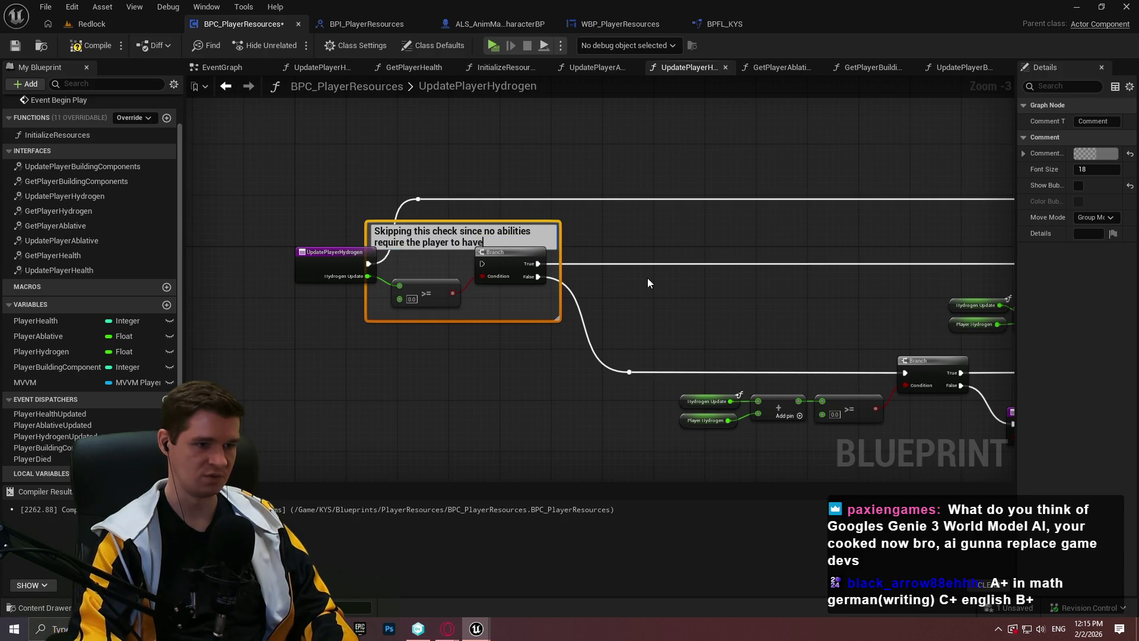
key("BackSpace")
key("BackSpace")
key("BackSpace")
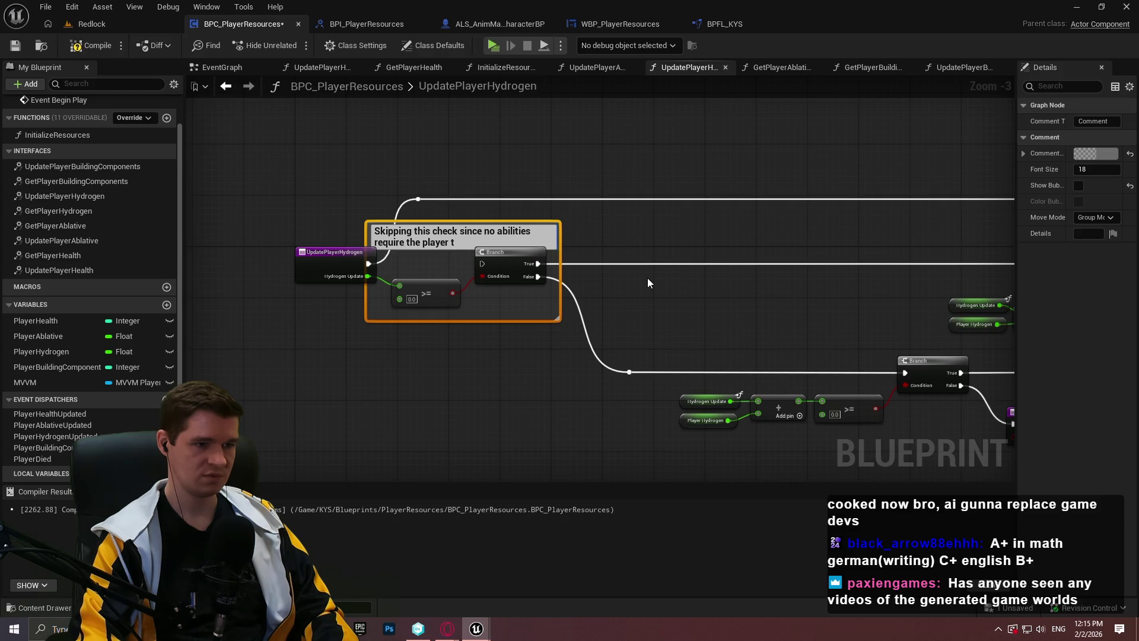
type("o have a certai")
type("n amount")
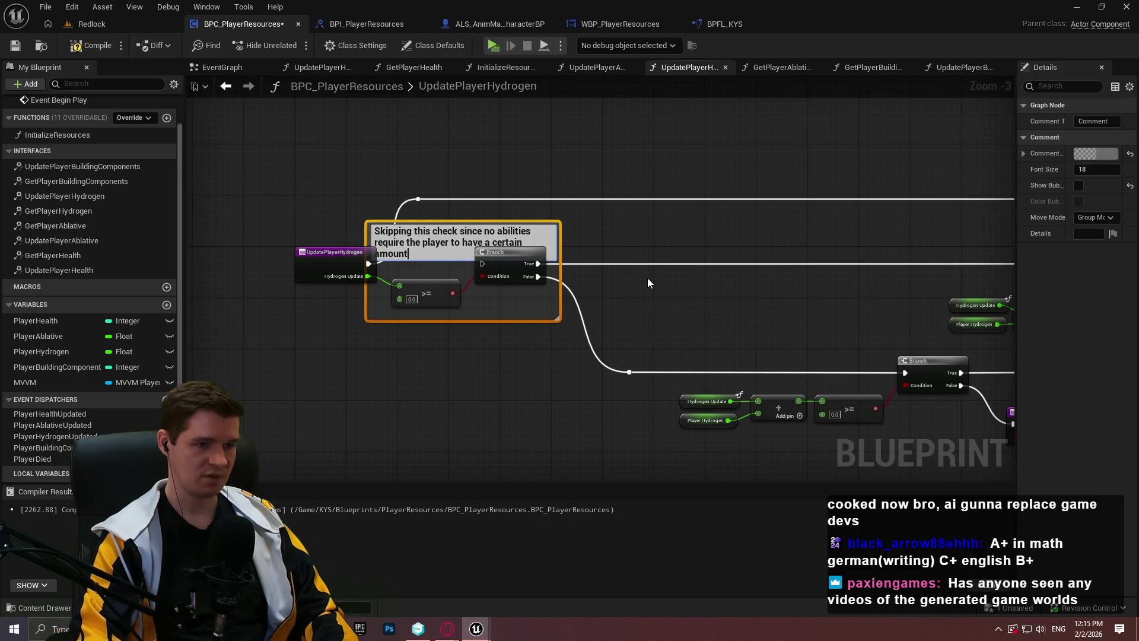
type(" of hydr")
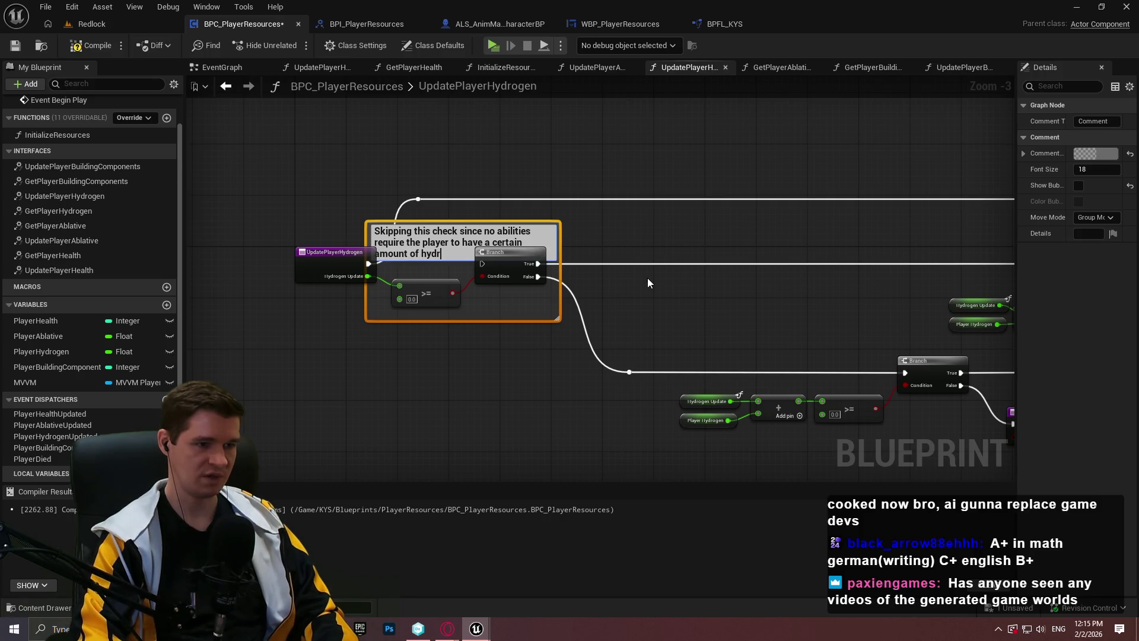
type("ogen to")
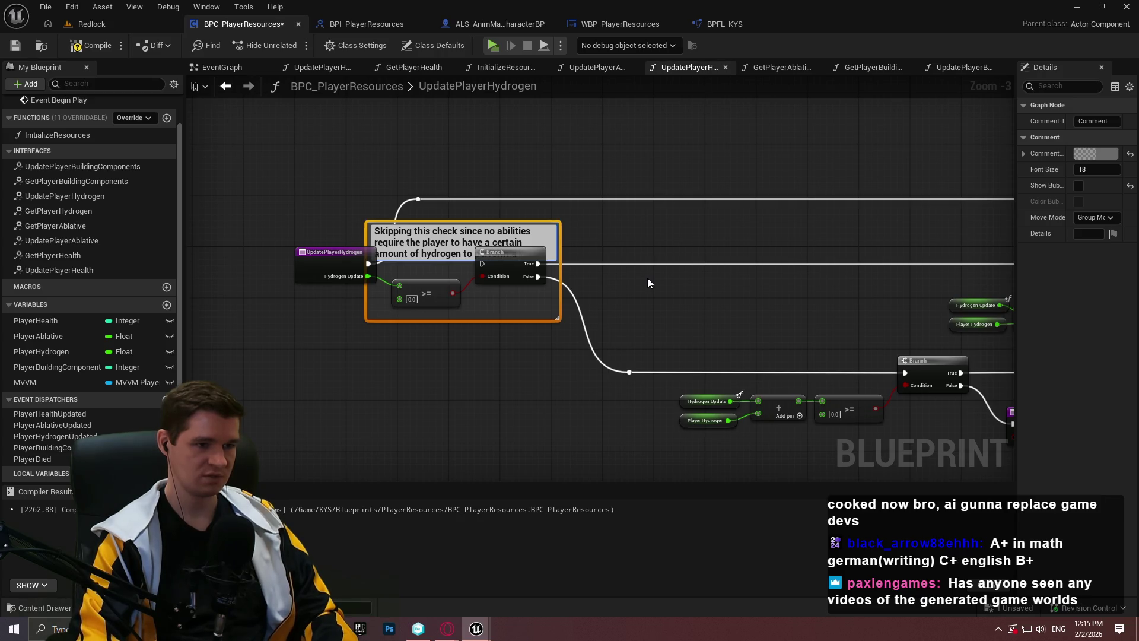
type(" use an ability")
key("Return")
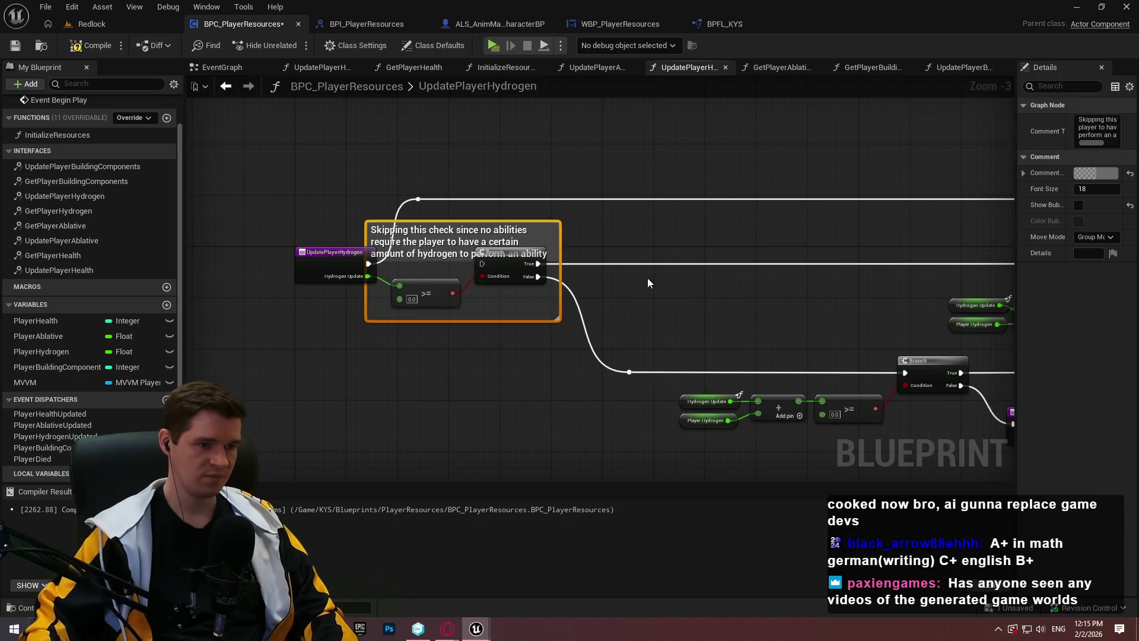
left_click(522, 211)
left_click_drag(513, 221, 511, 197)
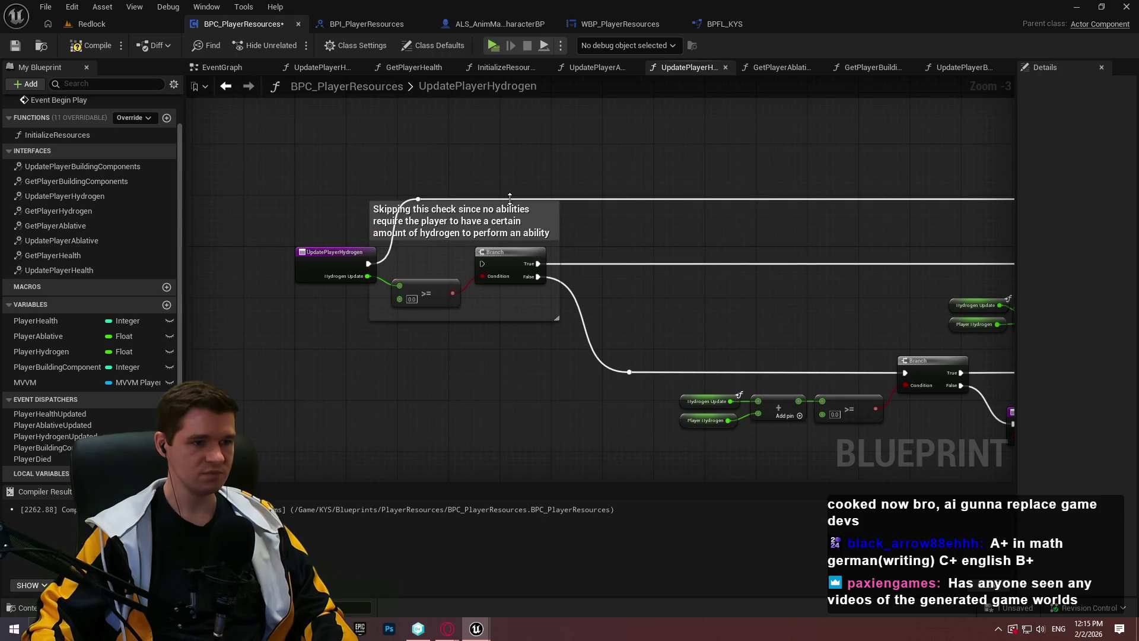
left_click(491, 214)
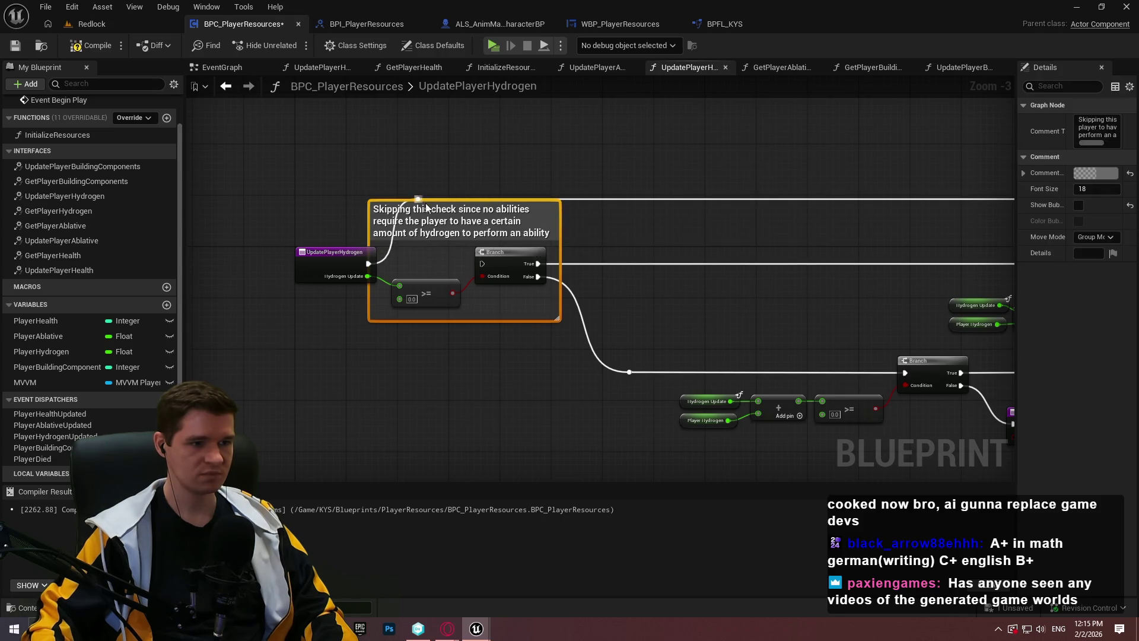
Step: Adjust the comment box's top edge and set its Comment Color to bright yellow
left_click(605, 245)
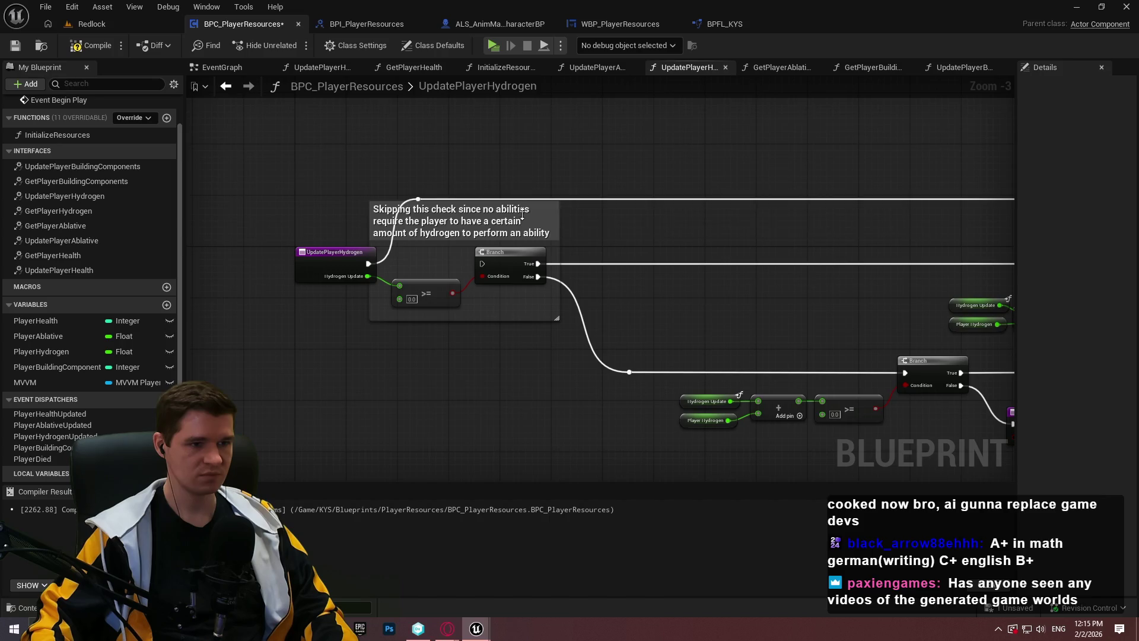
left_click_drag(522, 200, 521, 215)
left_click(538, 229)
left_click(514, 304)
left_click(517, 276)
left_click(1096, 172)
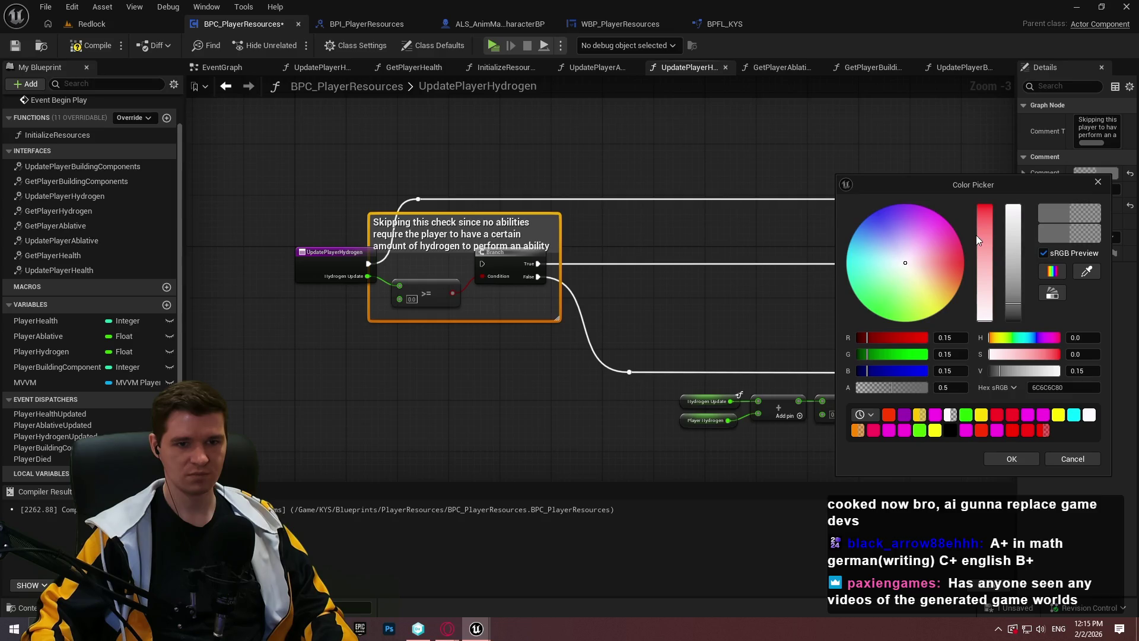
left_click_drag(942, 295, 937, 313)
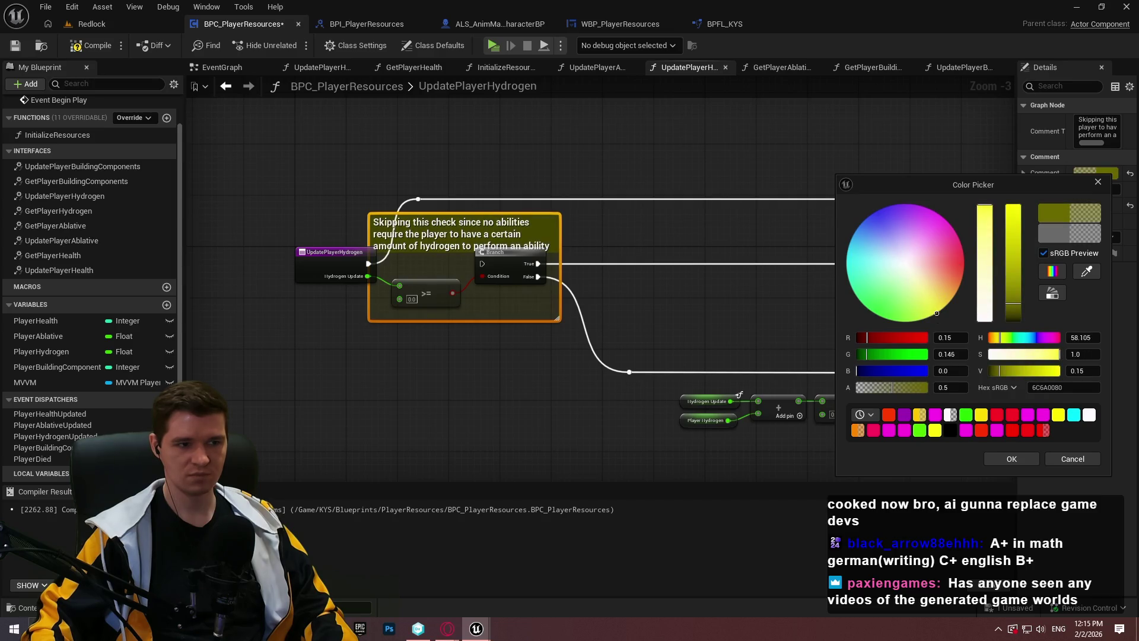
left_click(1013, 271)
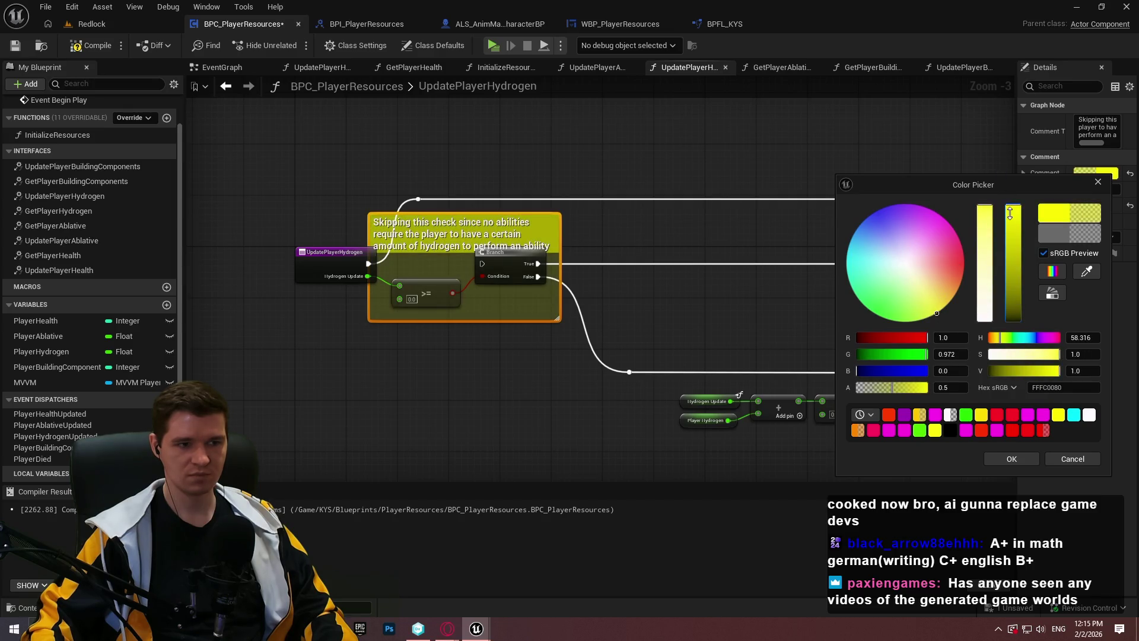
left_click(997, 460)
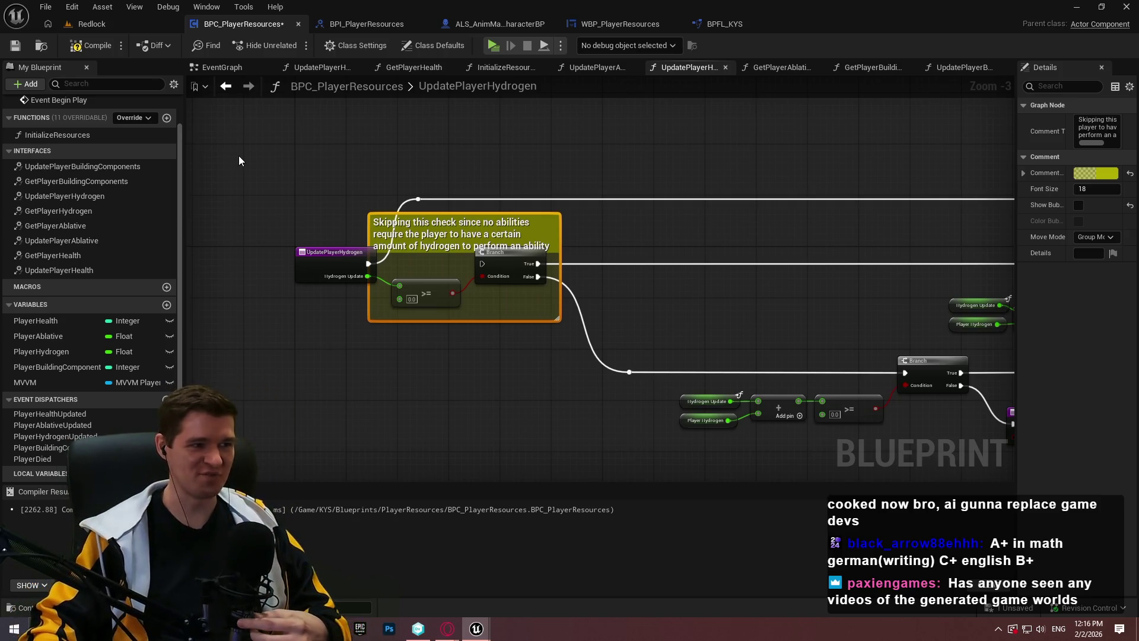
Step: Compile and save the Blueprint, then switch over to Steam
left_click(90, 45)
left_click(15, 45)
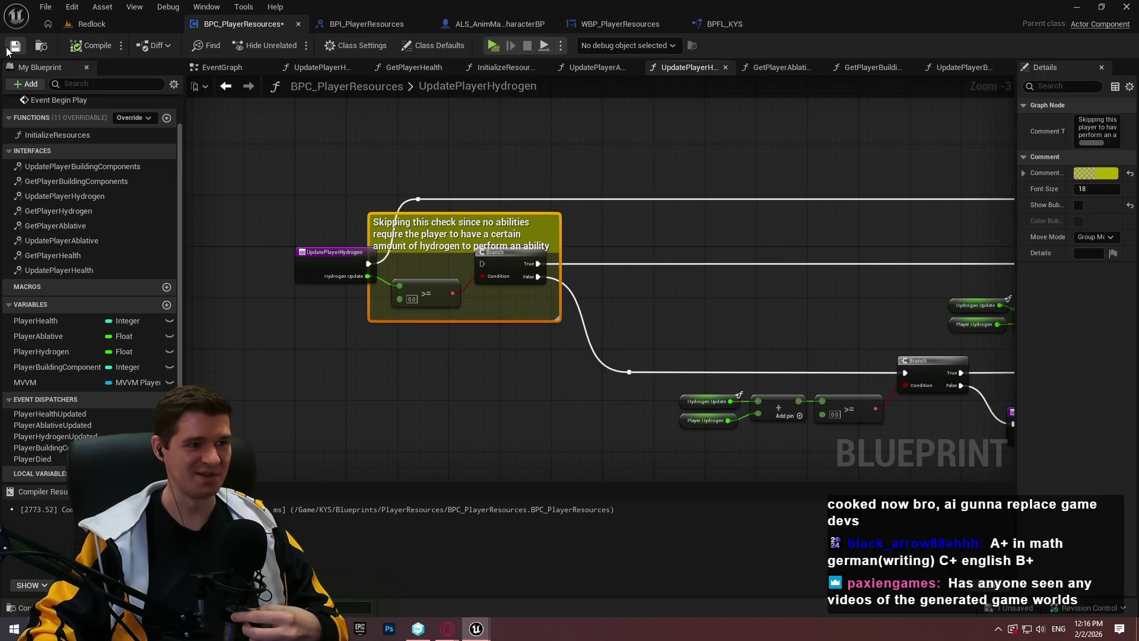
left_click(763, 208)
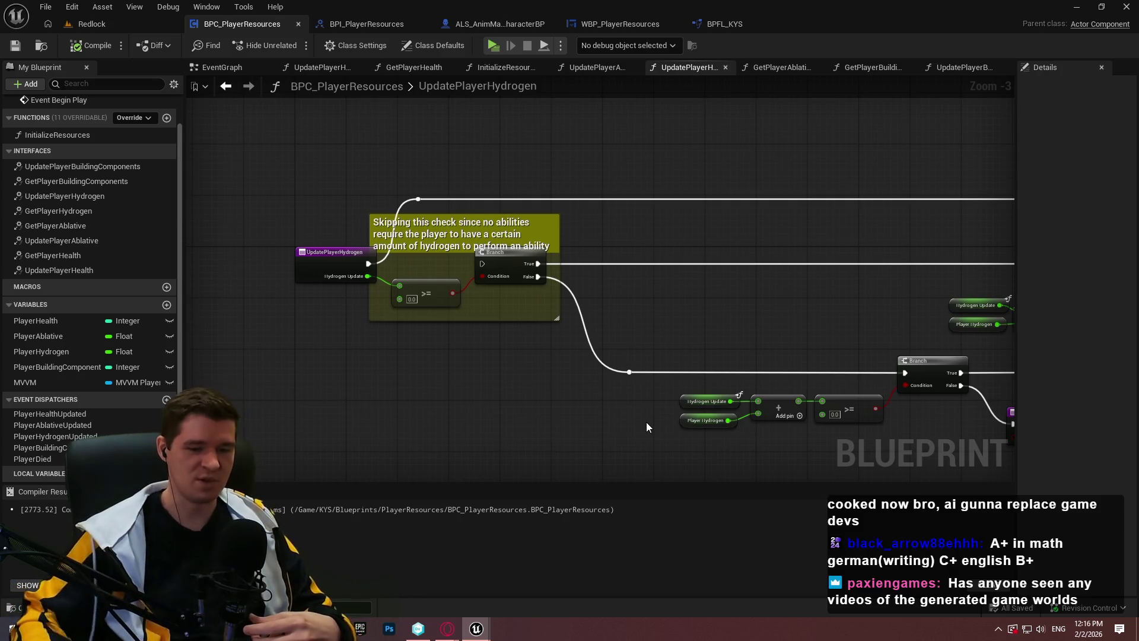
left_click(504, 628)
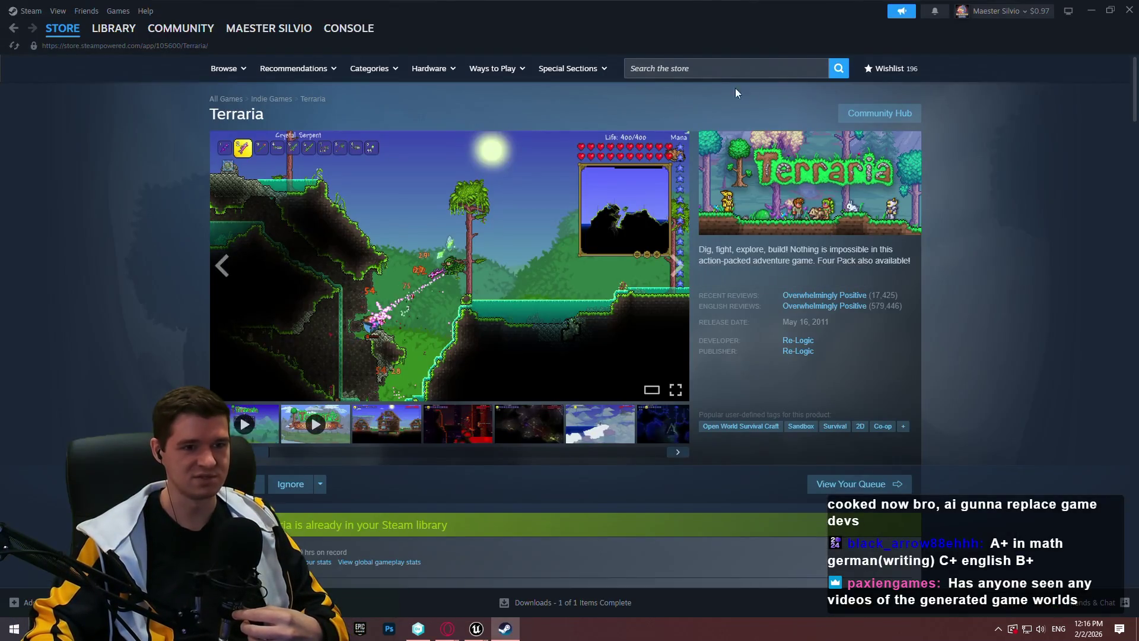
Step: Search the Steam store for 'mike goes' and open the Mike goes on hike page
left_click(717, 69)
type("mike goes")
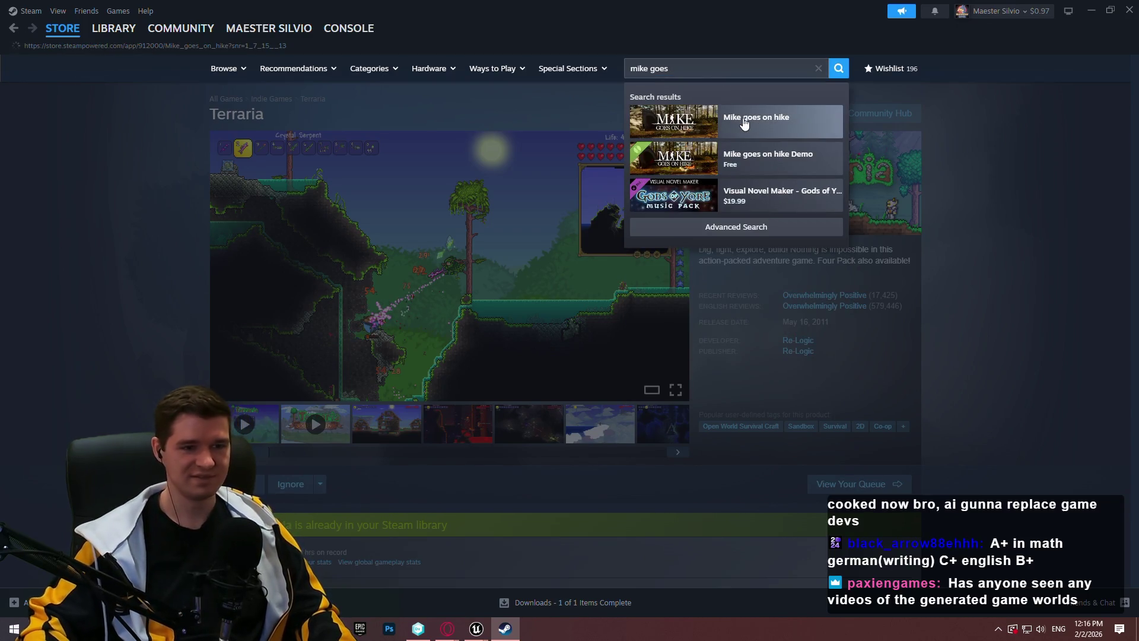
left_click(744, 123)
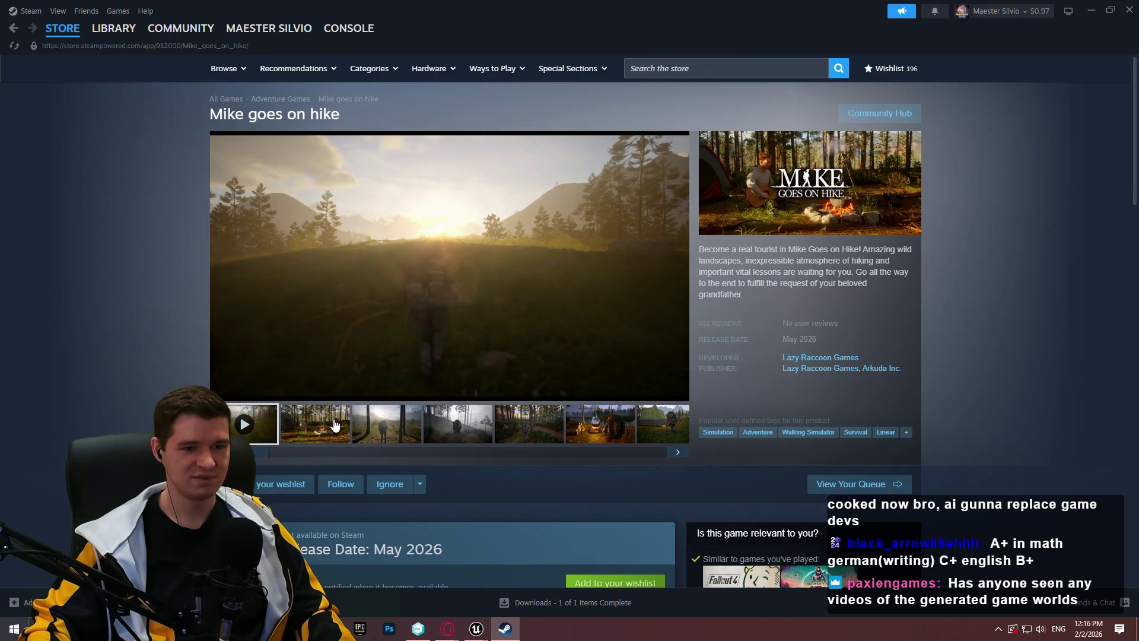
Step: Watch the Mike goes on hike trailer in full screen, then exit full screen
left_click(675, 390)
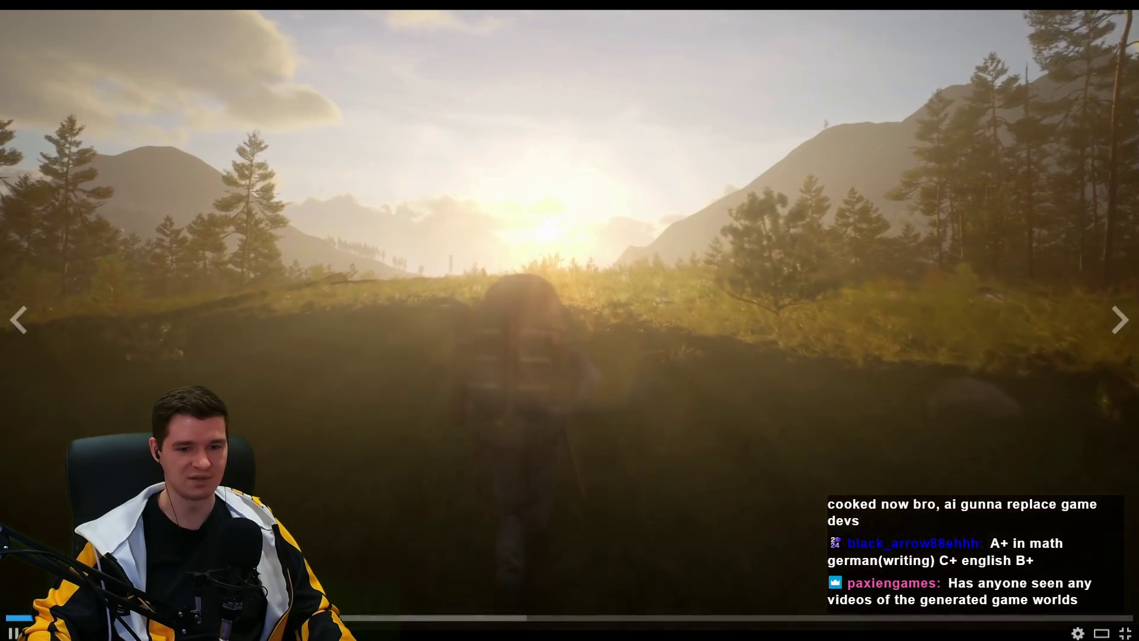
key("Escape")
scroll(973, 400, "down", 4)
scroll(972, 403, "up", 4)
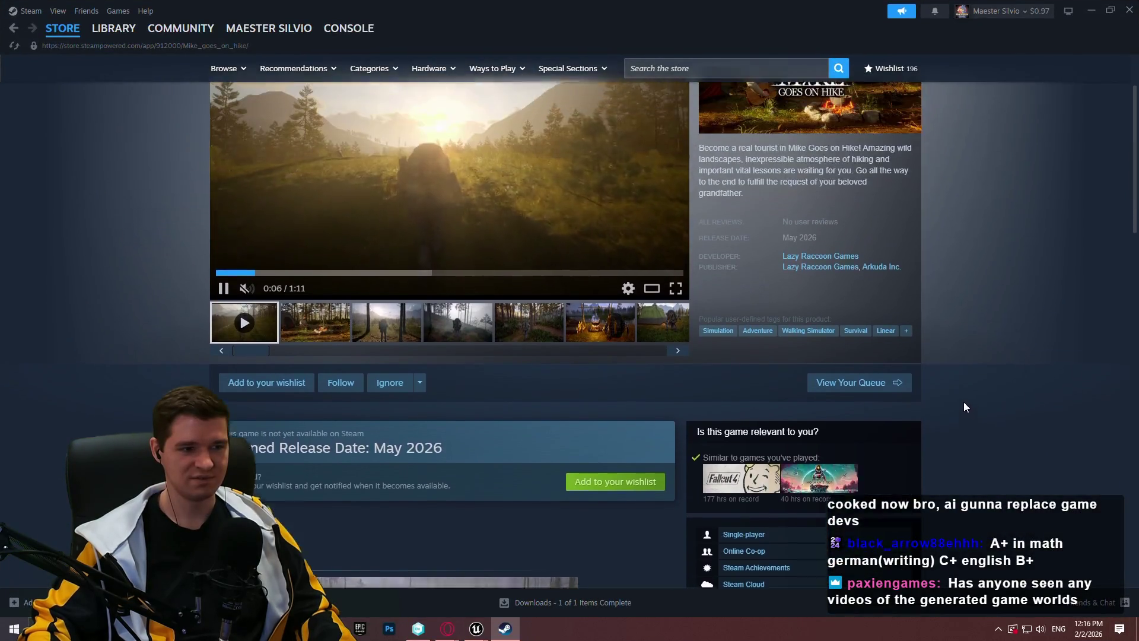
left_click(676, 388)
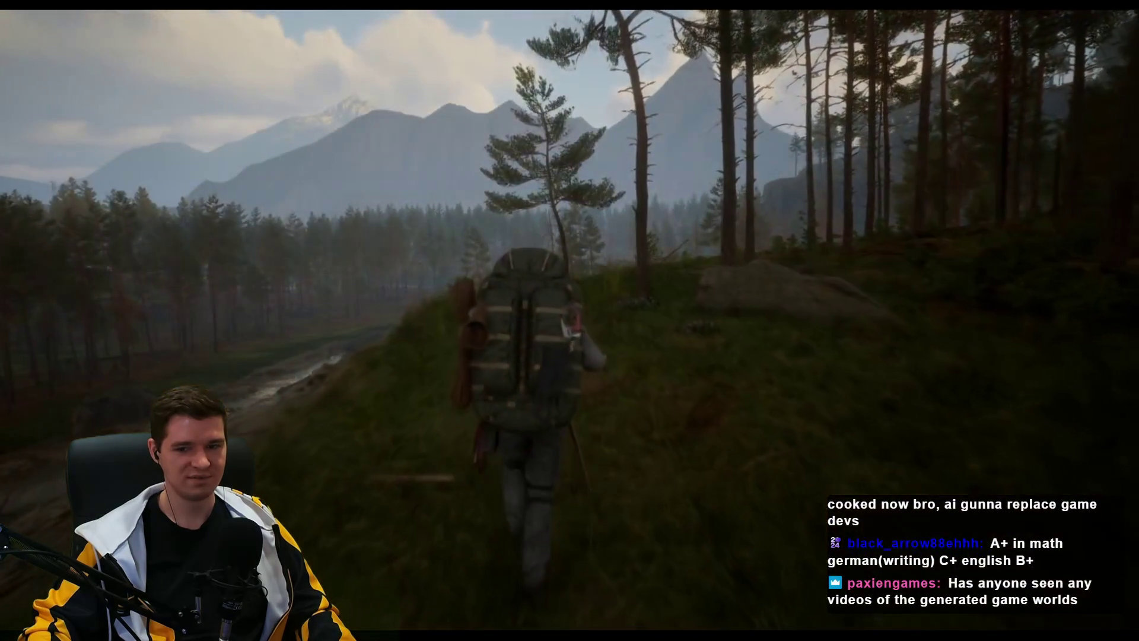
mouse_move(1133, 622)
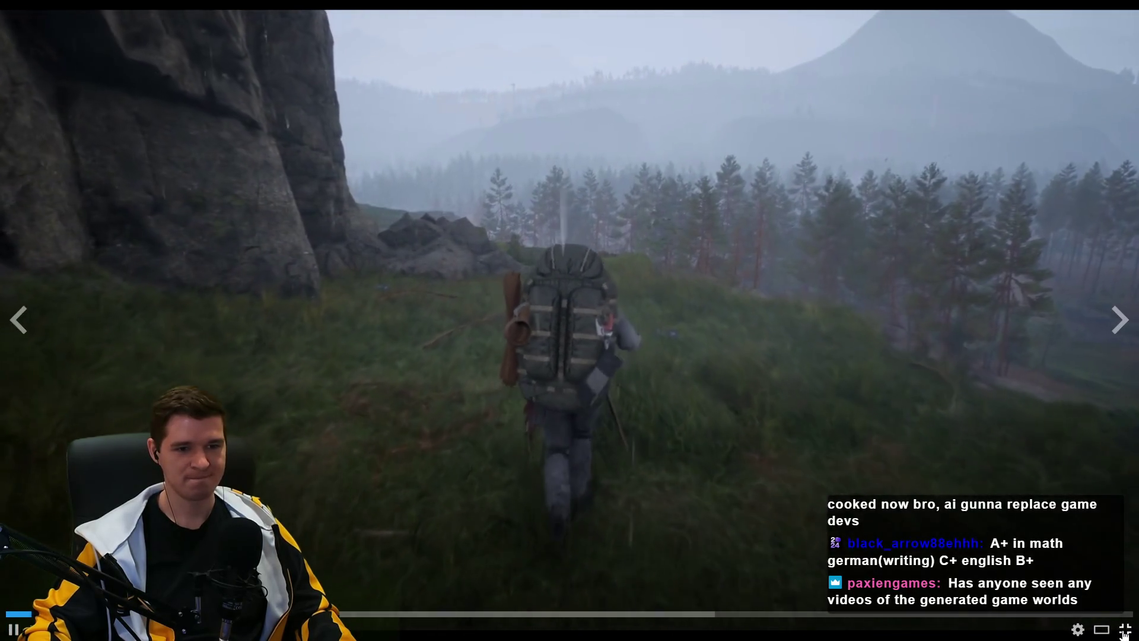
left_click(1124, 630)
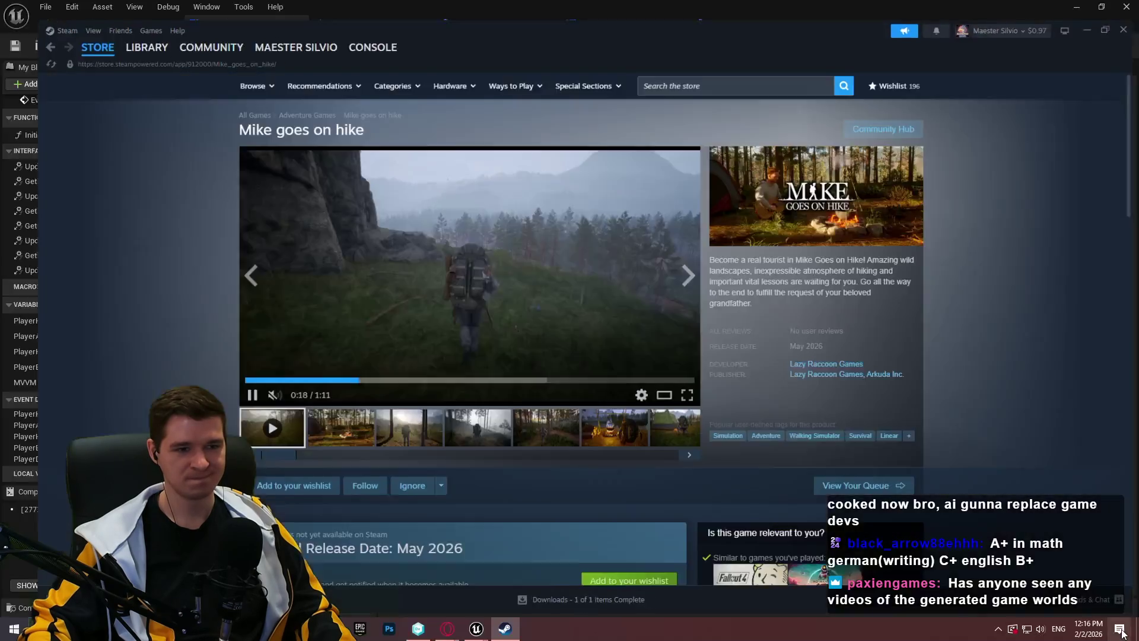
Step: Return to the store front page and close Steam
left_click(606, 149)
mouse_move(64, 39)
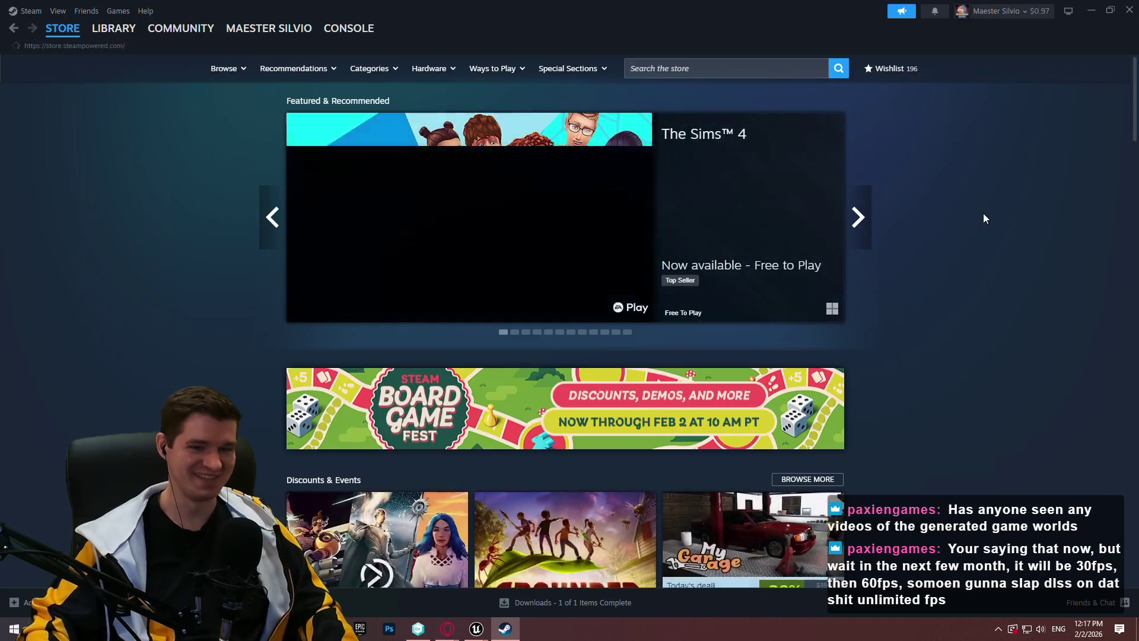
left_click(1129, 10)
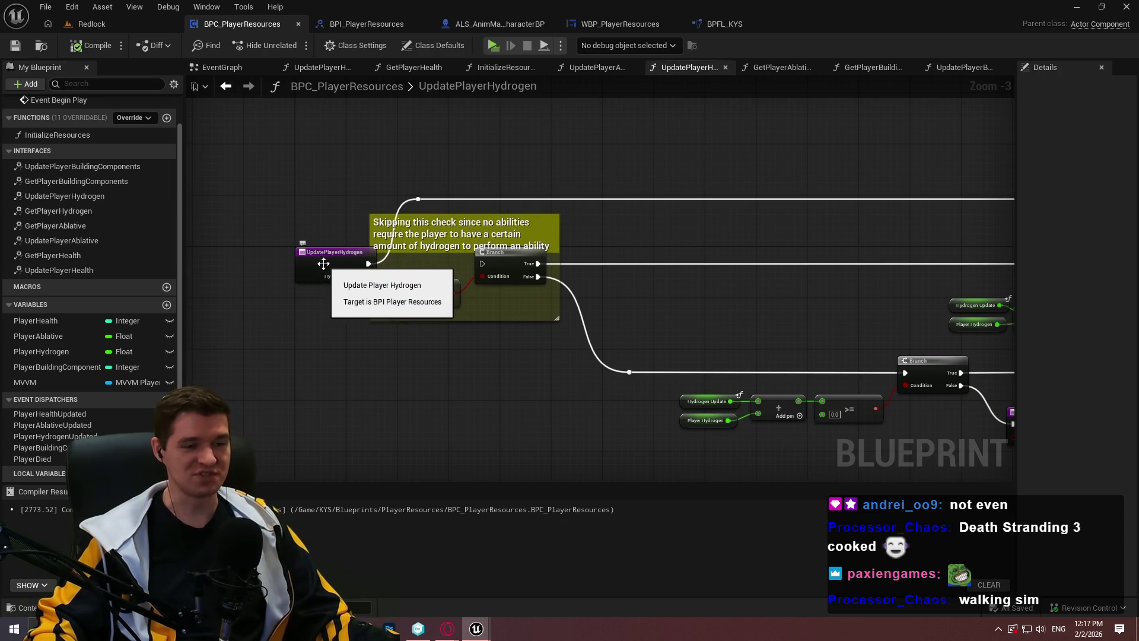
Step: Pan the UpdatePlayerHydrogen graph slightly to view the Branch and >= check
left_click_drag(648, 288, 726, 303)
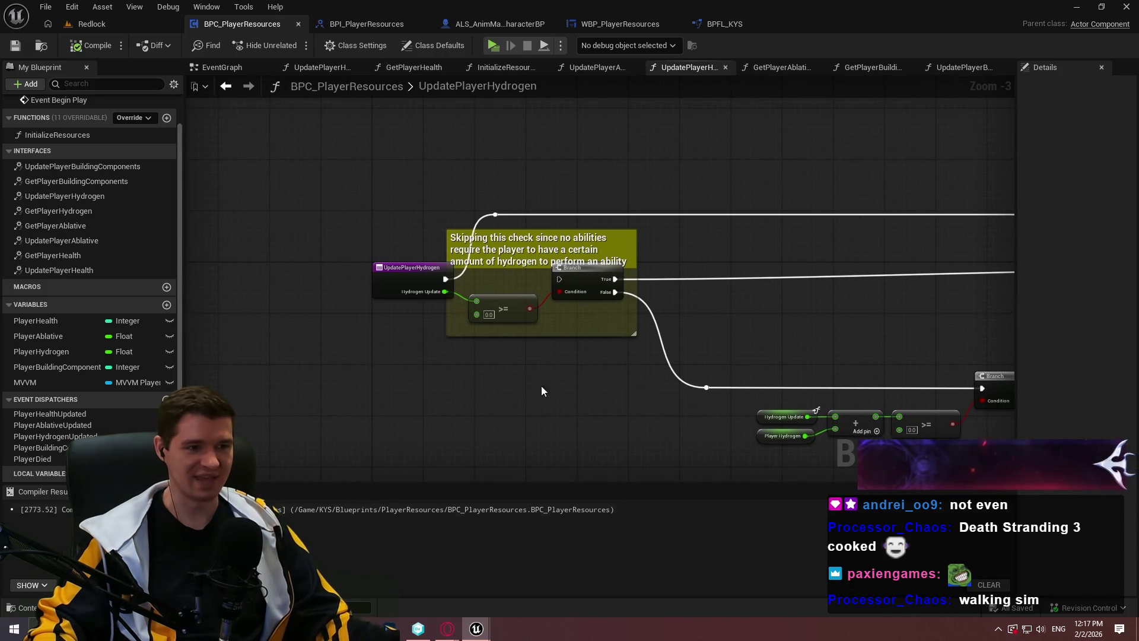
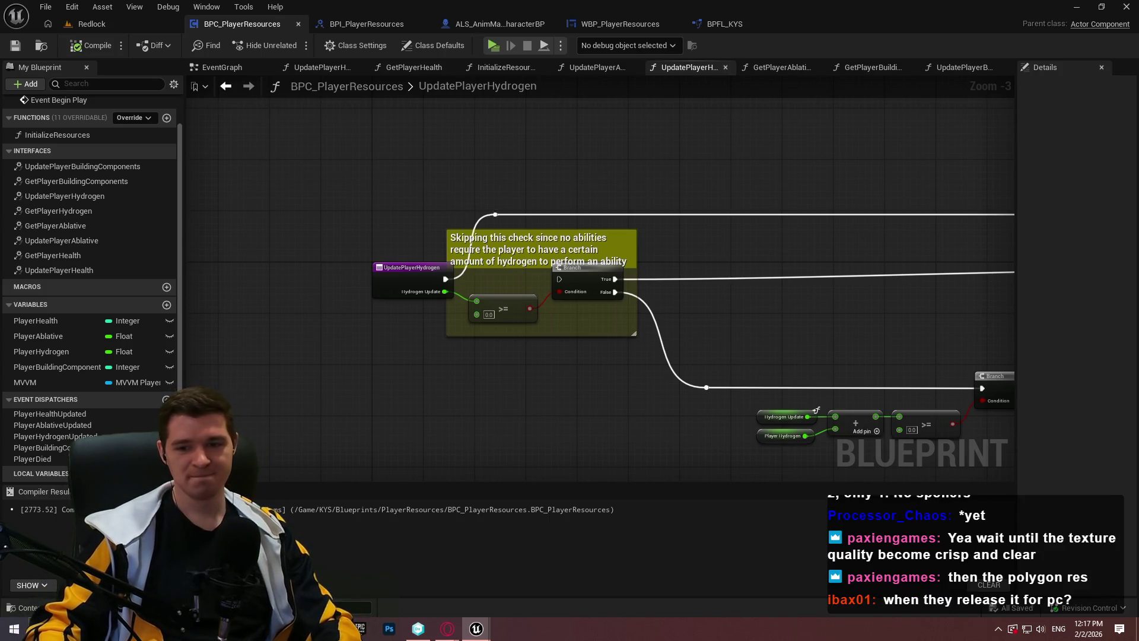
Step: Show the Redlock level and widen and heighten its 3D viewport
left_click_drag(267, 148, 369, 155)
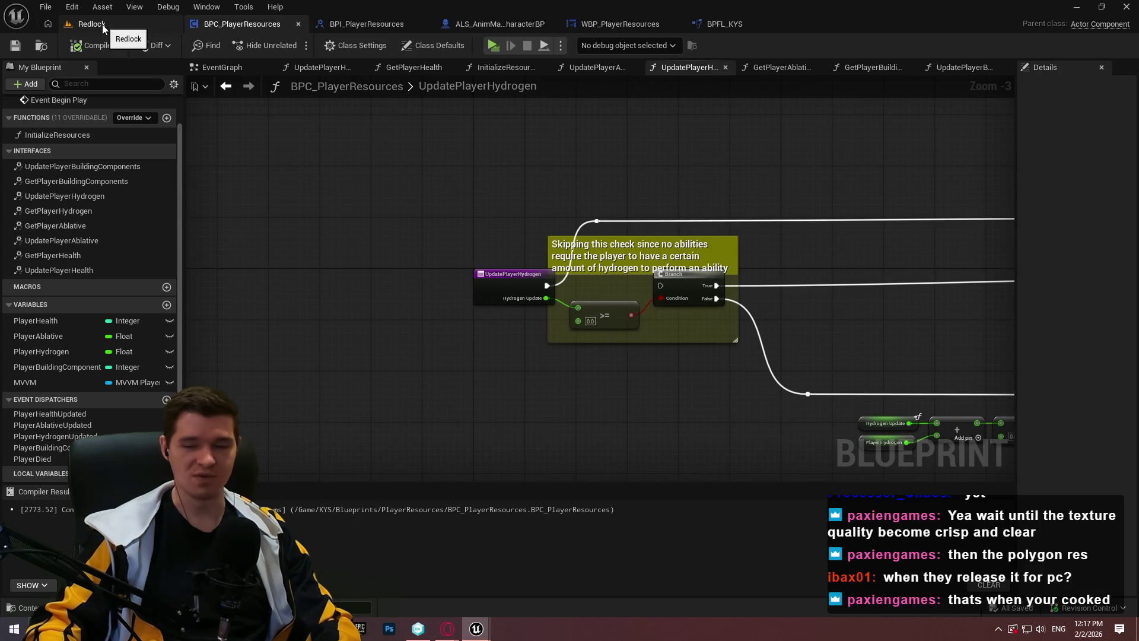
left_click(95, 23)
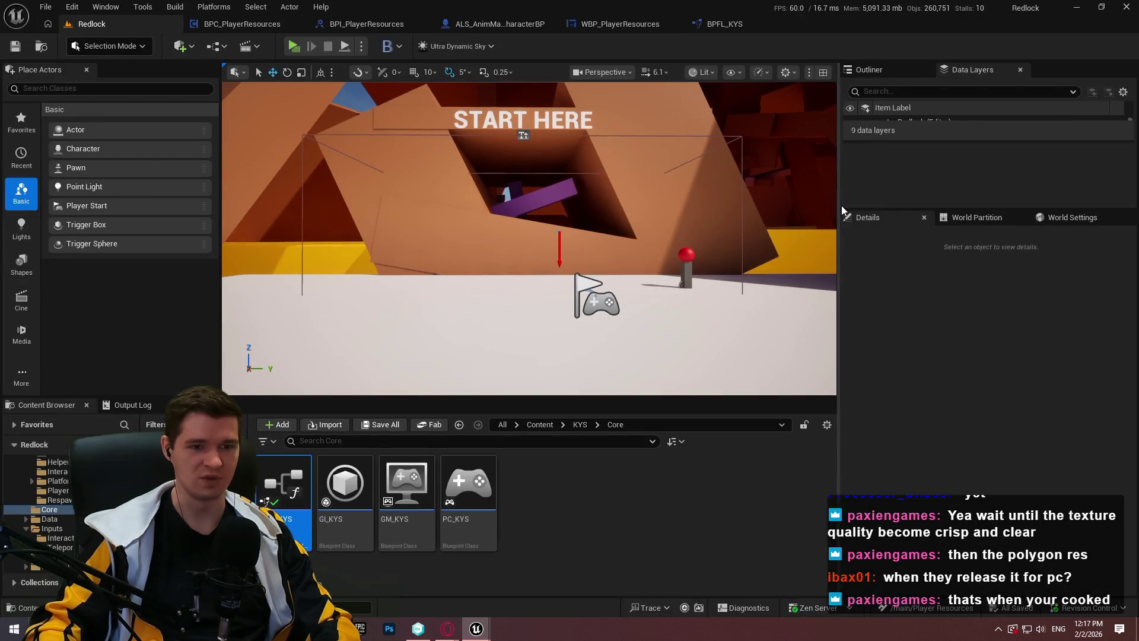
left_click_drag(839, 213, 912, 201)
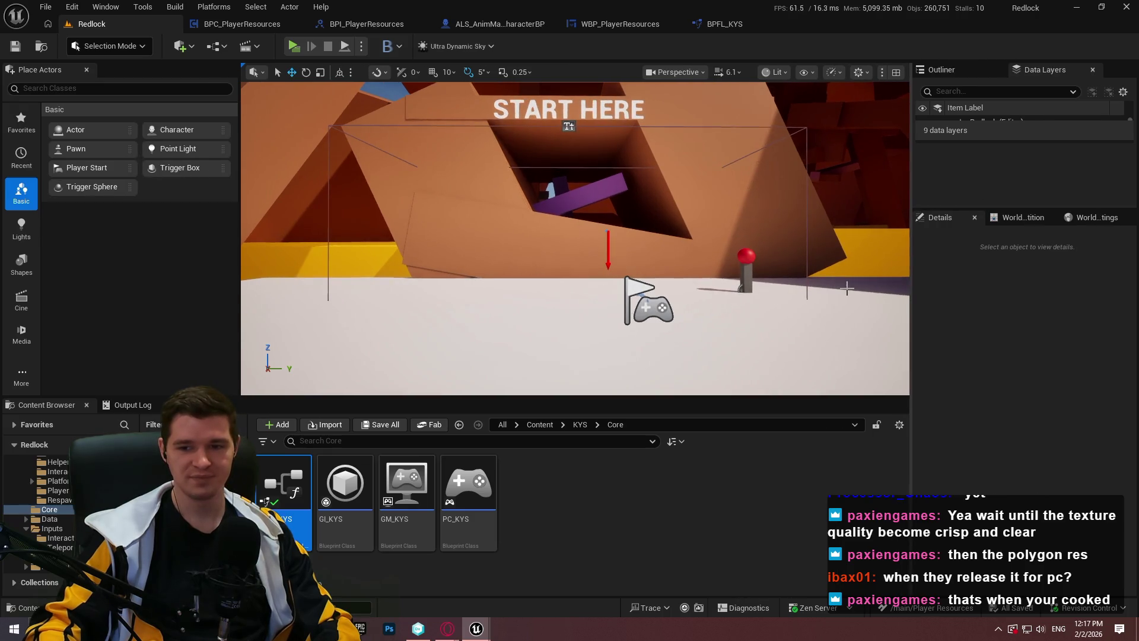
mouse_move(239, 231)
left_mouse_down()
mouse_move(170, 232)
mouse_move(187, 231)
left_mouse_up()
left_click_drag(605, 397, 605, 430)
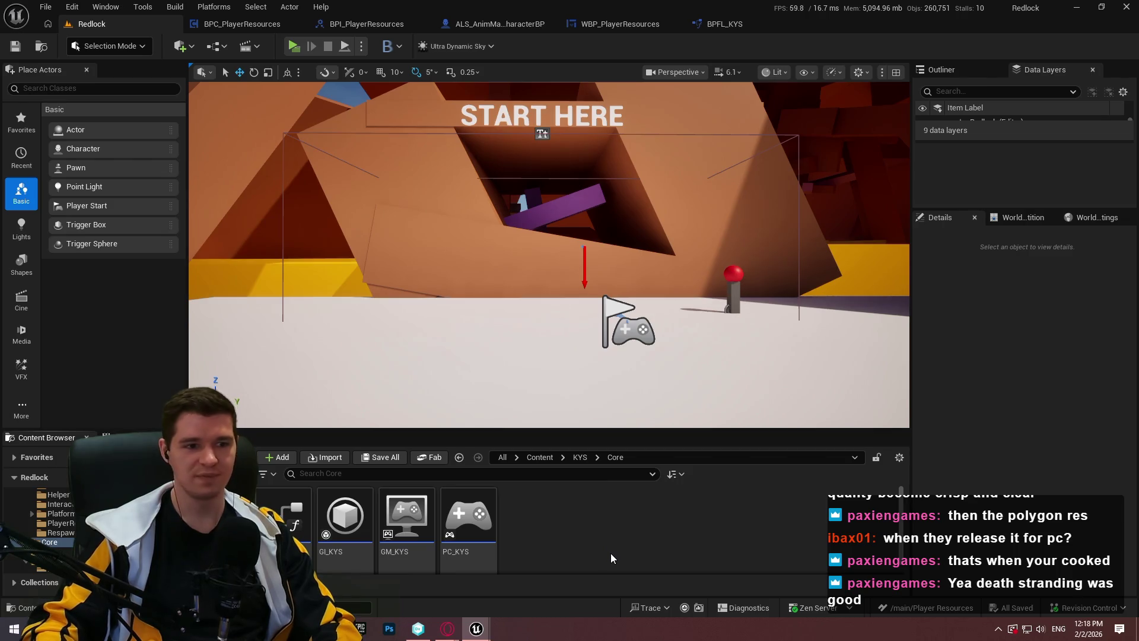
Step: Glance at the BPC_PlayerResources hydrogen graph, then go back to the Redlock level
left_click(226, 24)
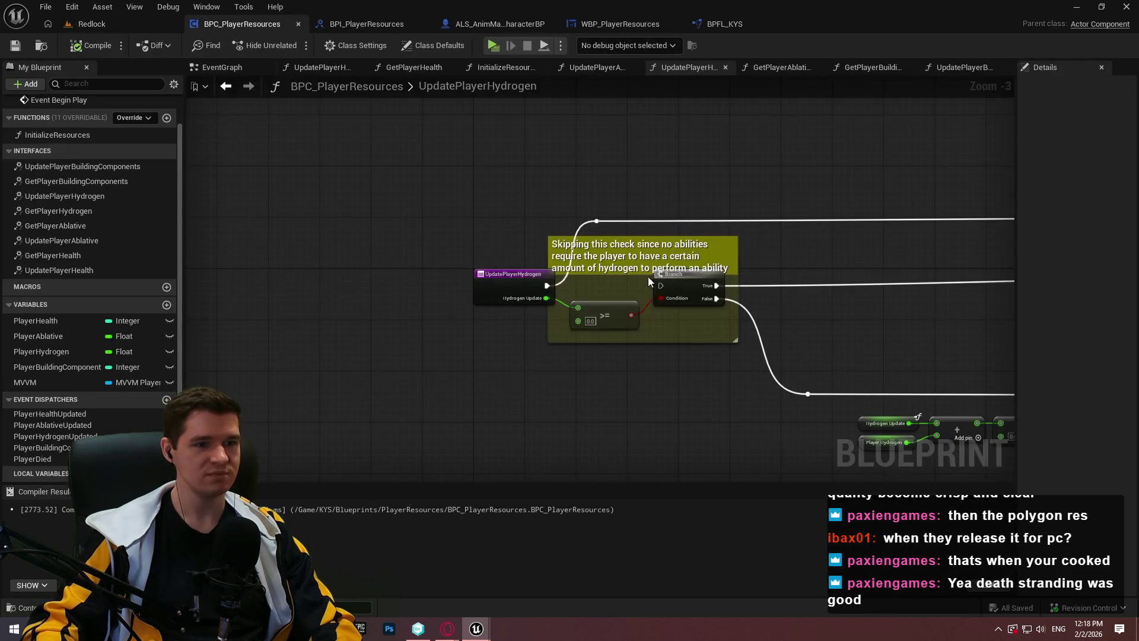
mouse_move(919, 350)
left_mouse_down()
mouse_move(524, 332)
mouse_move(721, 334)
left_mouse_up()
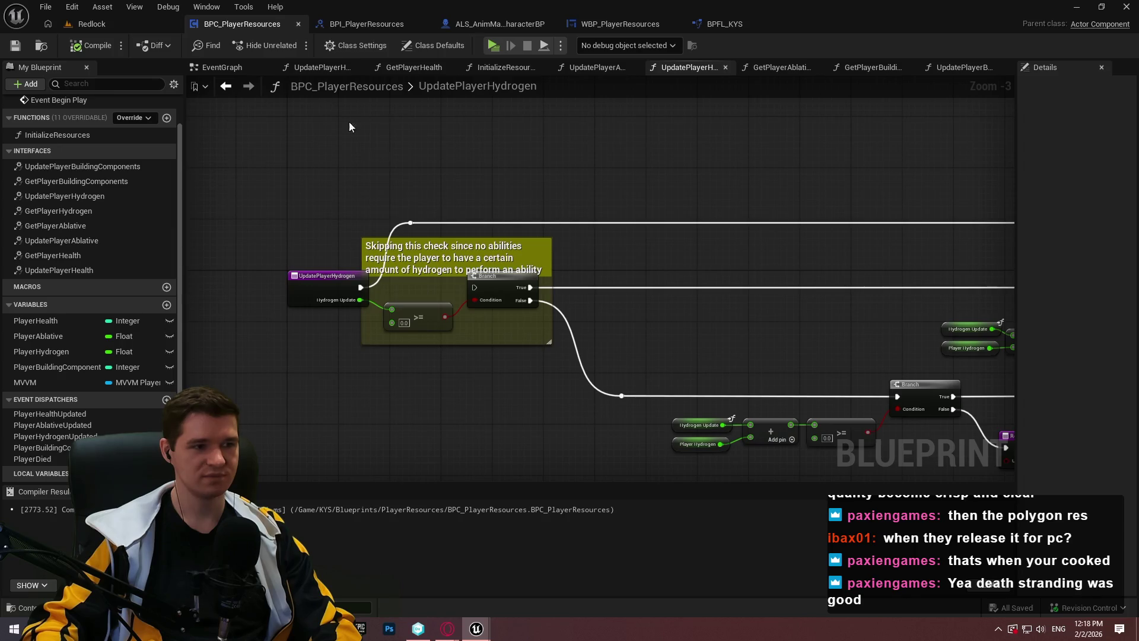
left_click(92, 23)
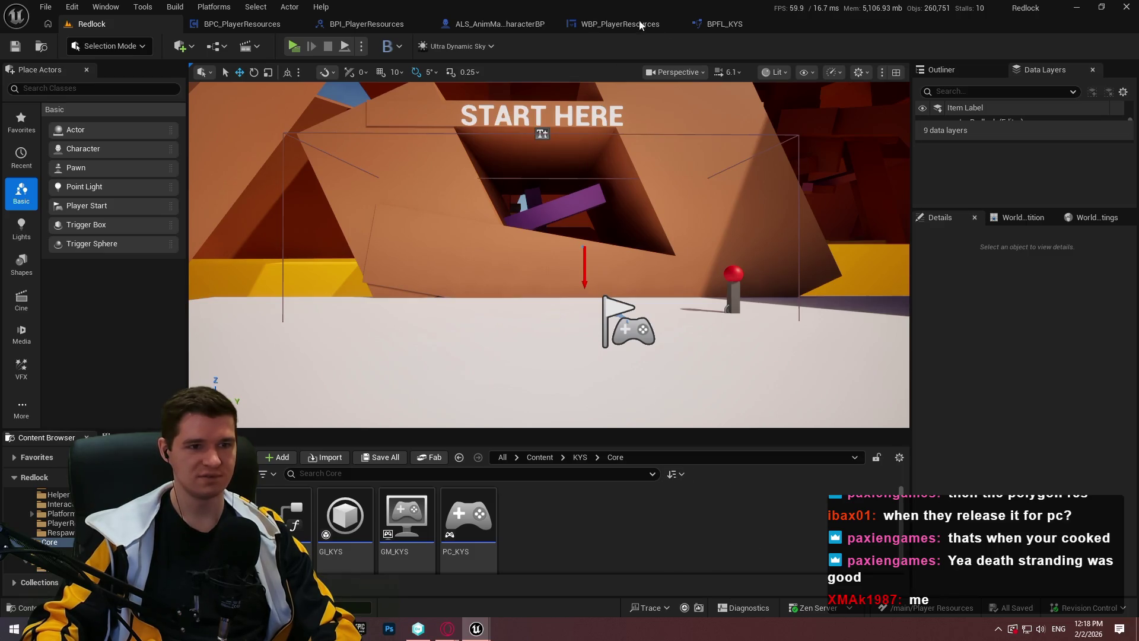
left_click(620, 24)
Step: Close the WBP_PlayerResources, BPI_PlayerResources and BPC_PlayerResources blueprint tabs
left_click(475, 22)
left_click(667, 25)
left_click(675, 24)
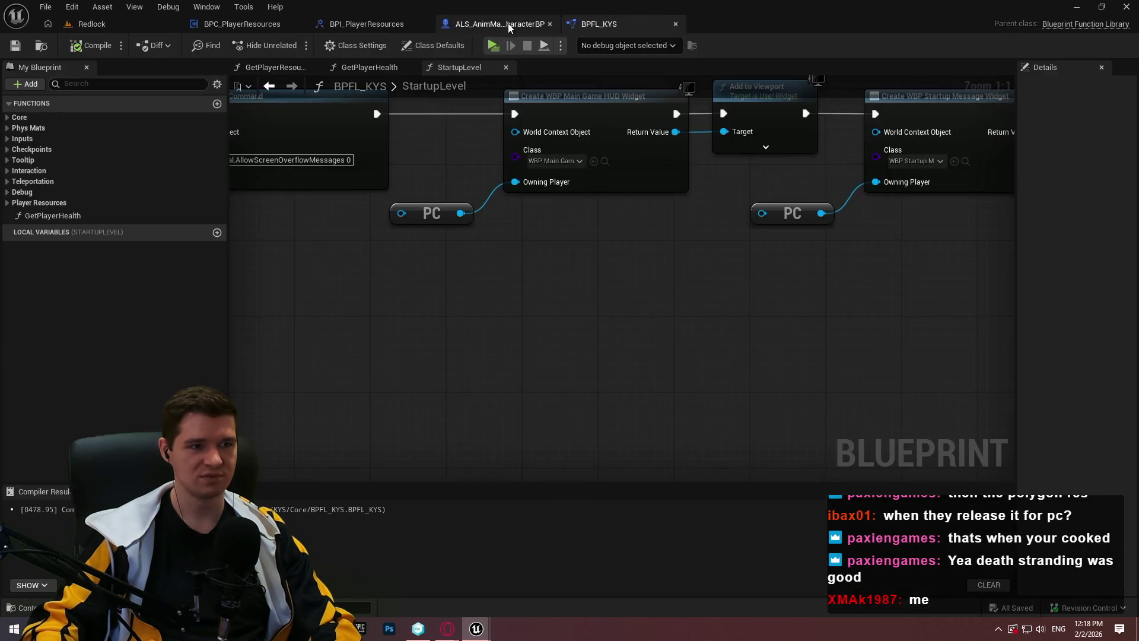
left_click(405, 24)
left_click(425, 24)
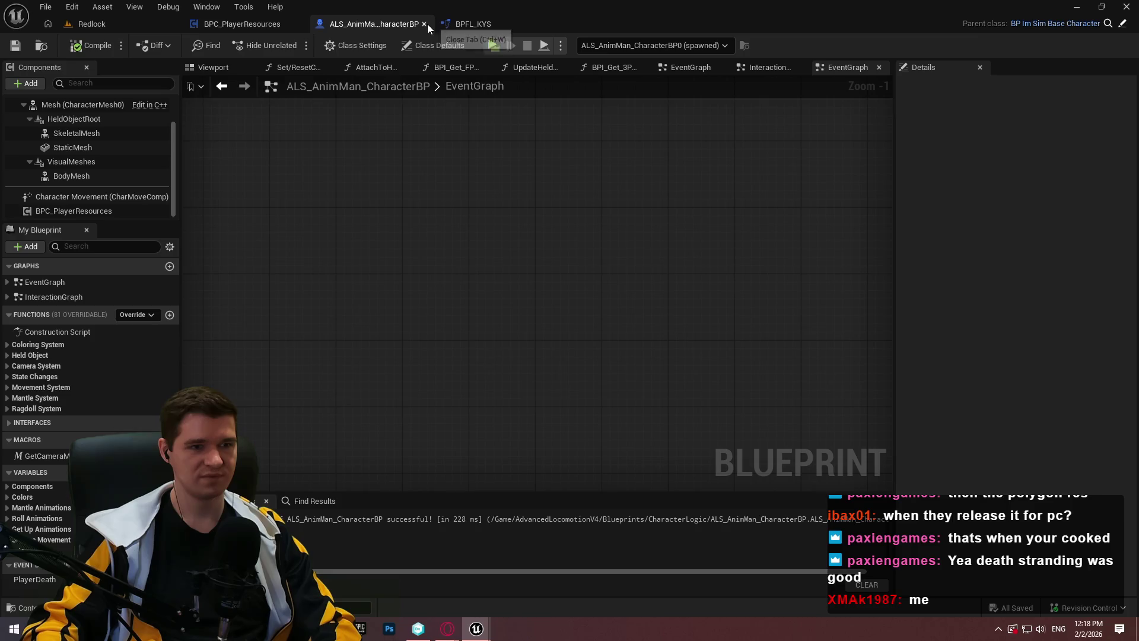
left_click(270, 25)
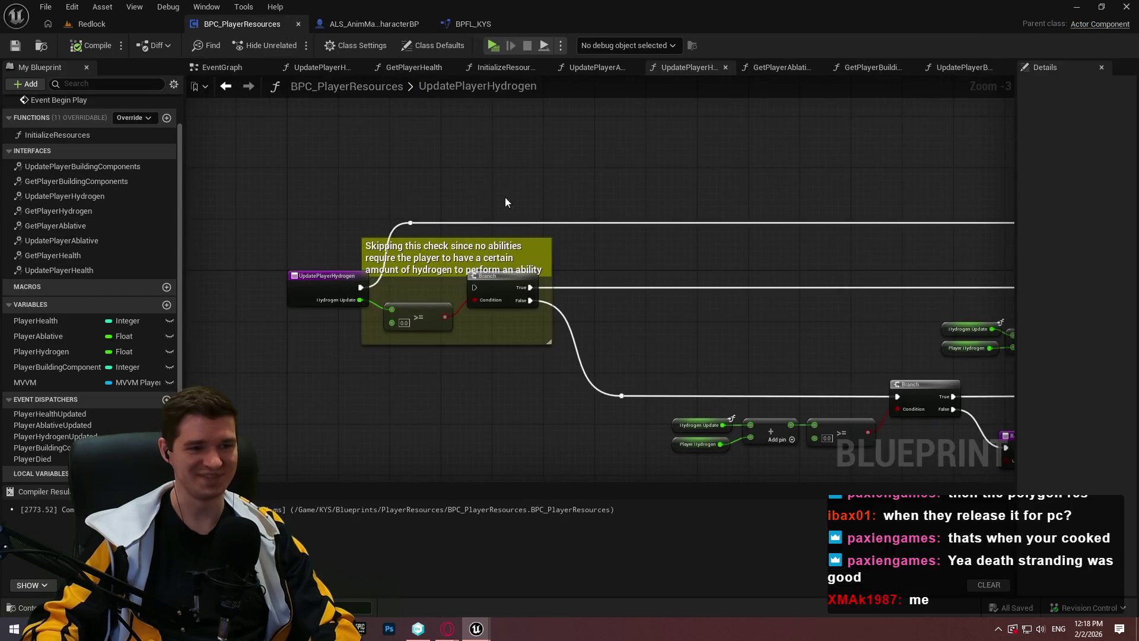
scroll(593, 219, "down", 2)
scroll(621, 224, "up", 2)
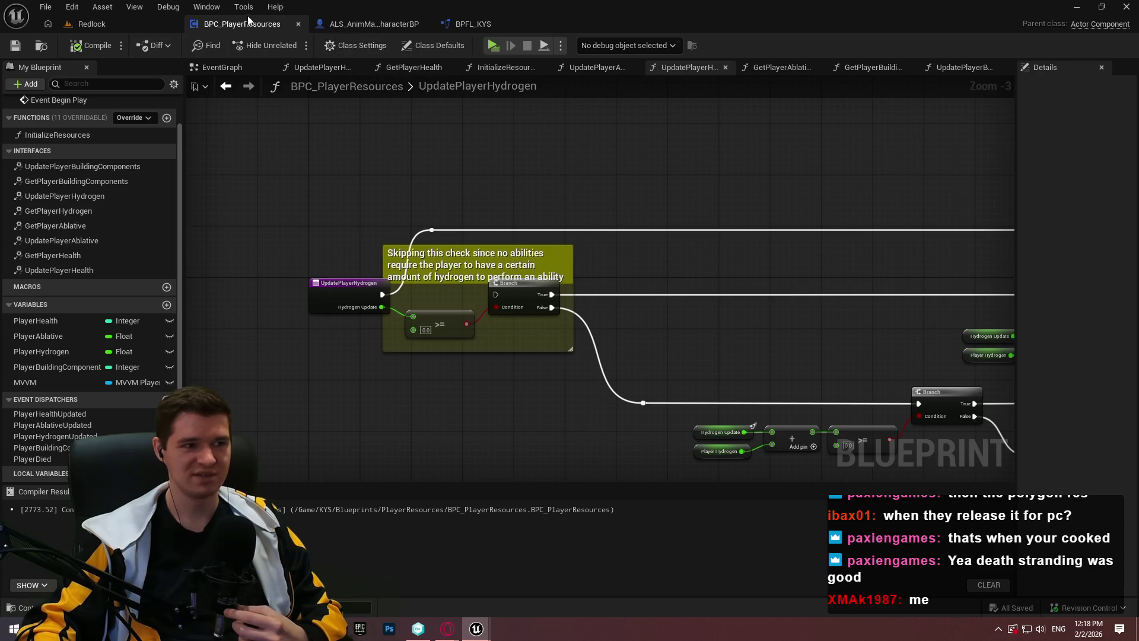
left_click(298, 25)
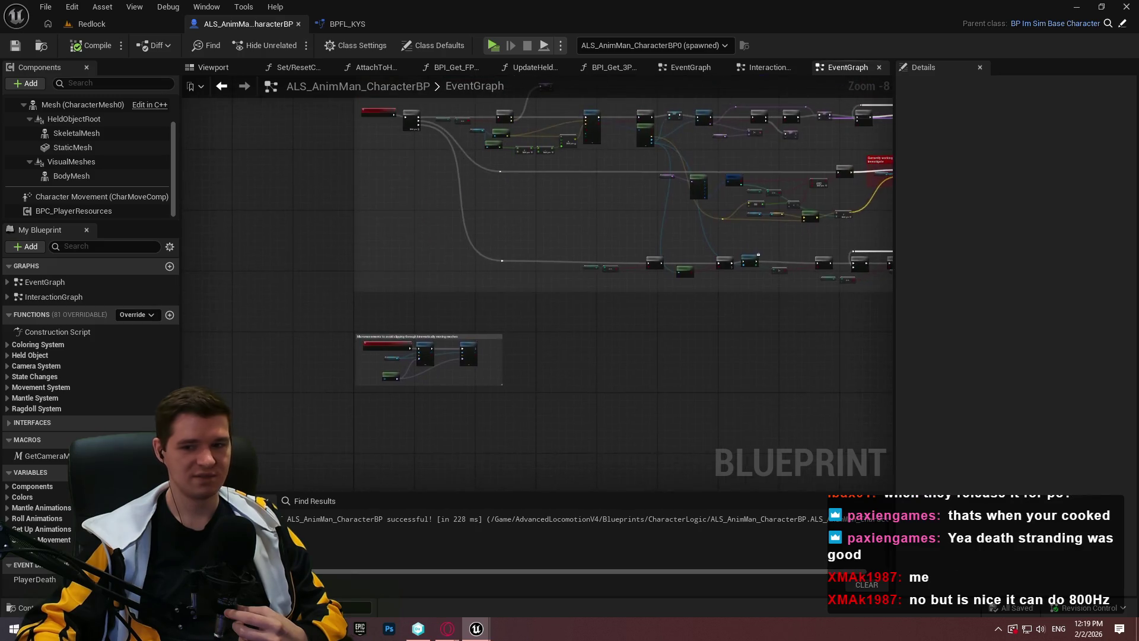
Step: Make the Content Browser taller in the Redlock level, then show ALS_AnimMan_CharacterBP
scroll(471, 229, "up", 1)
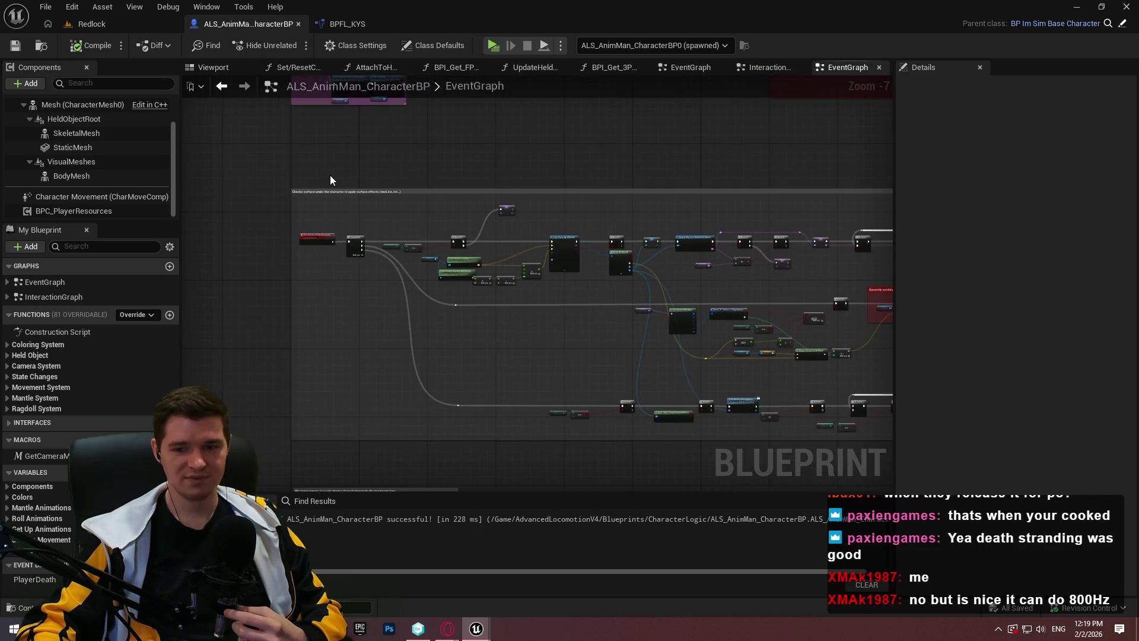
left_click(105, 25)
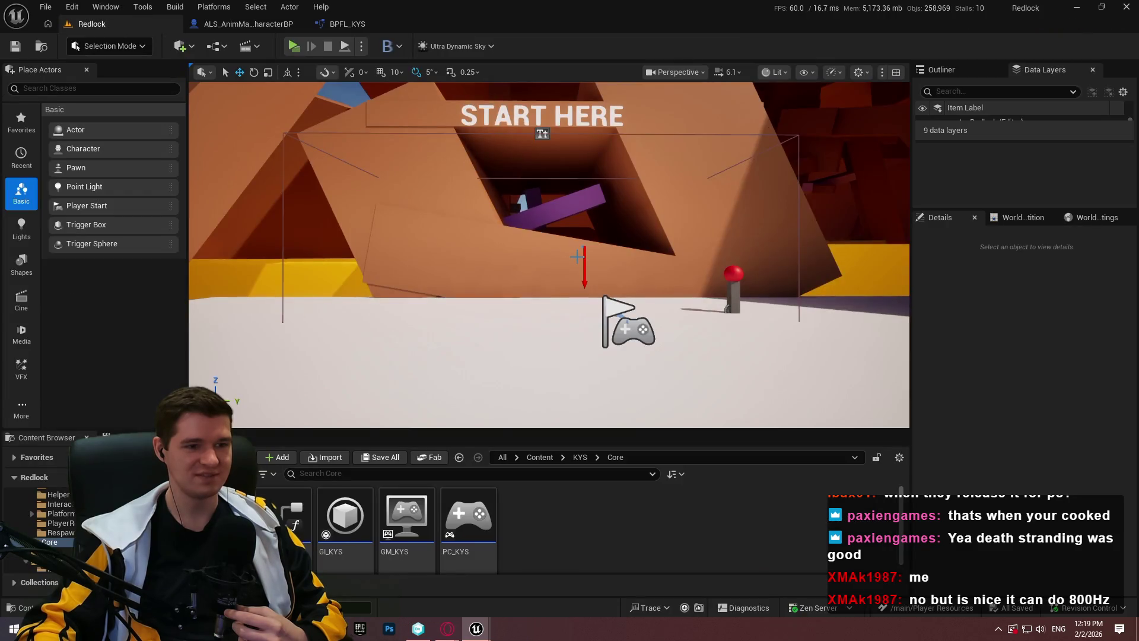
mouse_move(628, 436)
left_mouse_down()
mouse_move(637, 378)
mouse_move(624, 412)
left_mouse_up()
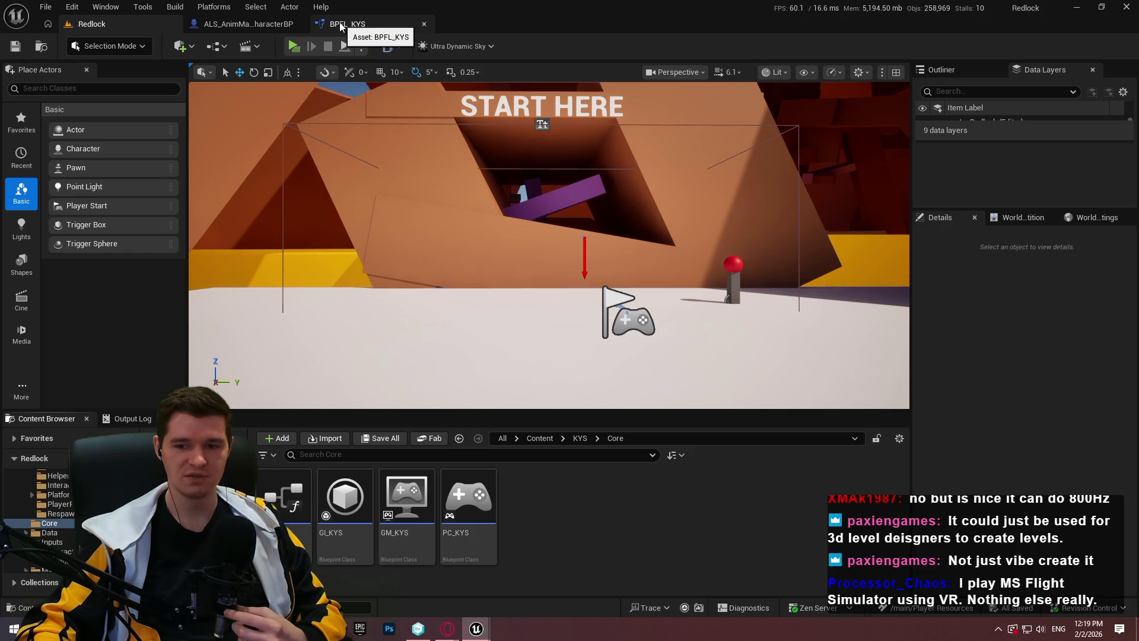
left_click(249, 24)
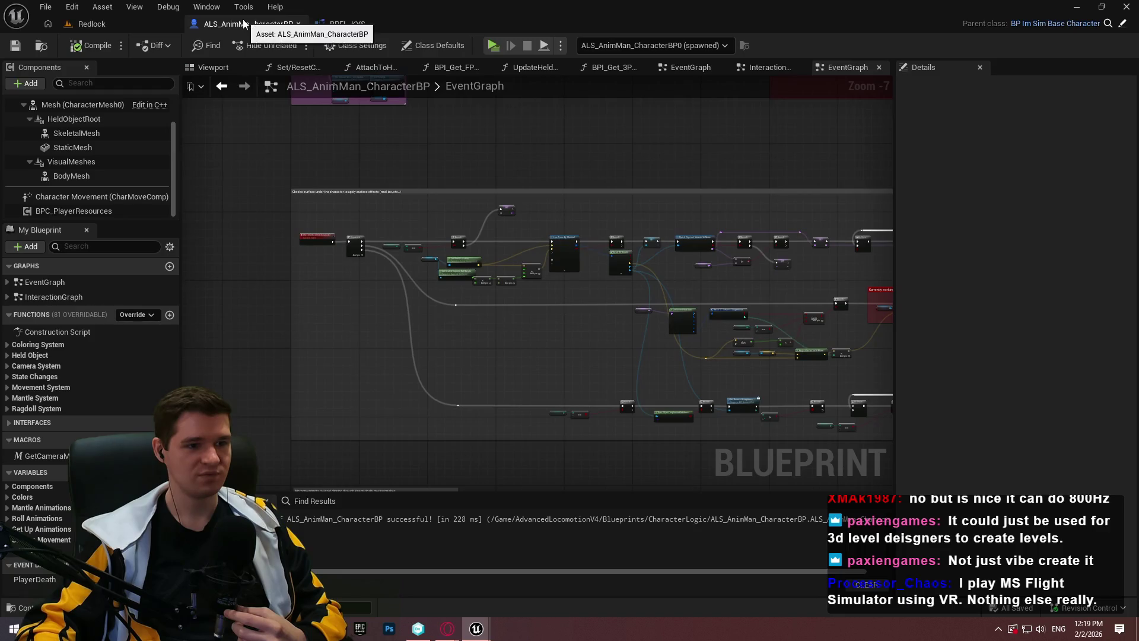
Step: Bring up the BPFL_KYS function library tab after a stop at the Redlock level
left_click(365, 24)
left_click(92, 24)
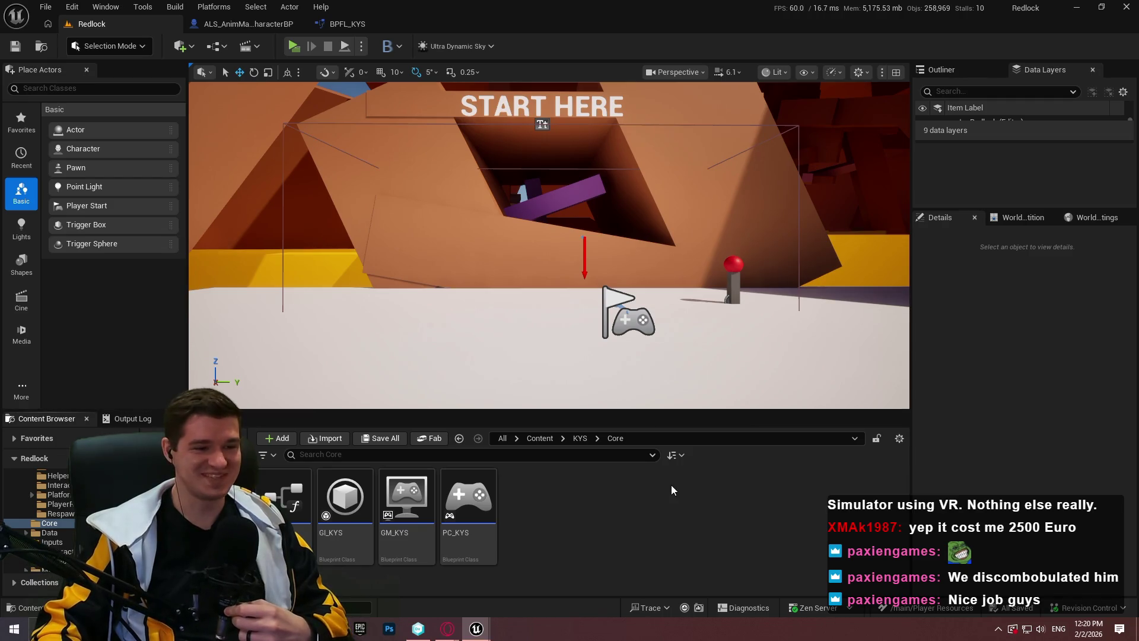
left_click(348, 25)
Step: Open and inspect the GetPlayerHealth function graph in BPFL_KYS
double_click(46, 216)
mouse_move(432, 309)
left_mouse_down()
mouse_move(645, 307)
mouse_move(717, 285)
mouse_move(693, 257)
left_mouse_up()
scroll(693, 257, "down", 1)
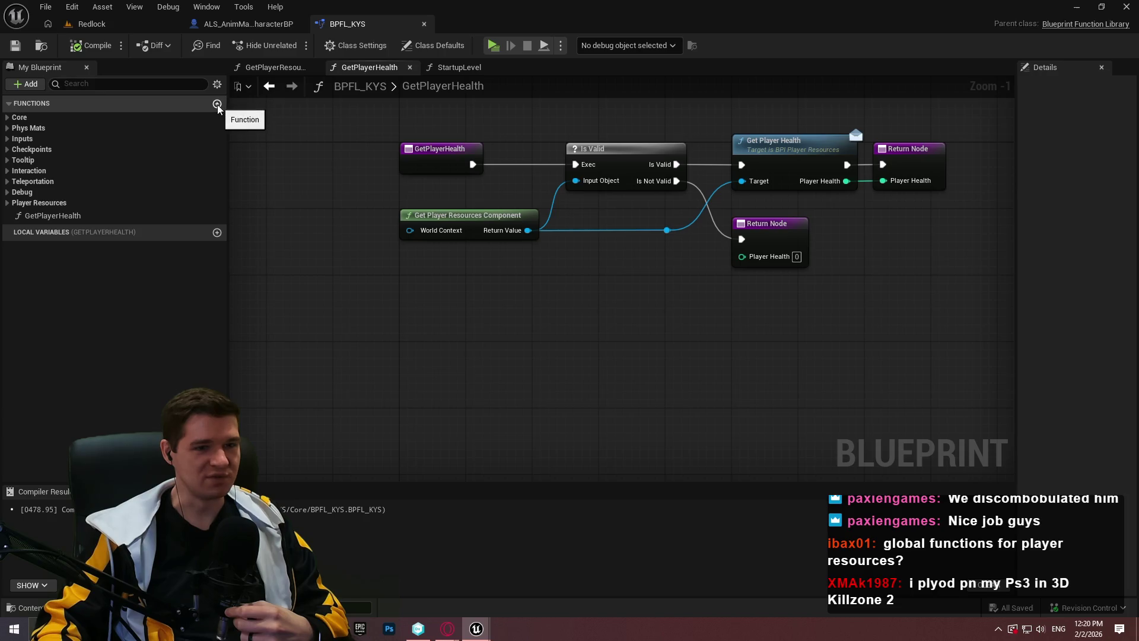
scroll(979, 214, "up", 1)
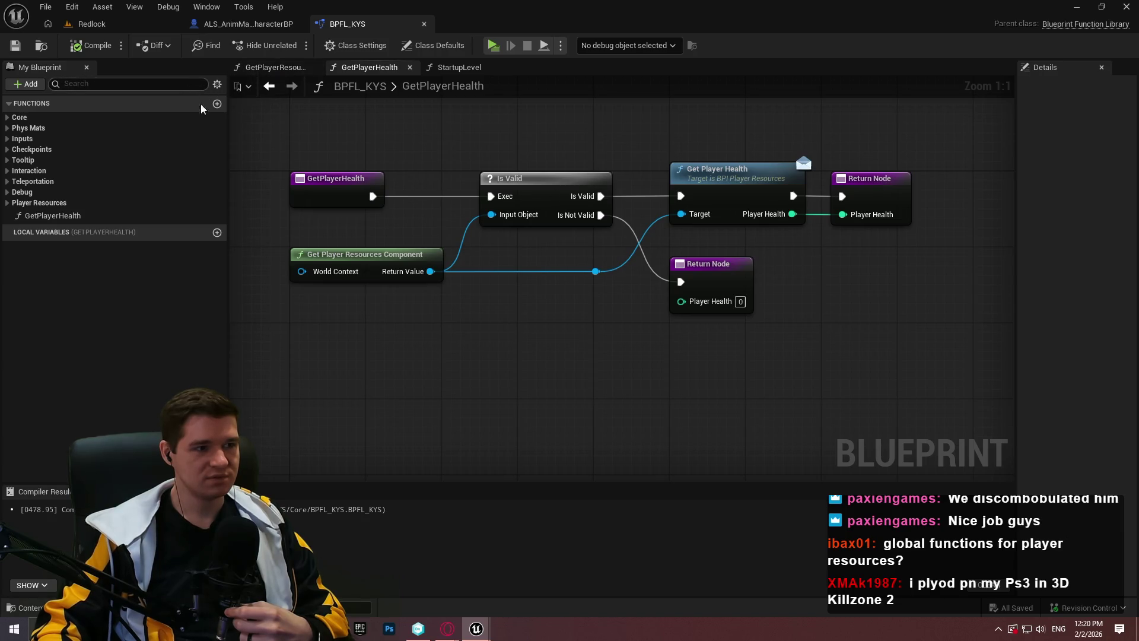
Step: Add a new library function named GetPlayerAblative
left_click(217, 104)
type("GetPlayerAb")
type("lative")
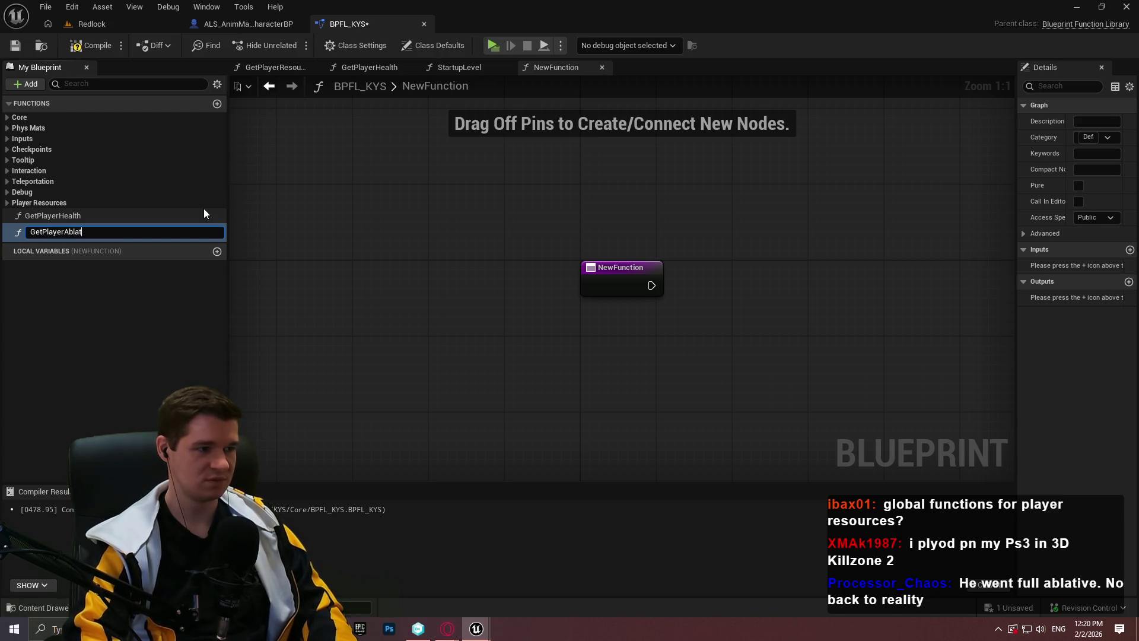
key("Return")
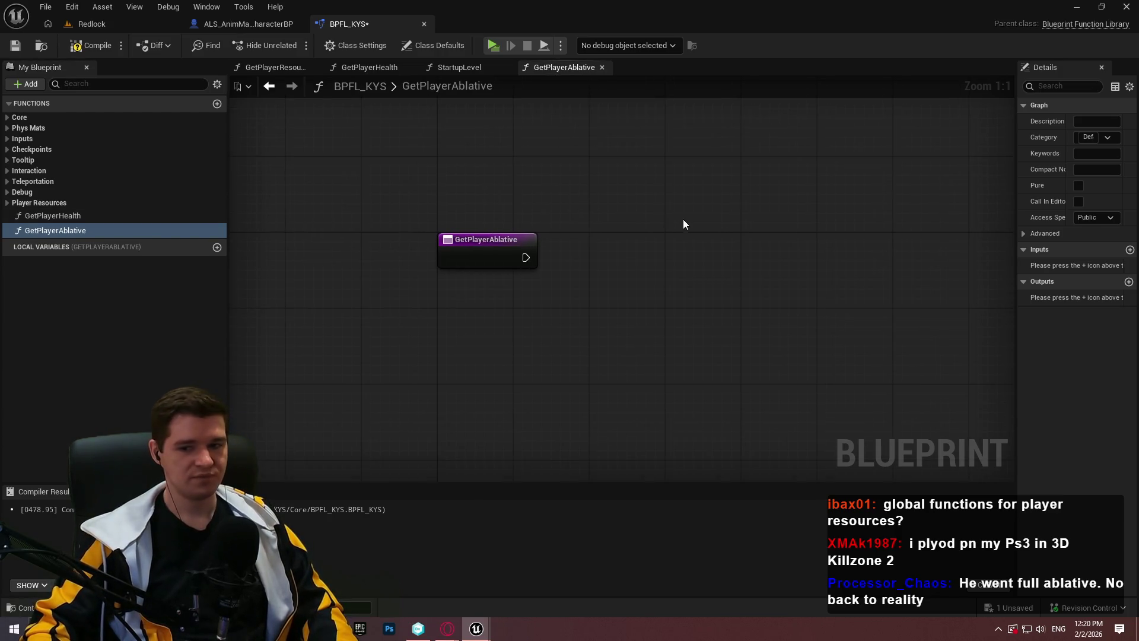
left_click(468, 67)
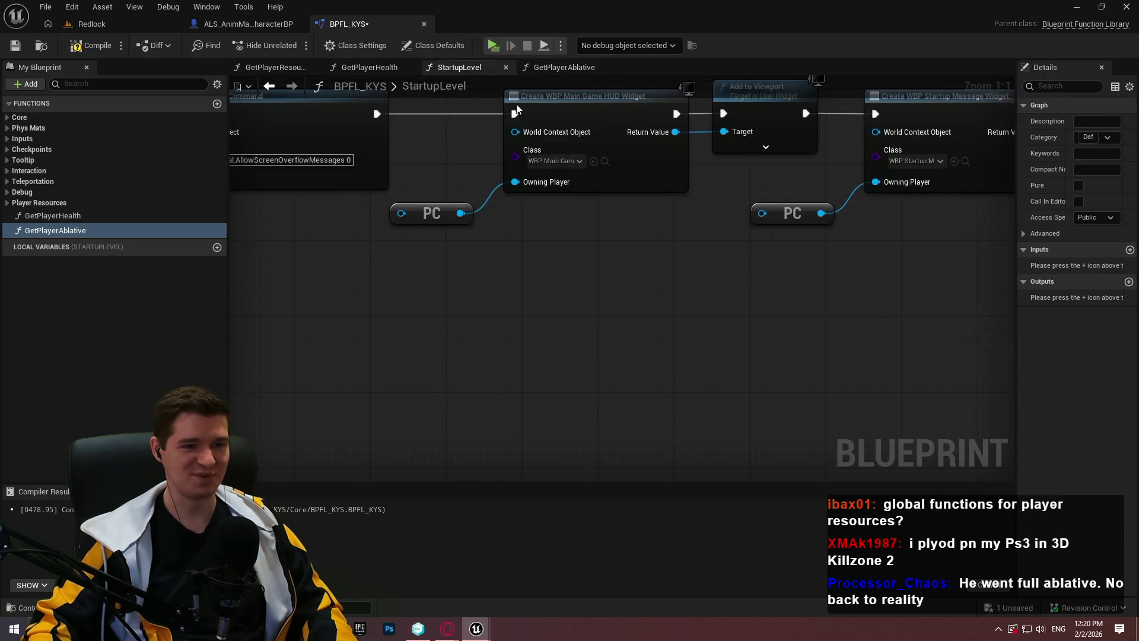
Step: Copy GetPlayerHealth's Is Valid and Get Player Resources Component nodes
left_click(376, 70)
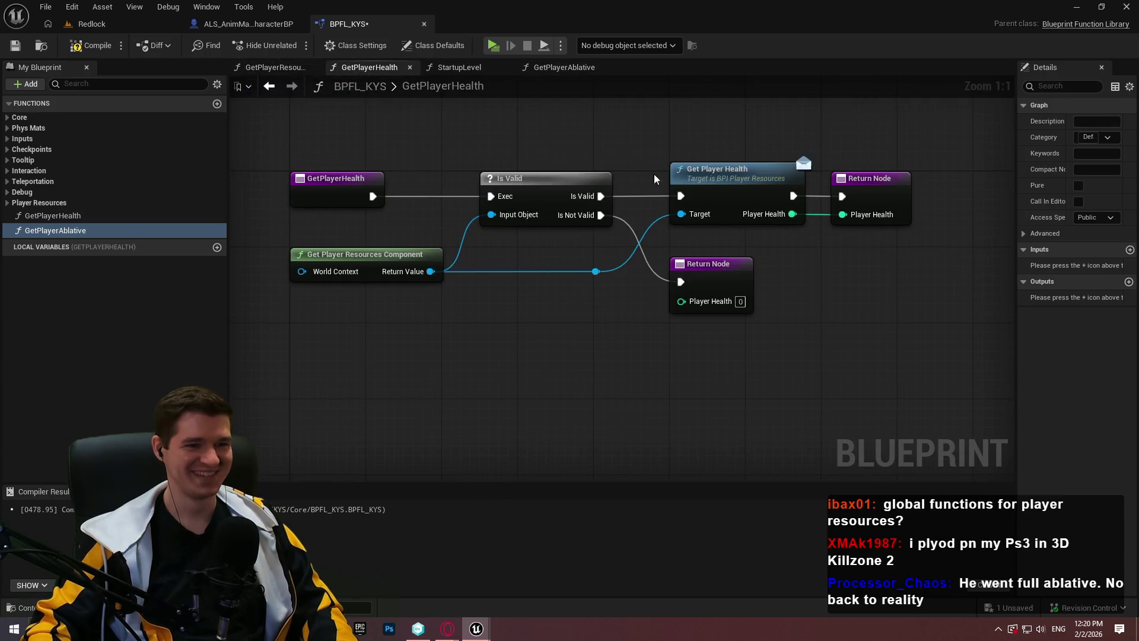
left_click(438, 280)
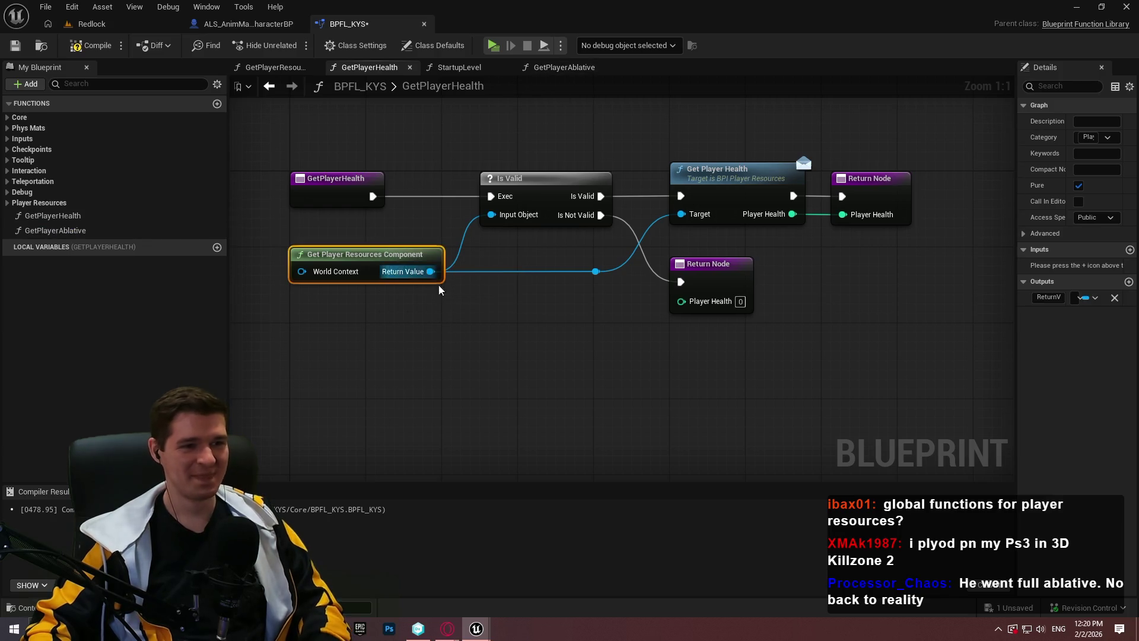
left_click(426, 201)
left_click_drag(425, 201, 534, 309)
key("ctrl+c")
Step: Paste them into GetPlayerAblative, wire the entry to Is Valid, and move them beside the entry
left_click(563, 67)
key("ctrl+v")
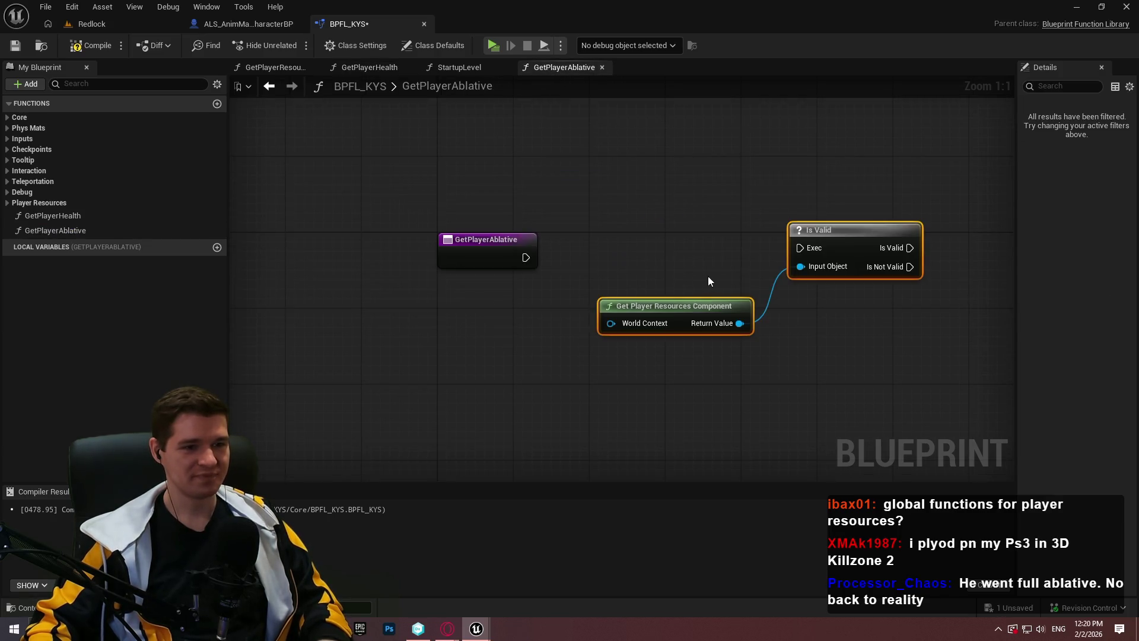
left_click_drag(799, 248, 524, 258)
left_click(837, 381)
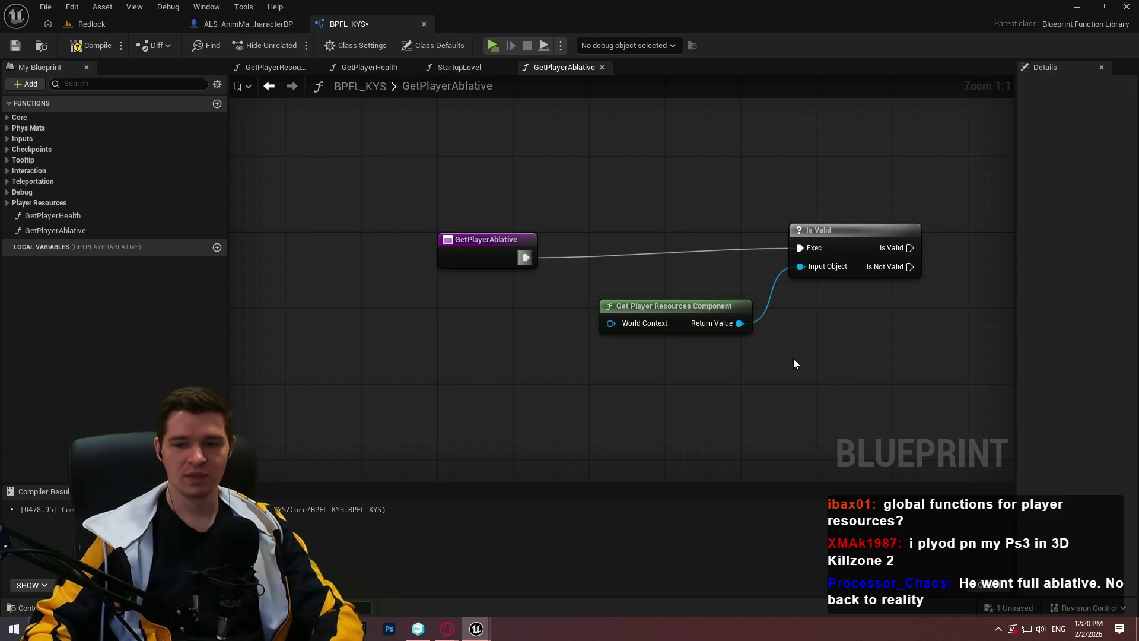
left_click_drag(843, 422, 644, 261)
mouse_move(863, 262)
left_mouse_down()
mouse_move(730, 270)
mouse_move(701, 255)
left_mouse_up()
left_click(793, 379)
left_click_drag(793, 379, 684, 371)
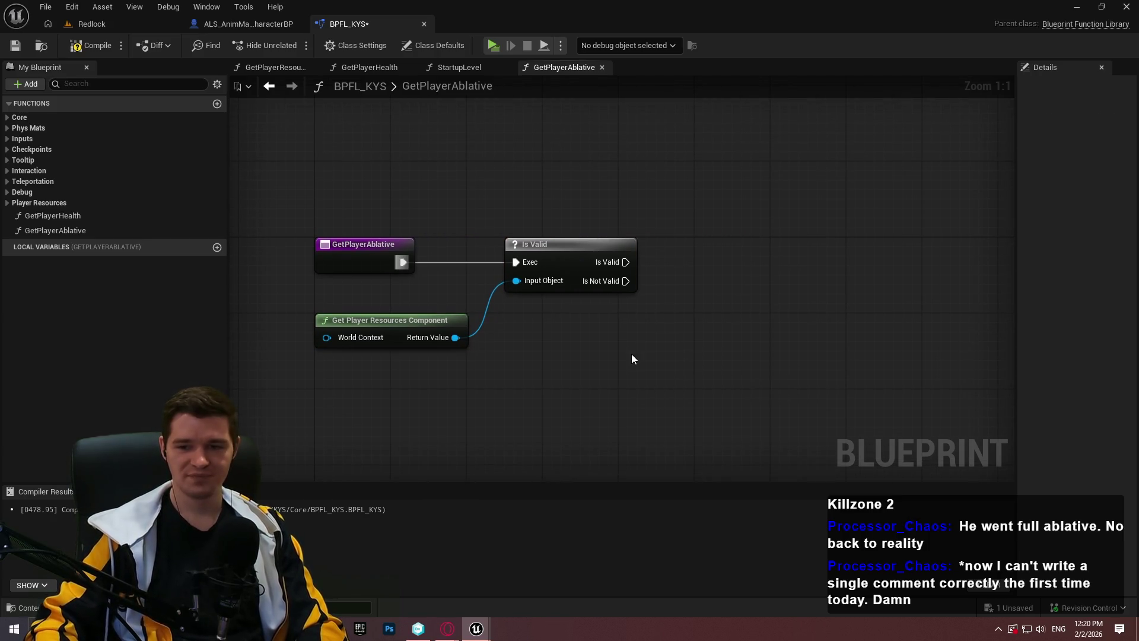
Step: Add a Return Node after Is Not Valid and save BPFL_KYS
left_click_drag(624, 280, 721, 318)
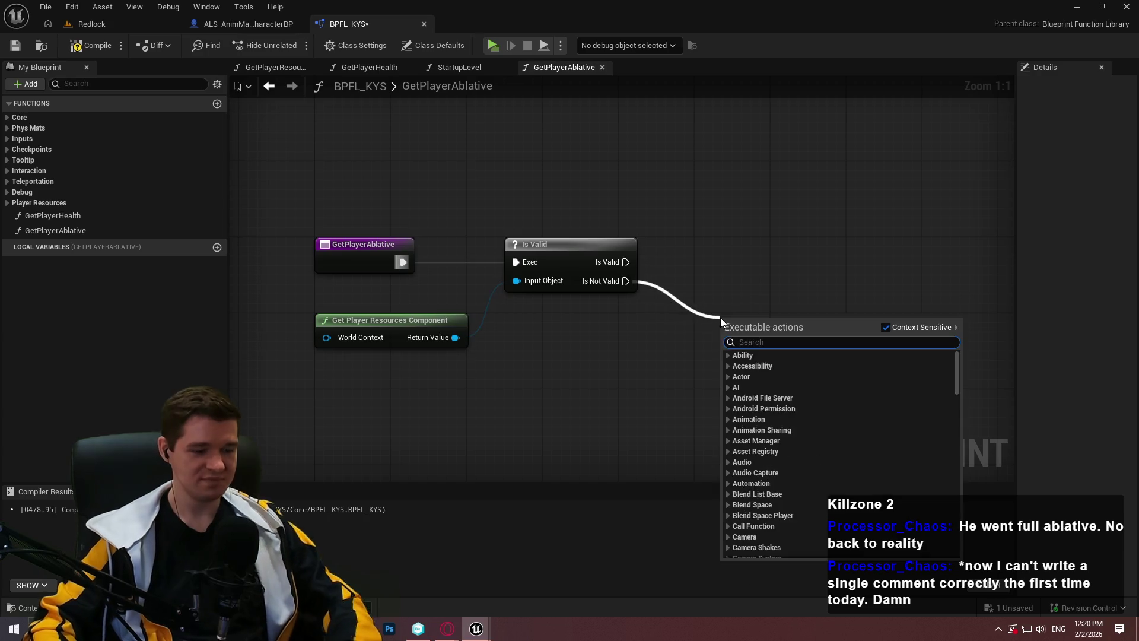
type("return")
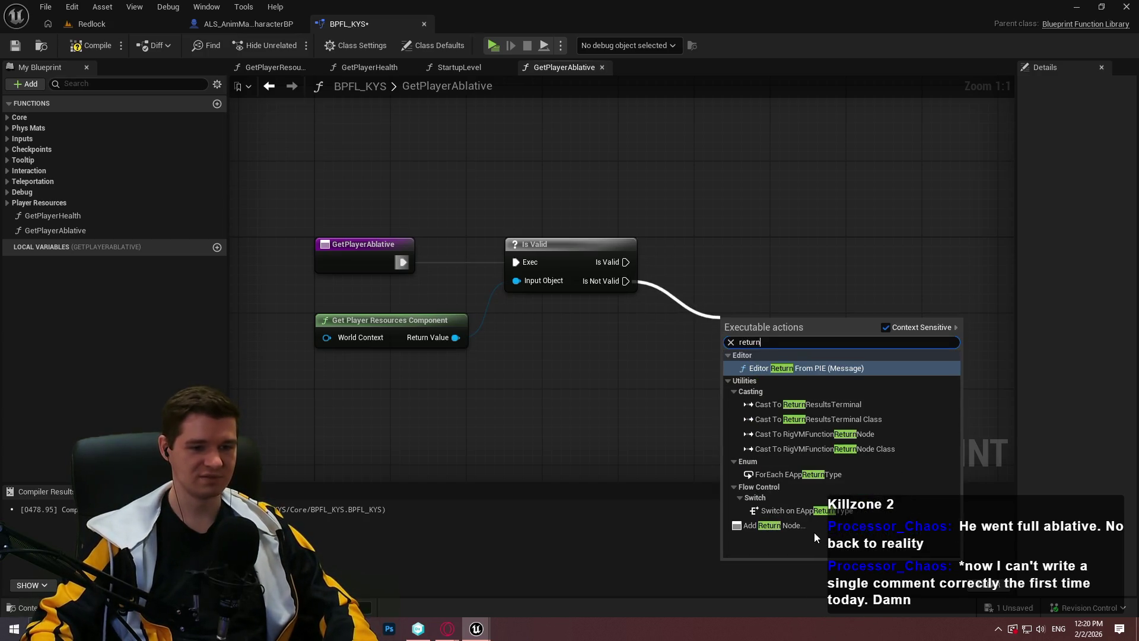
left_click(813, 528)
key("ctrl+s")
mouse_move(809, 237)
left_mouse_down()
mouse_move(633, 282)
mouse_move(685, 290)
mouse_move(756, 267)
left_mouse_up()
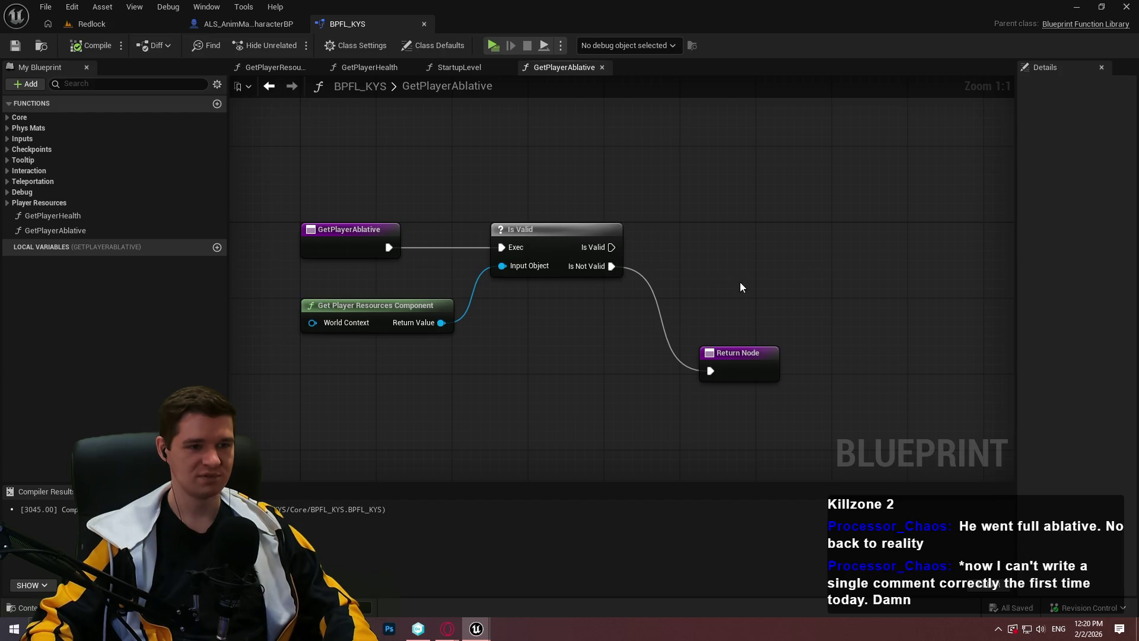
Step: Add a Float output named PlayerAblative to the function's Return Node
left_click(745, 363)
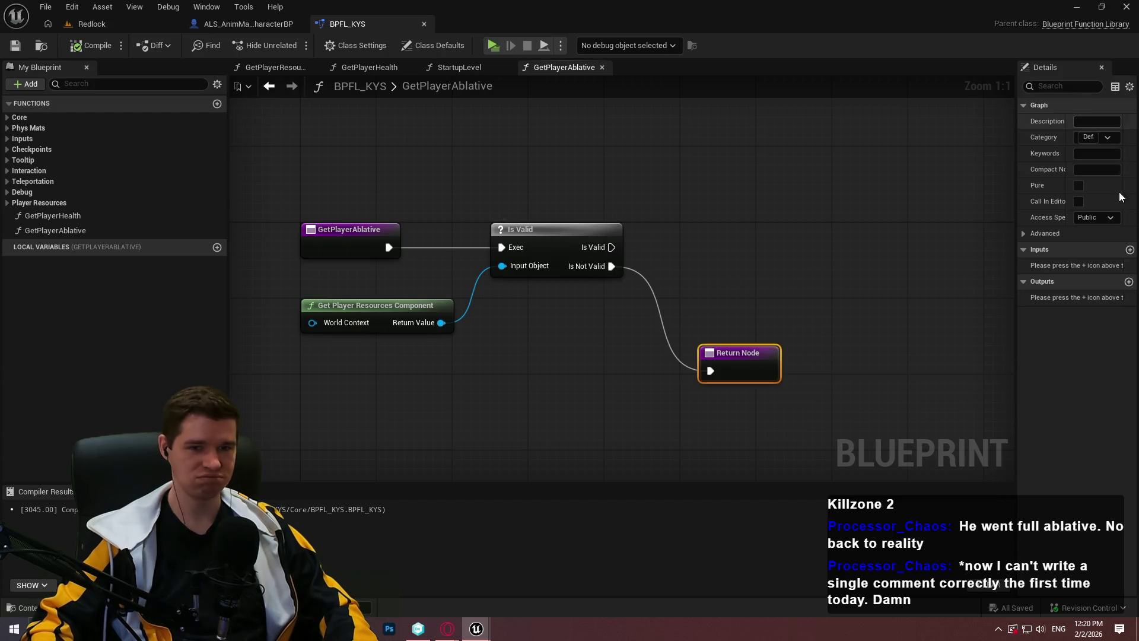
left_click(1129, 283)
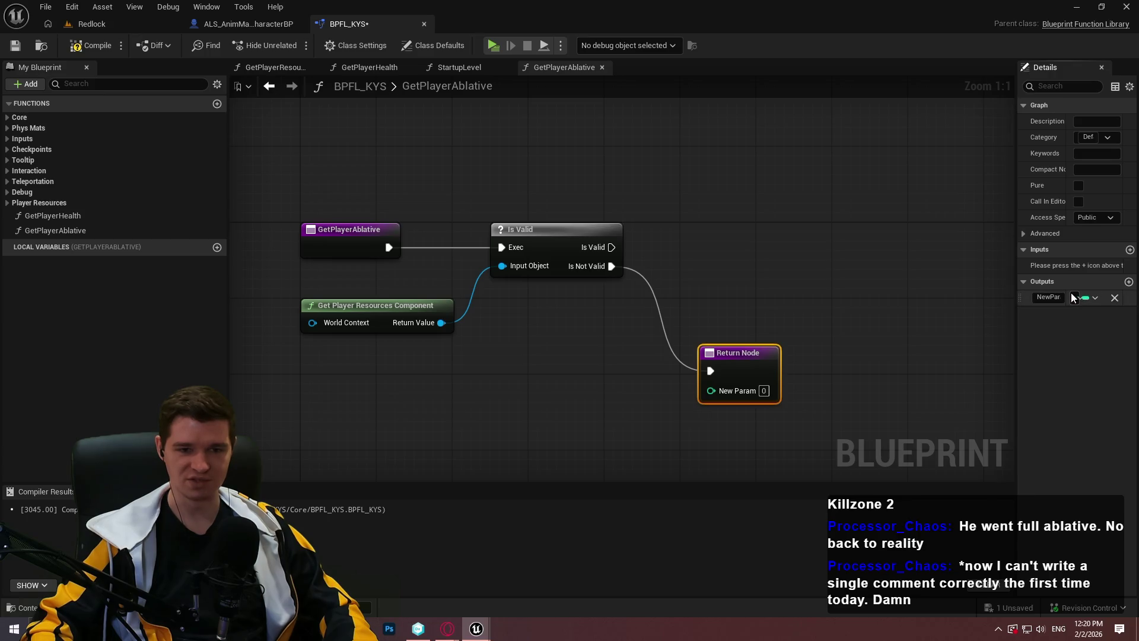
left_click(1085, 297)
left_click(990, 379)
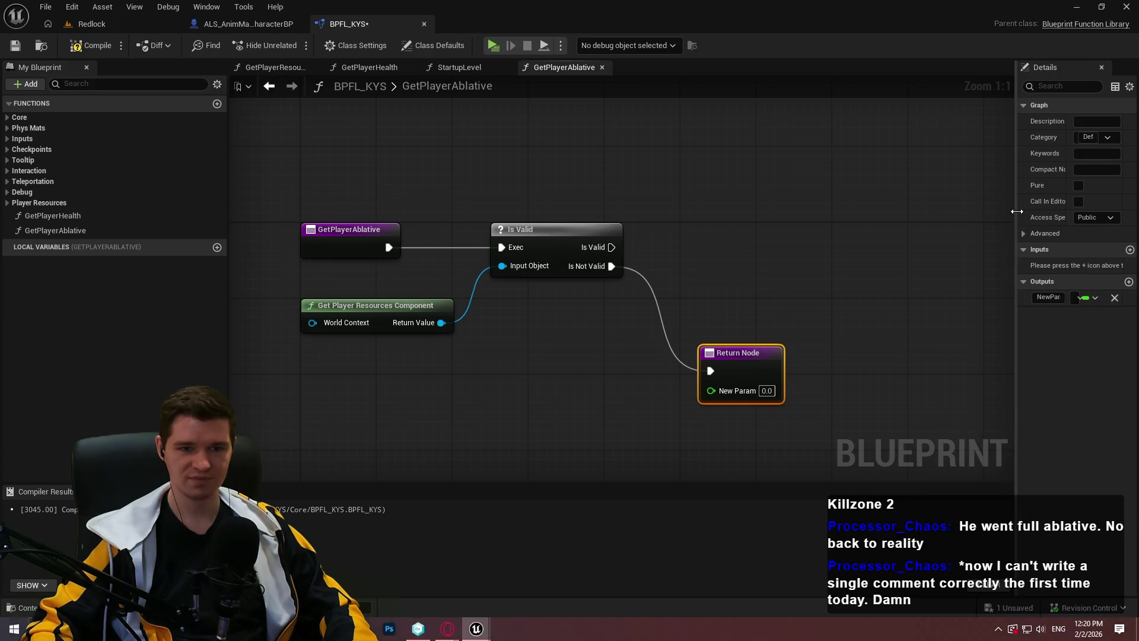
left_click_drag(1015, 332, 889, 332)
left_click(943, 297)
type("PlayerAb")
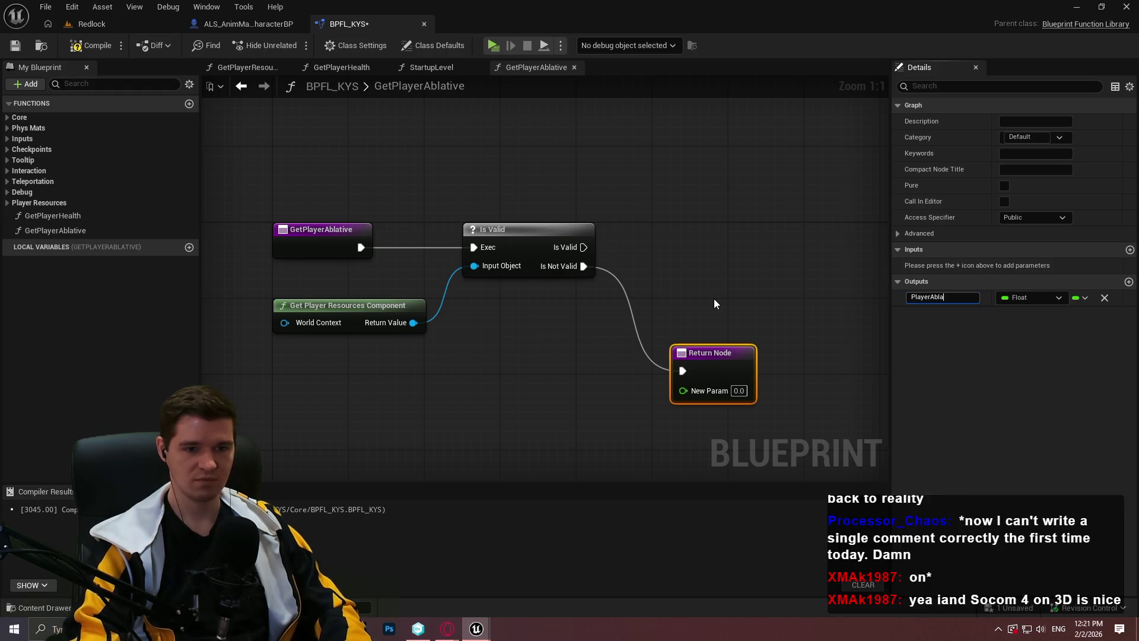
type("lative")
key("Return")
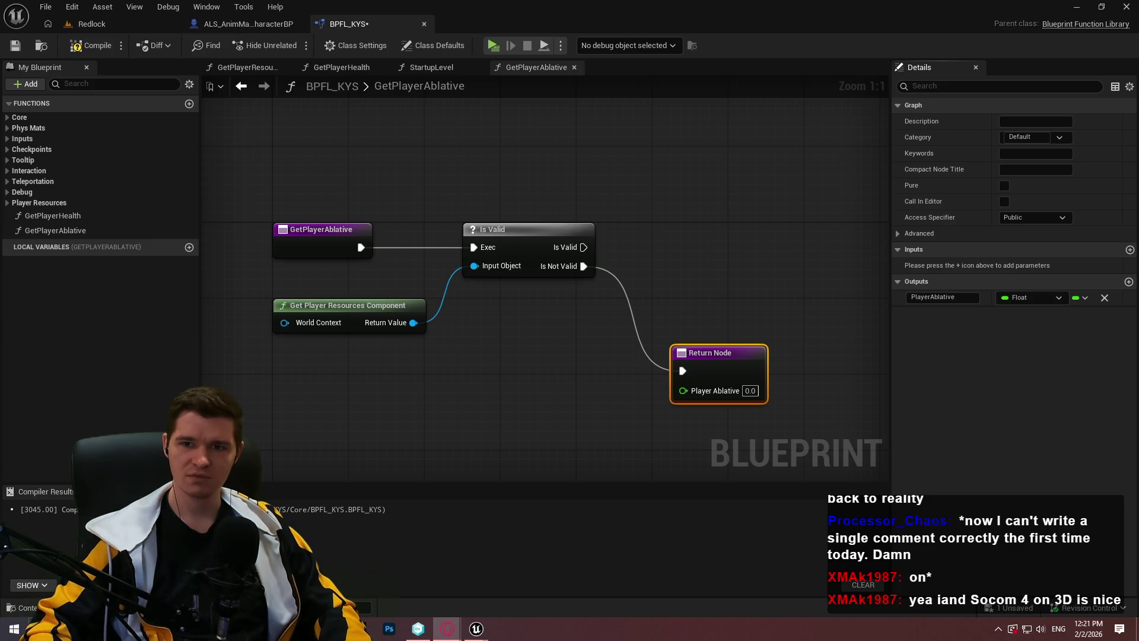
key("alt+Tab")
Step: Search the web for 'resistance game' and open the Resistance series results
type("r")
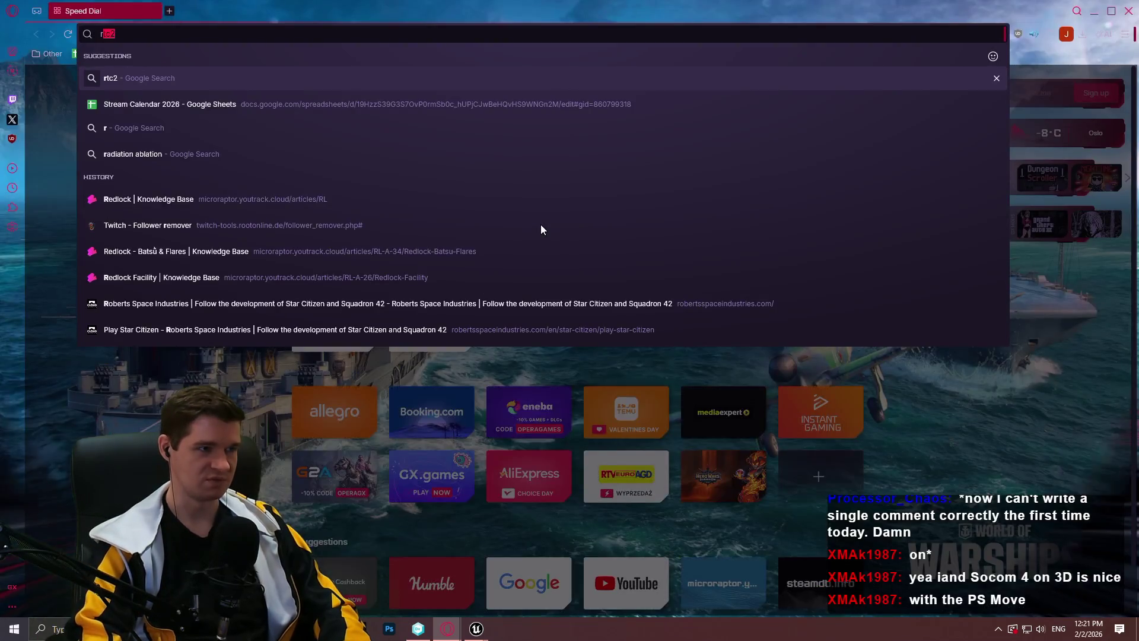
type("eist")
key("BackSpace")
key("BackSpace")
key("BackSpace")
type("sistance ")
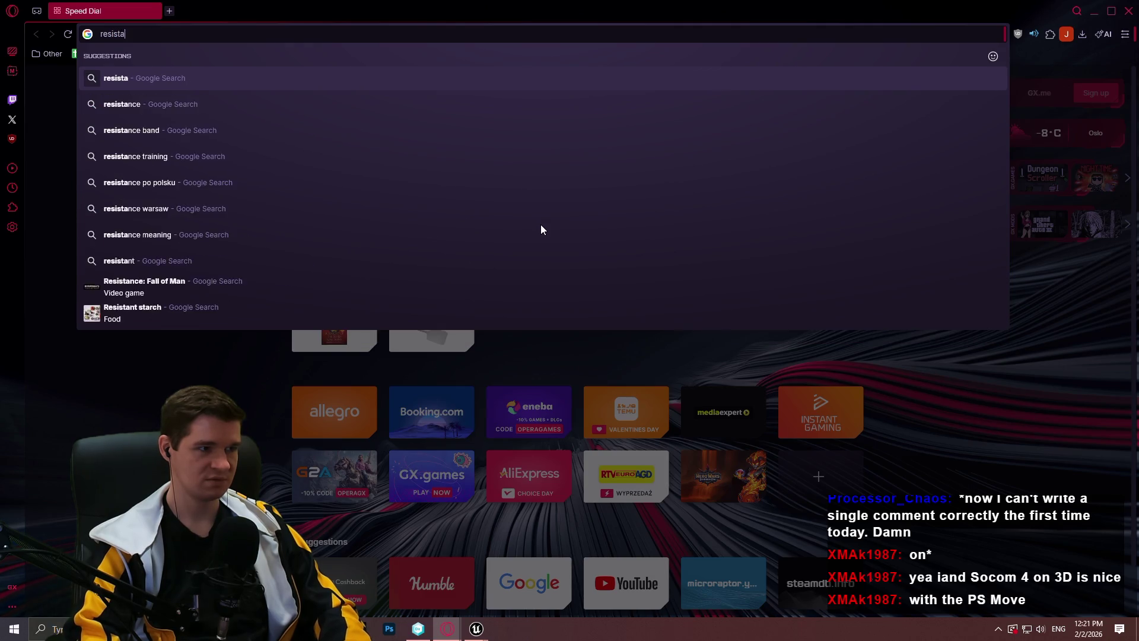
type("game")
key("Return")
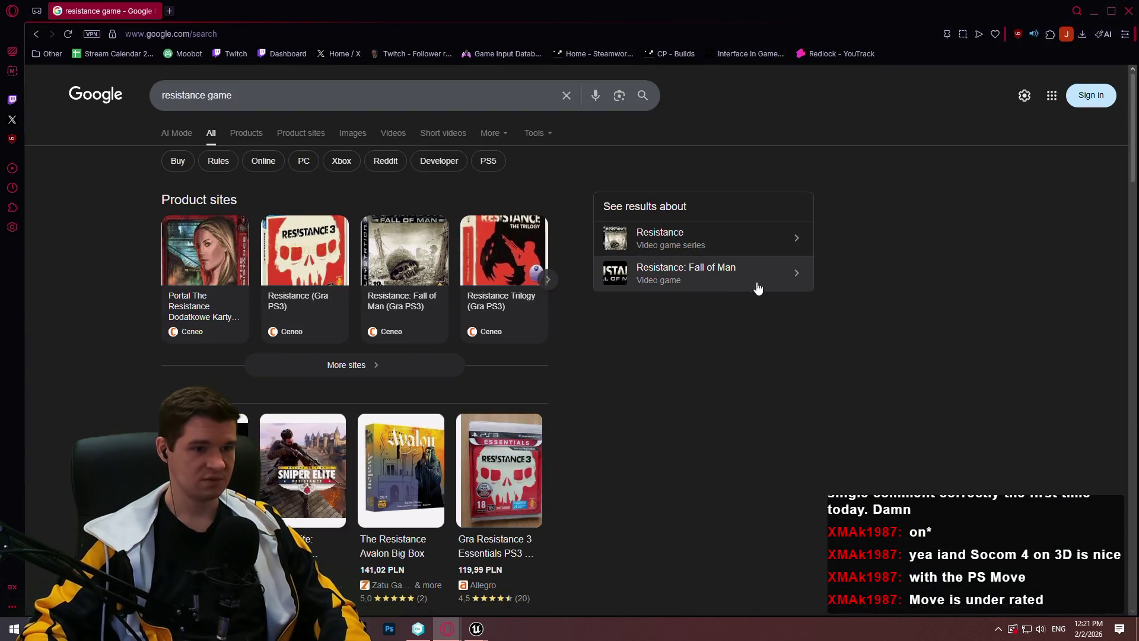
left_click(704, 240)
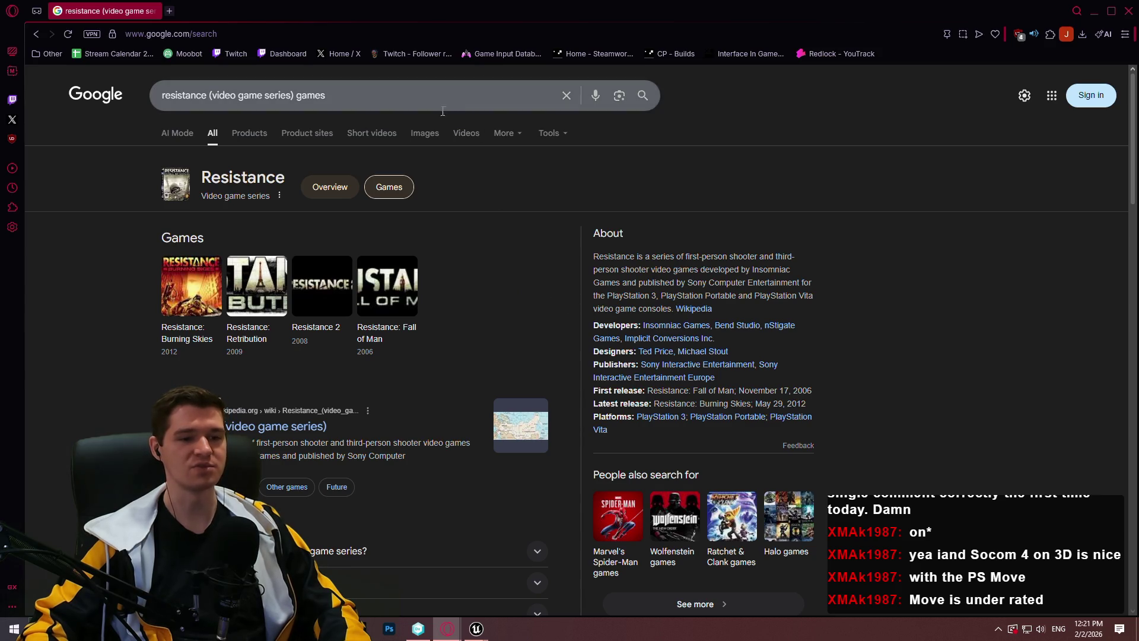
Step: Search 'zipper interactive', open its Wikipedia article and follow the MAG link
left_click_drag(359, 104, 2, 97)
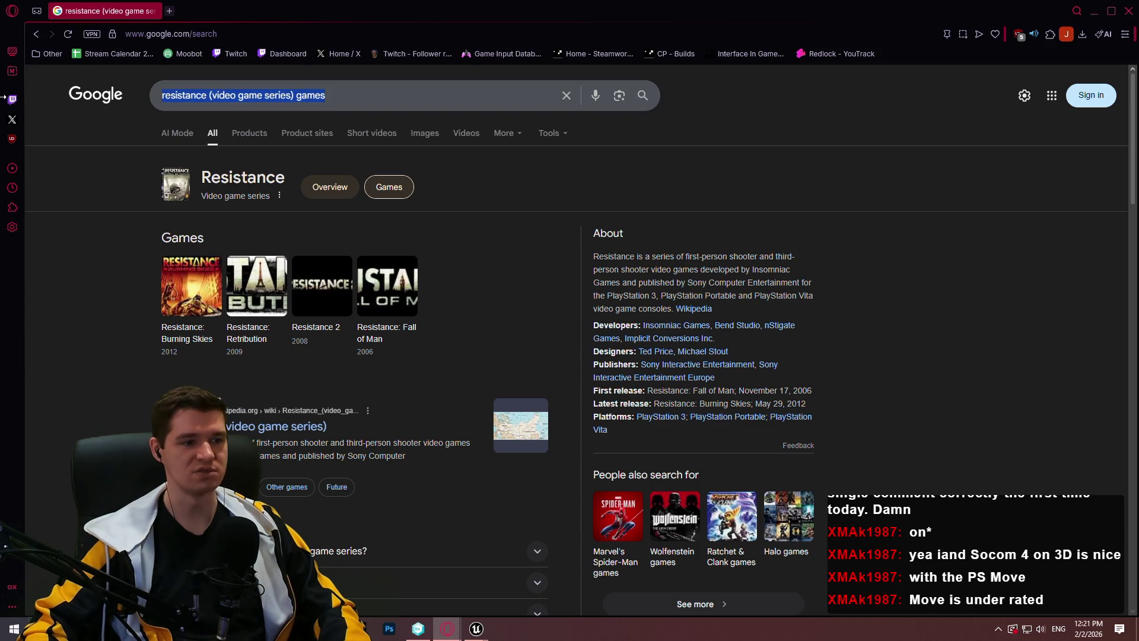
type("zi")
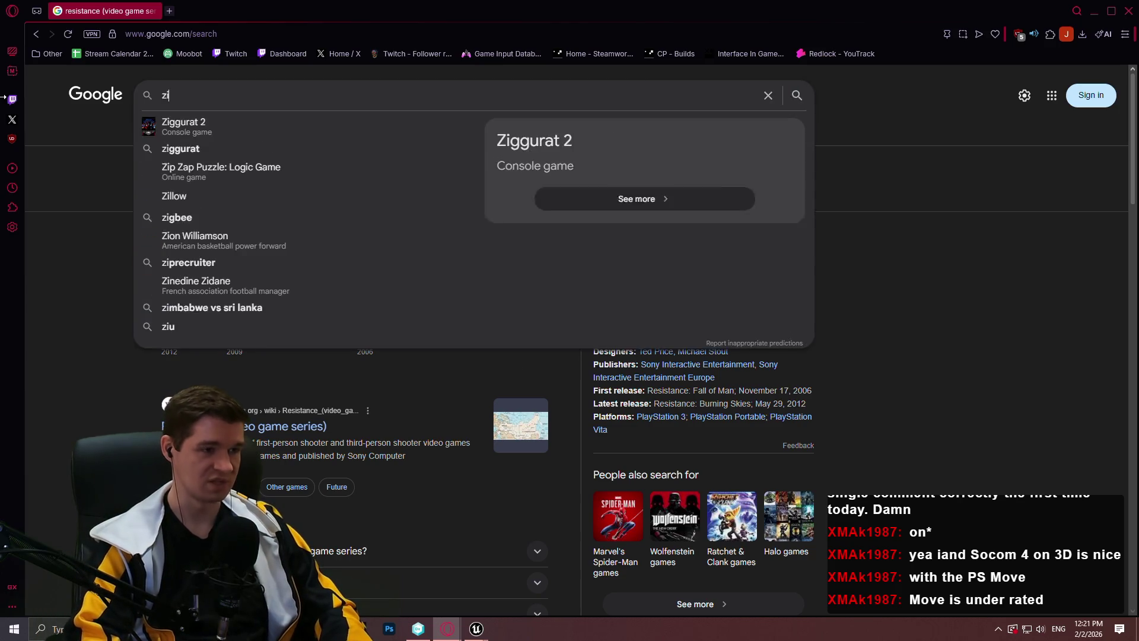
type("pper interactive")
key("Return")
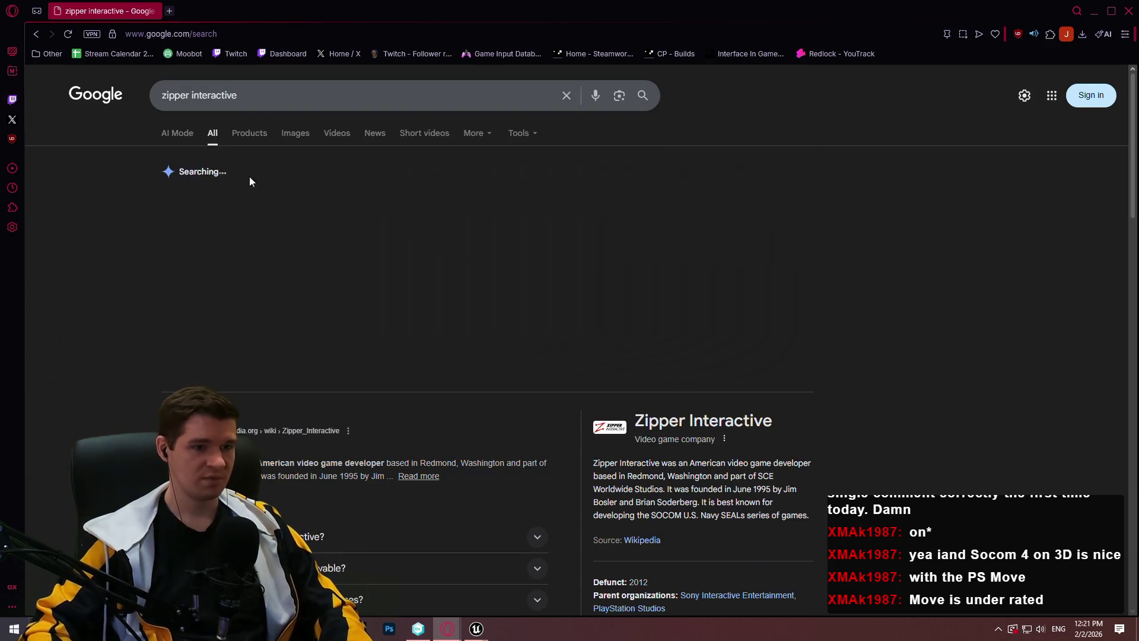
left_click(642, 540)
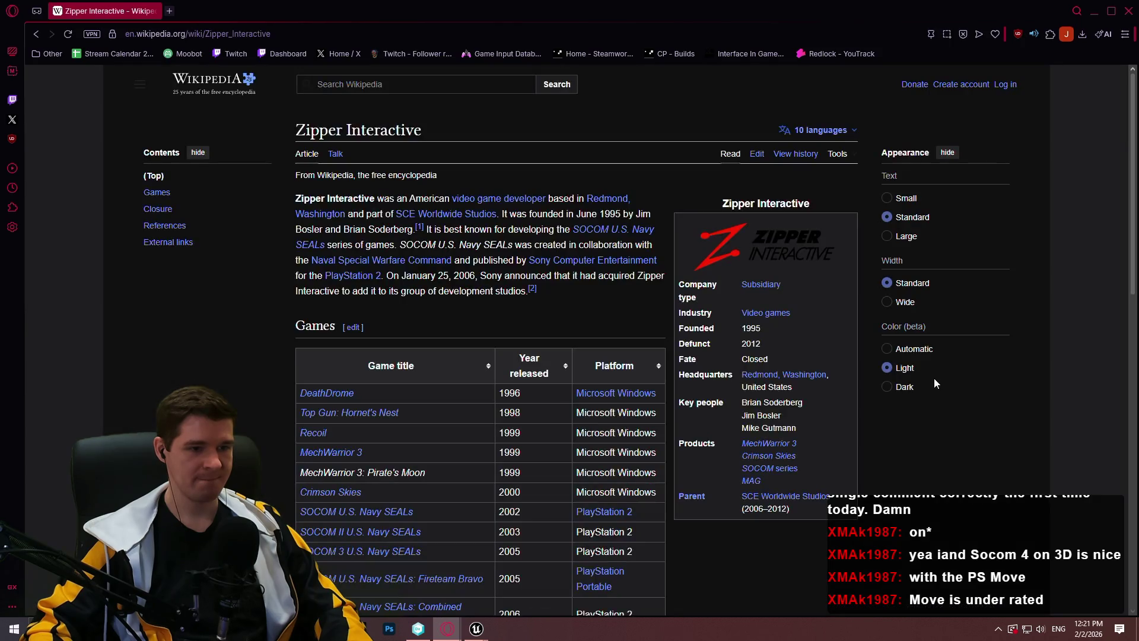
scroll(930, 382, "down", 2)
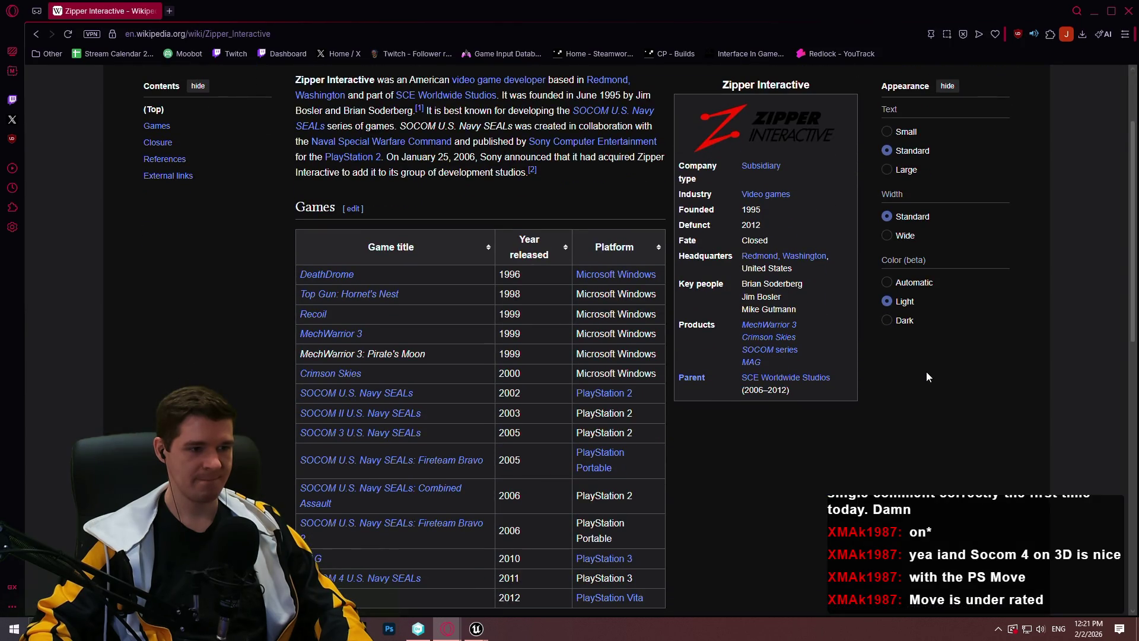
scroll(921, 372, "down", 3)
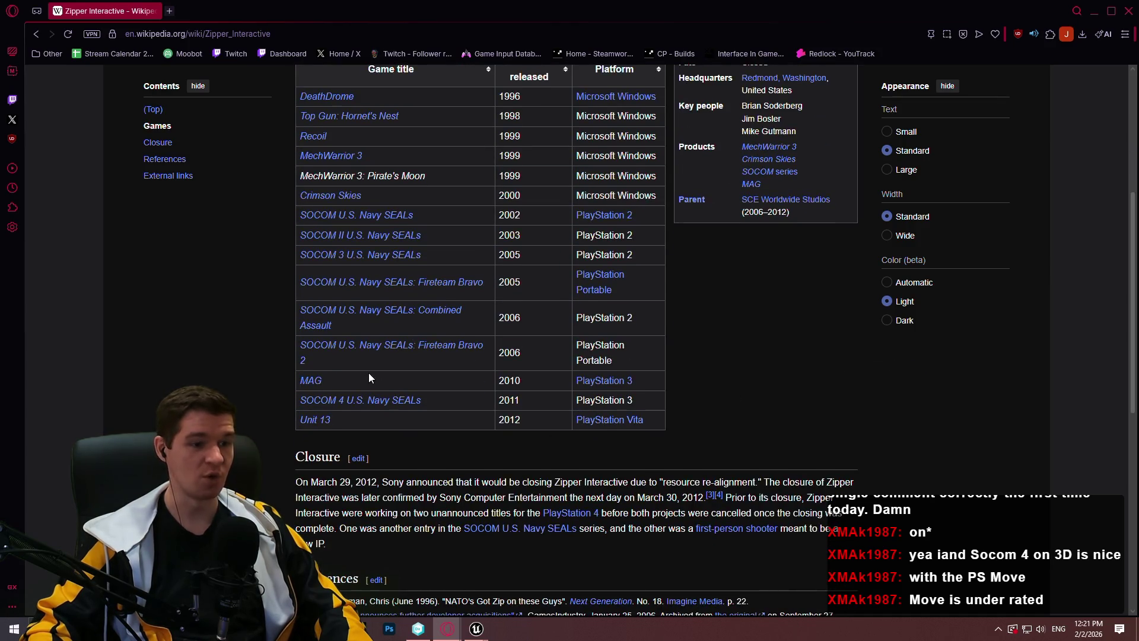
left_click(306, 384)
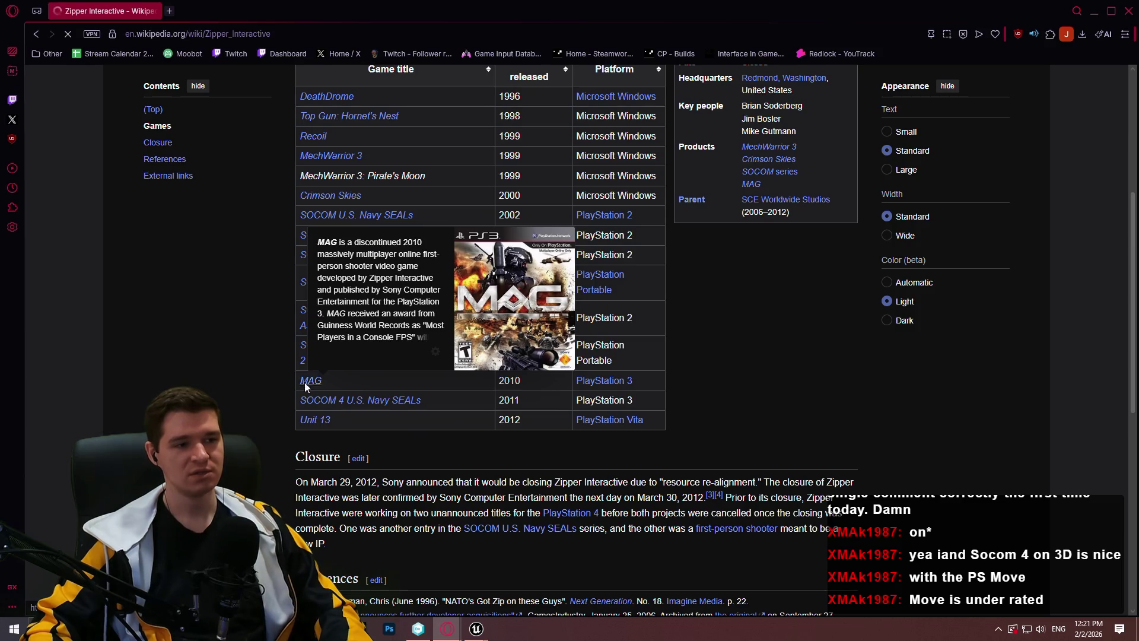
Step: View the MAG box art and in-game screenshot full size, then close the browser
scroll(667, 320, "down", 3)
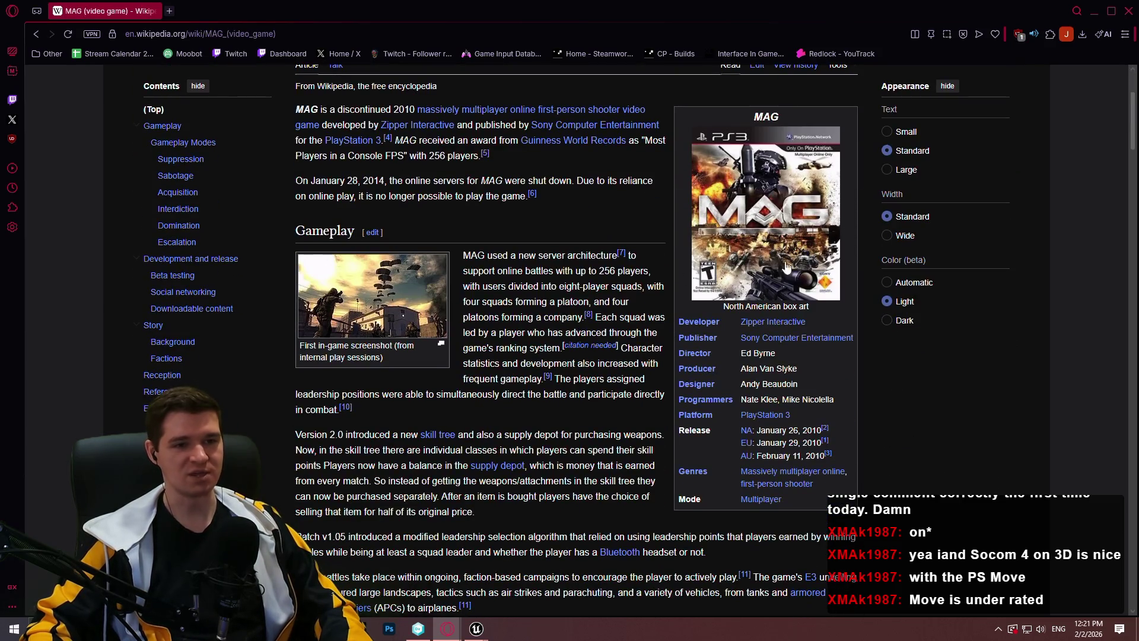
left_click(814, 255)
left_click(1113, 83)
scroll(283, 285, "up", 2)
scroll(284, 285, "down", 3)
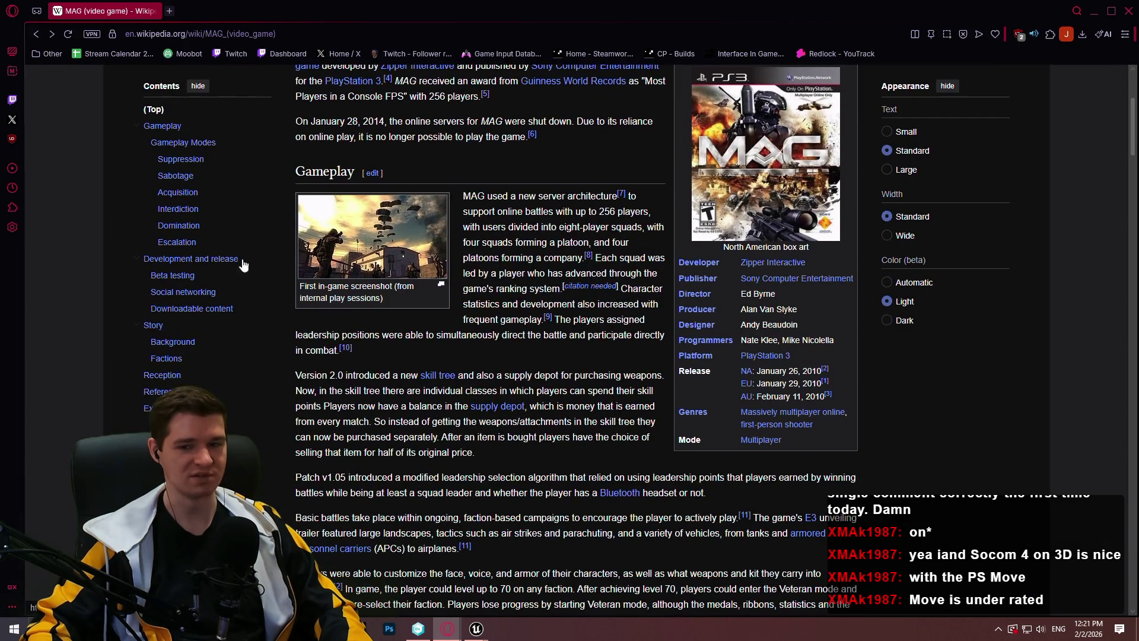
left_click(425, 238)
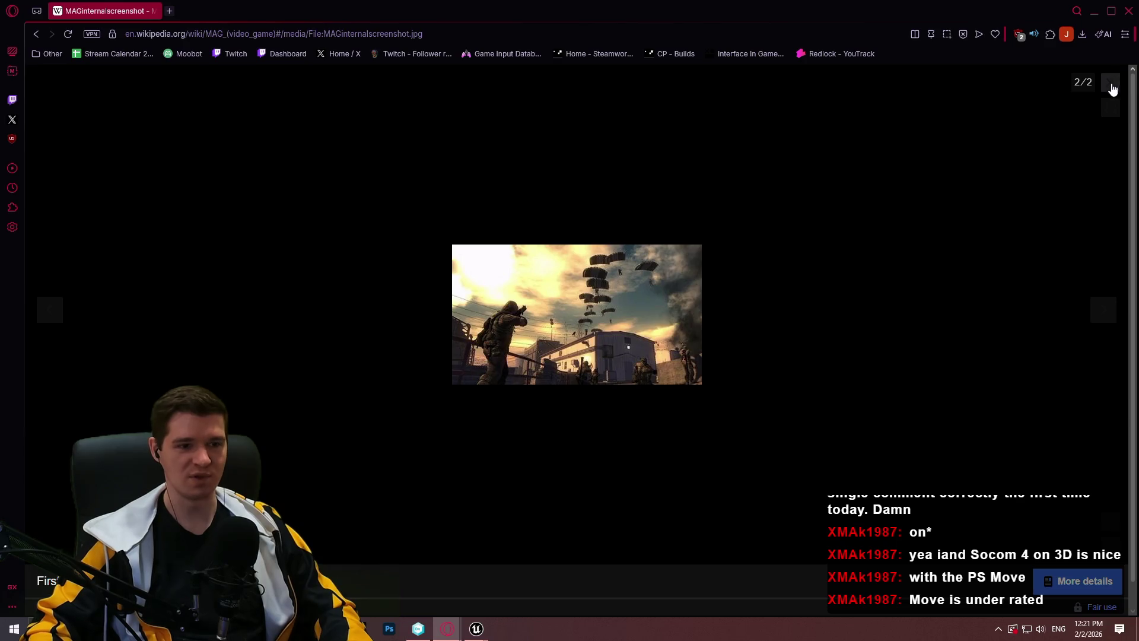
left_click(1112, 84)
scroll(569, 362, "up", 5)
scroll(575, 413, "down", 2)
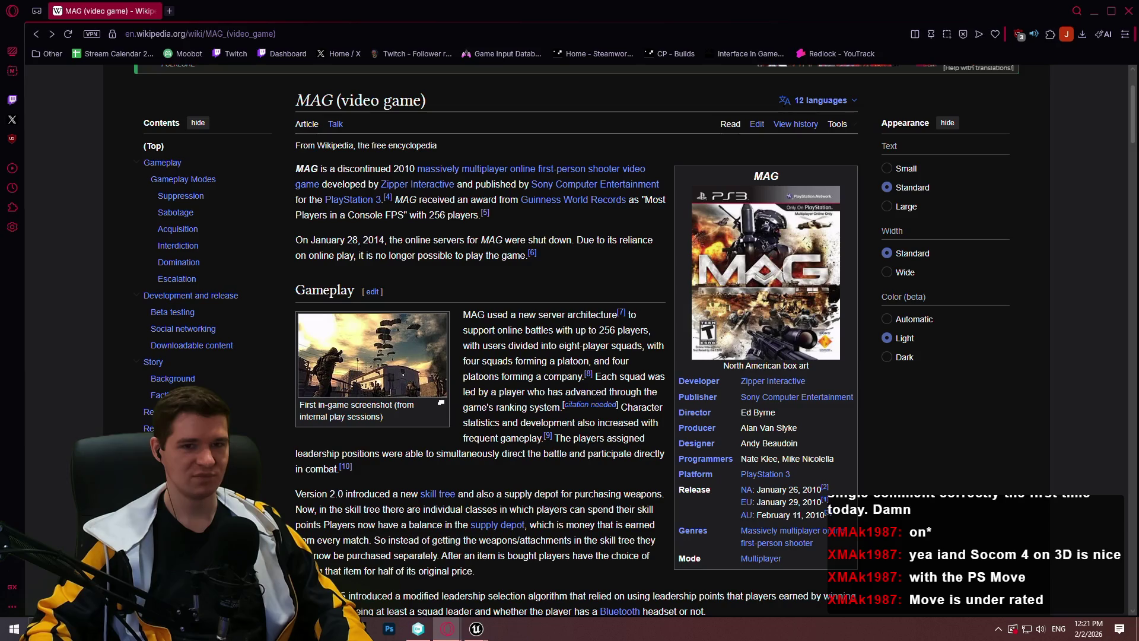
left_click(1122, 15)
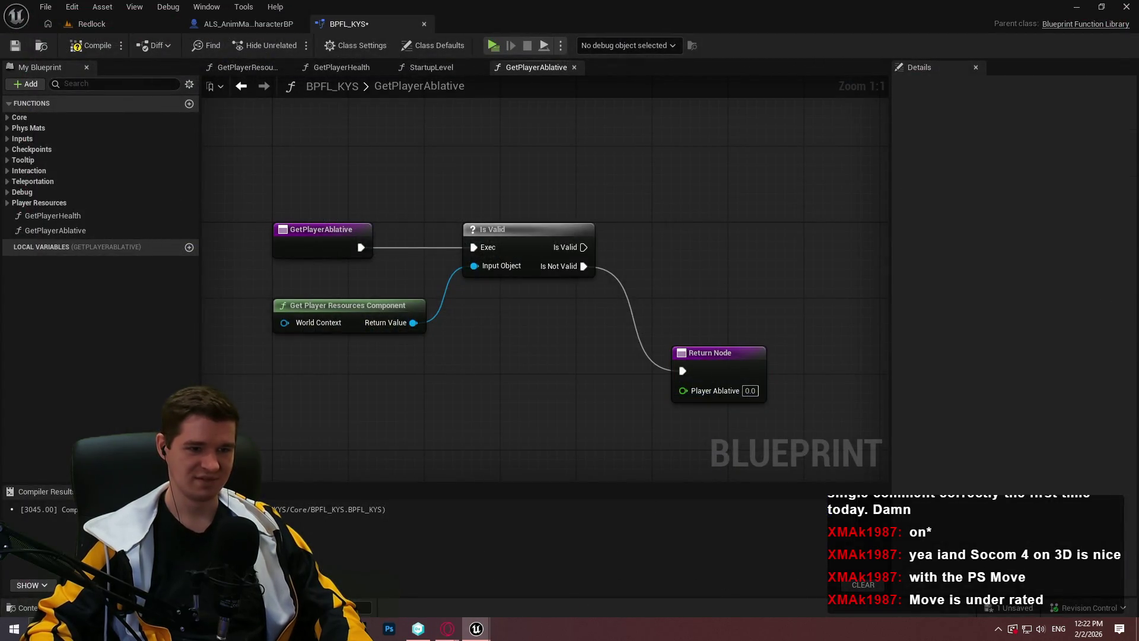
Step: Duplicate the Return Node and move the copy further left
left_click_drag(696, 363, 632, 364)
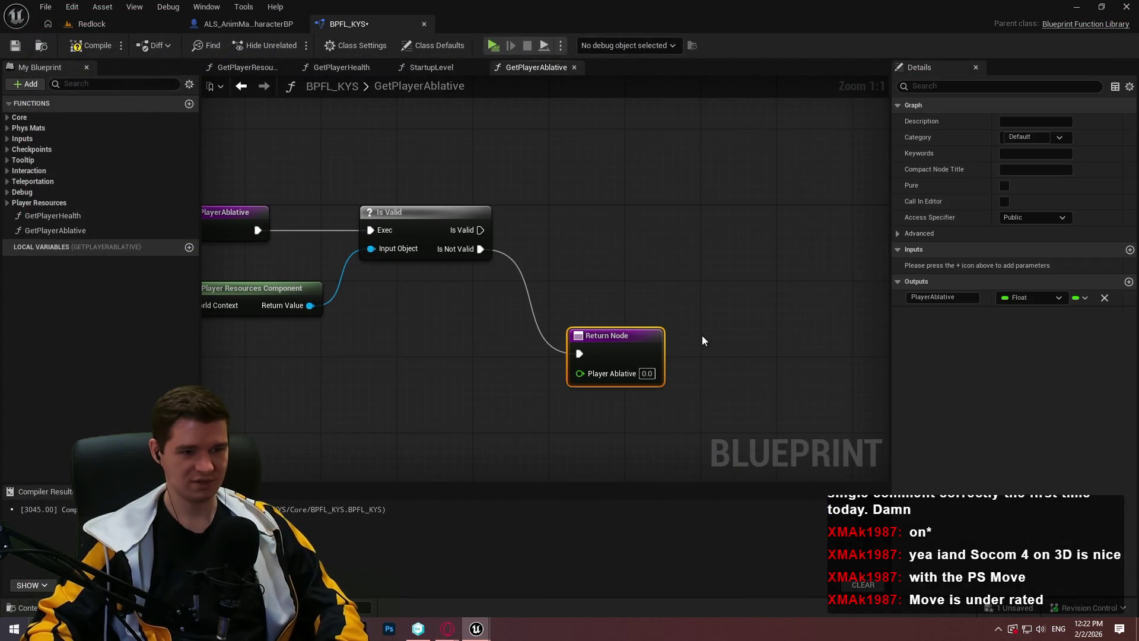
key("ctrl+c")
key("ctrl+v")
left_click(671, 272)
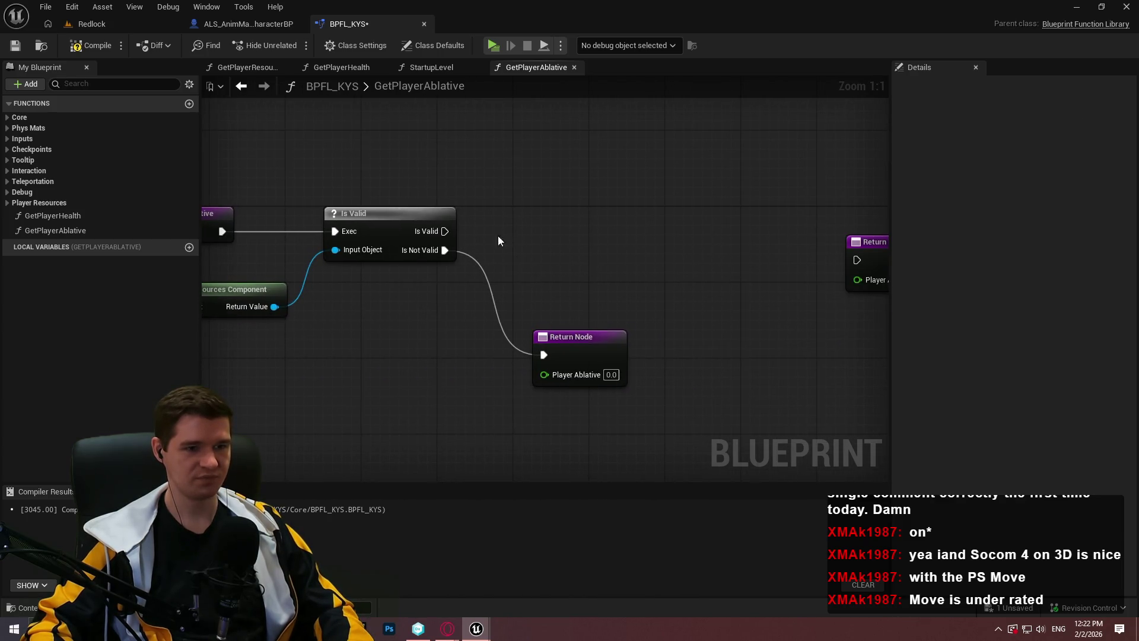
mouse_move(728, 227)
left_mouse_down()
mouse_move(667, 209)
mouse_move(433, 202)
left_mouse_up()
key("Escape")
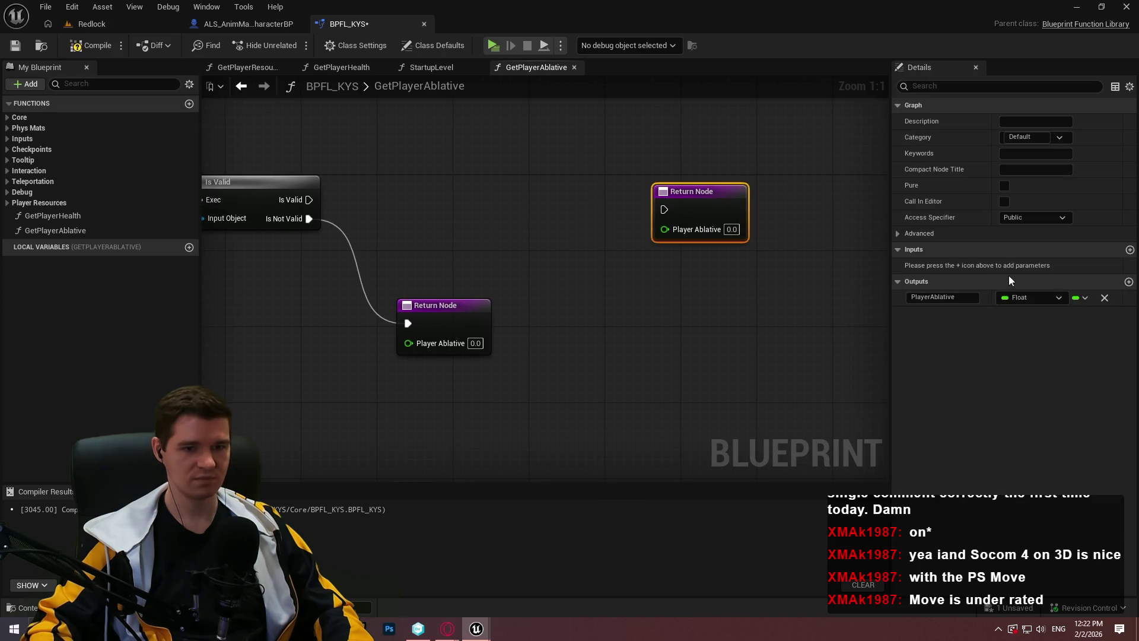
Step: Add a second function output typed Boolean
left_click(1129, 281)
left_click(1030, 314)
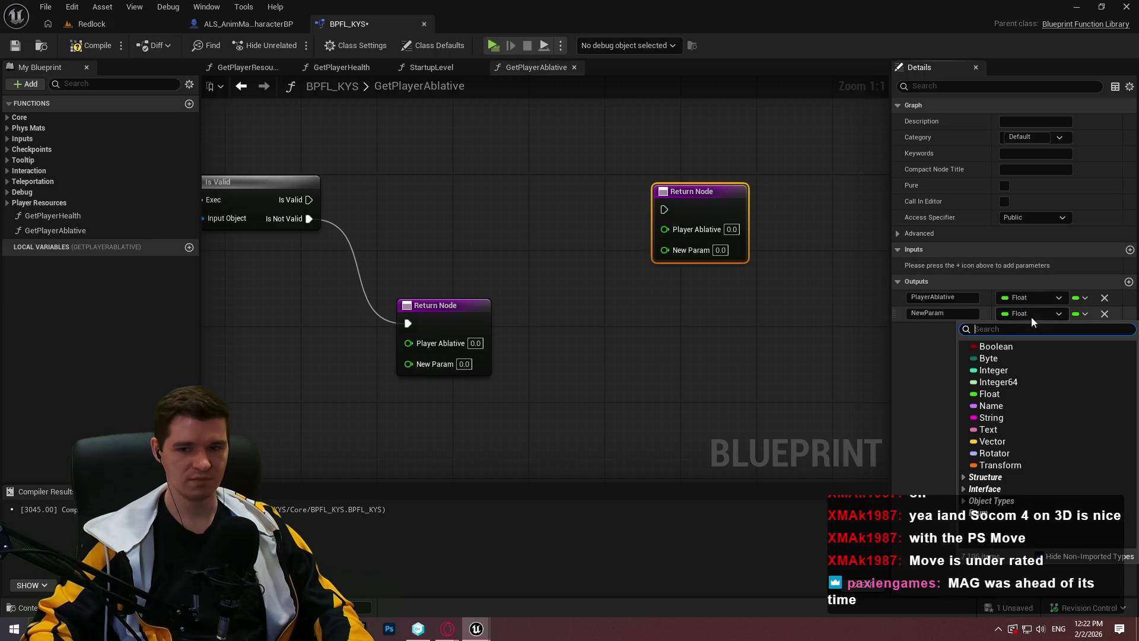
left_click(997, 346)
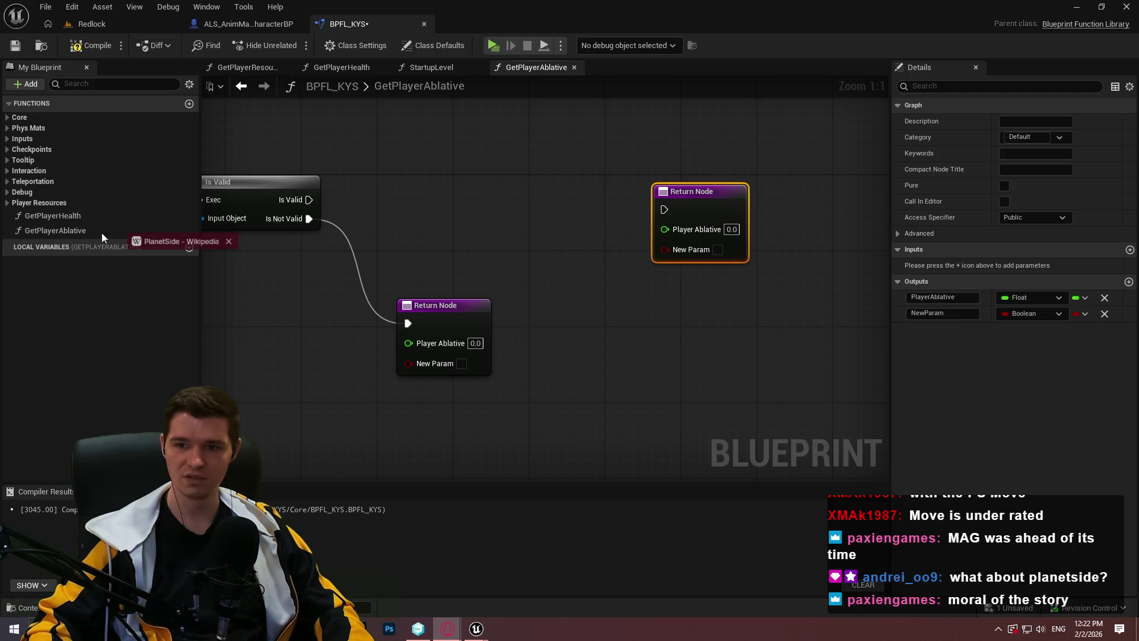
key("alt+Tab")
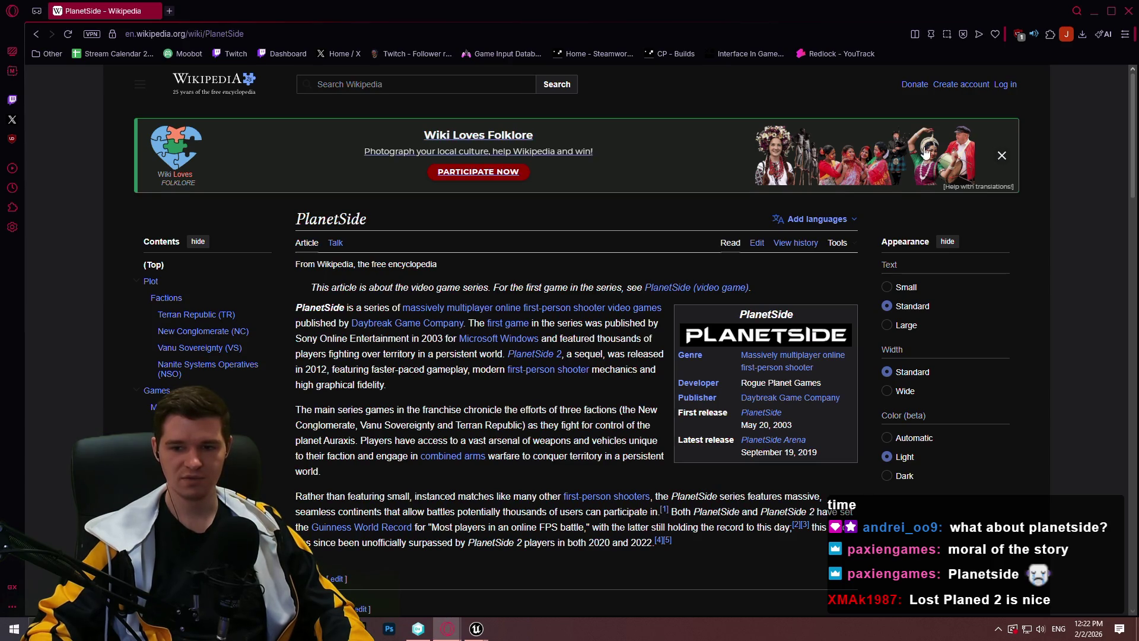
scroll(1044, 361, "down", 3)
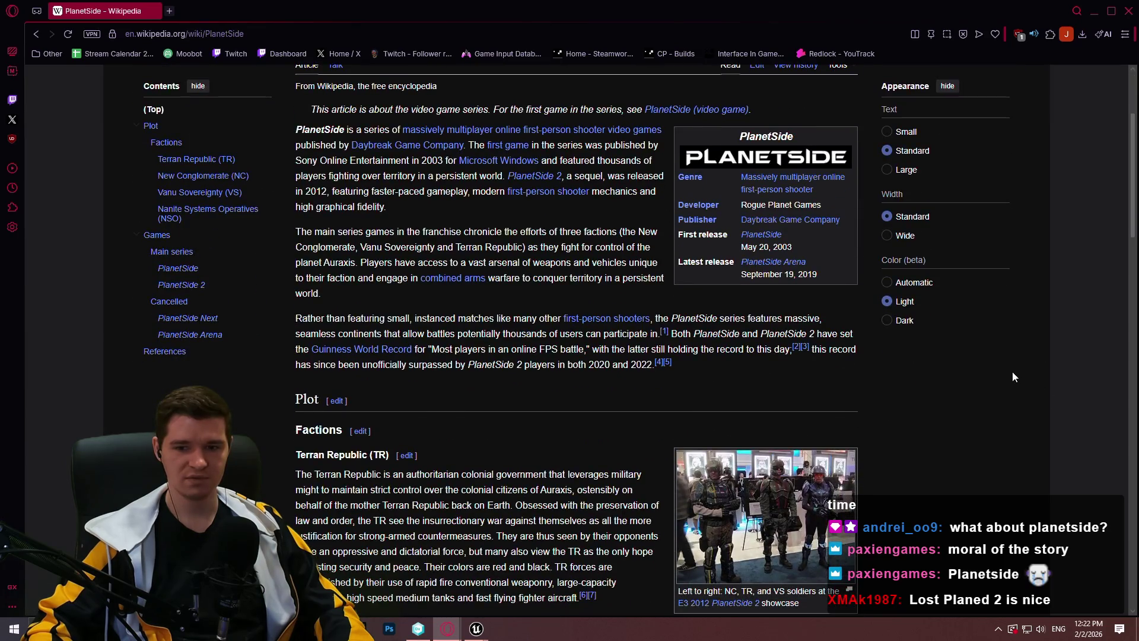
scroll(1012, 371, "up", 3)
scroll(991, 297, "up", 1)
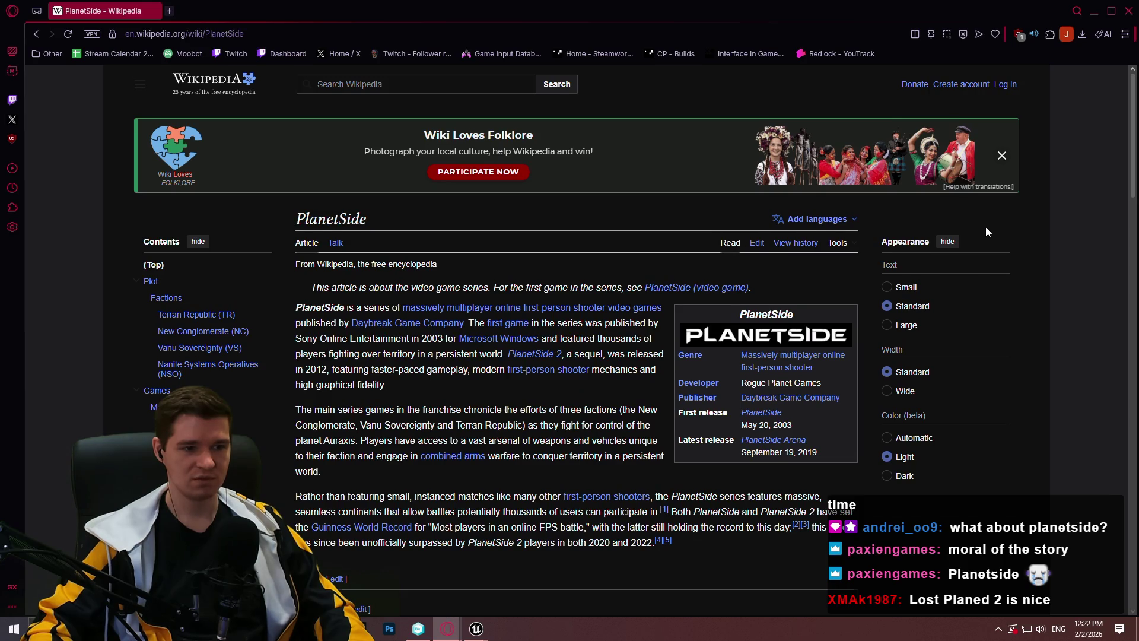
scroll(985, 227, "down", 5)
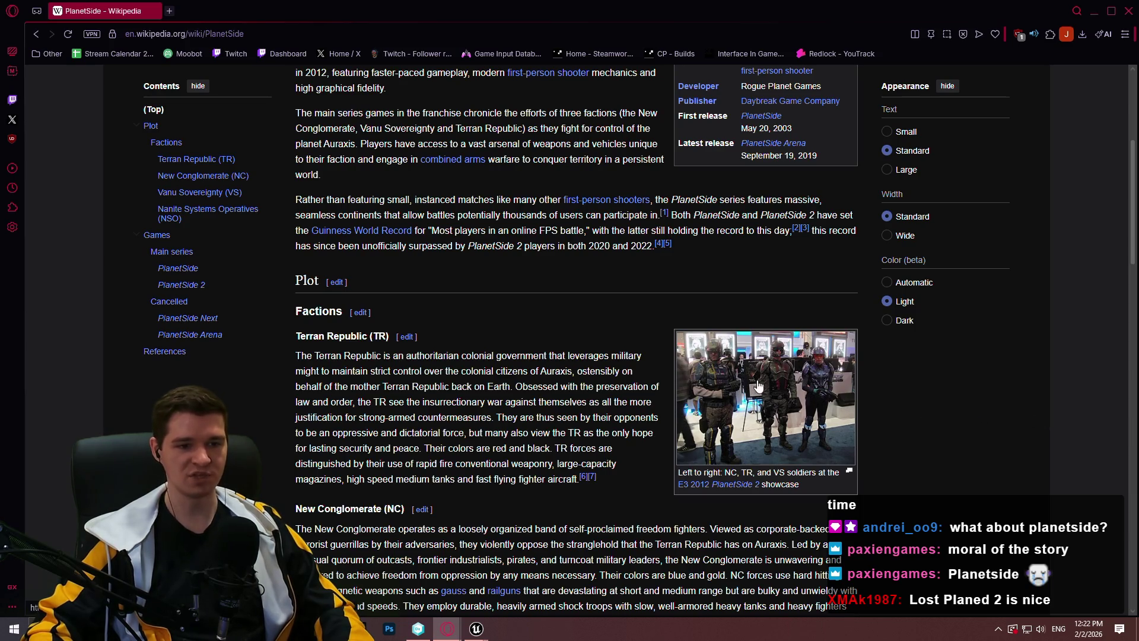
scroll(646, 348, "up", 5)
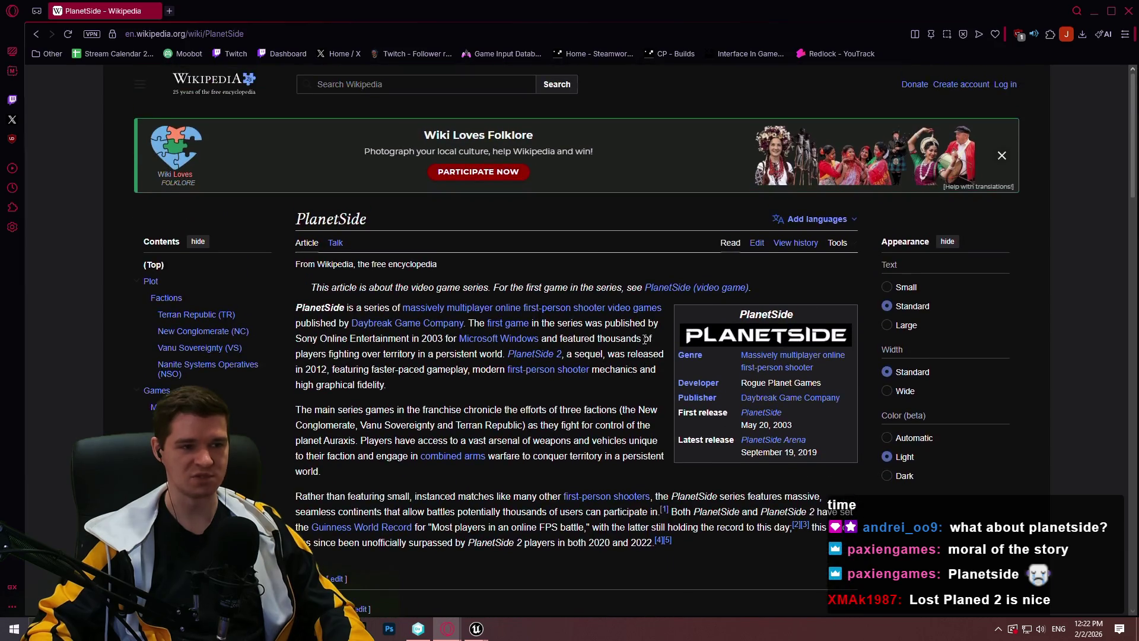
scroll(519, 454, "down", 2)
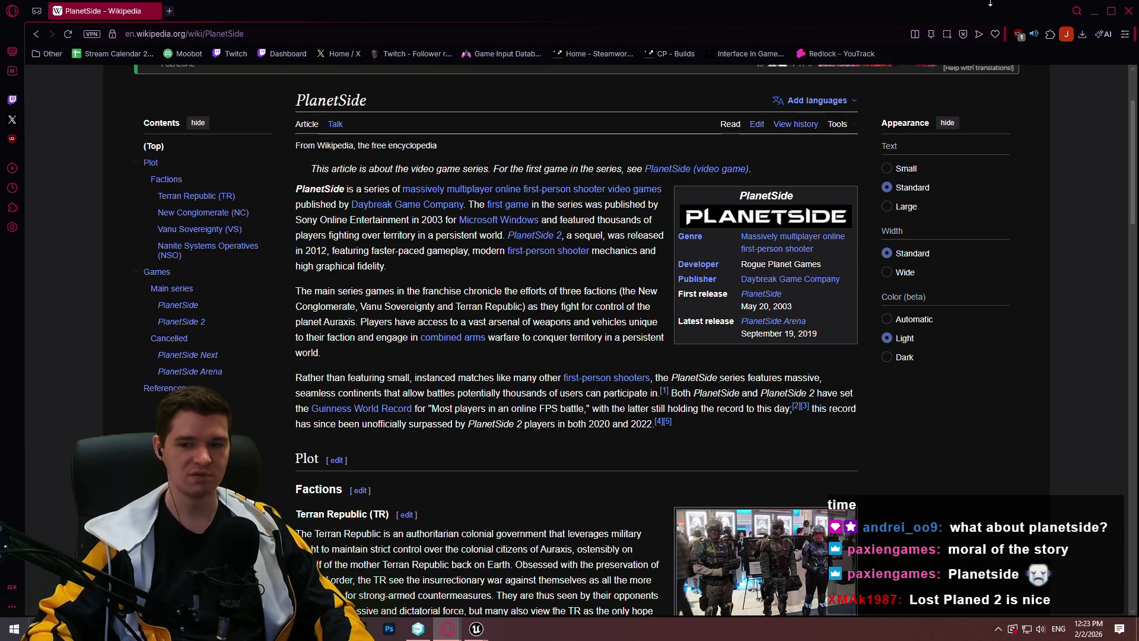
scroll(745, 427, "down", 3)
key("alt+Tab")
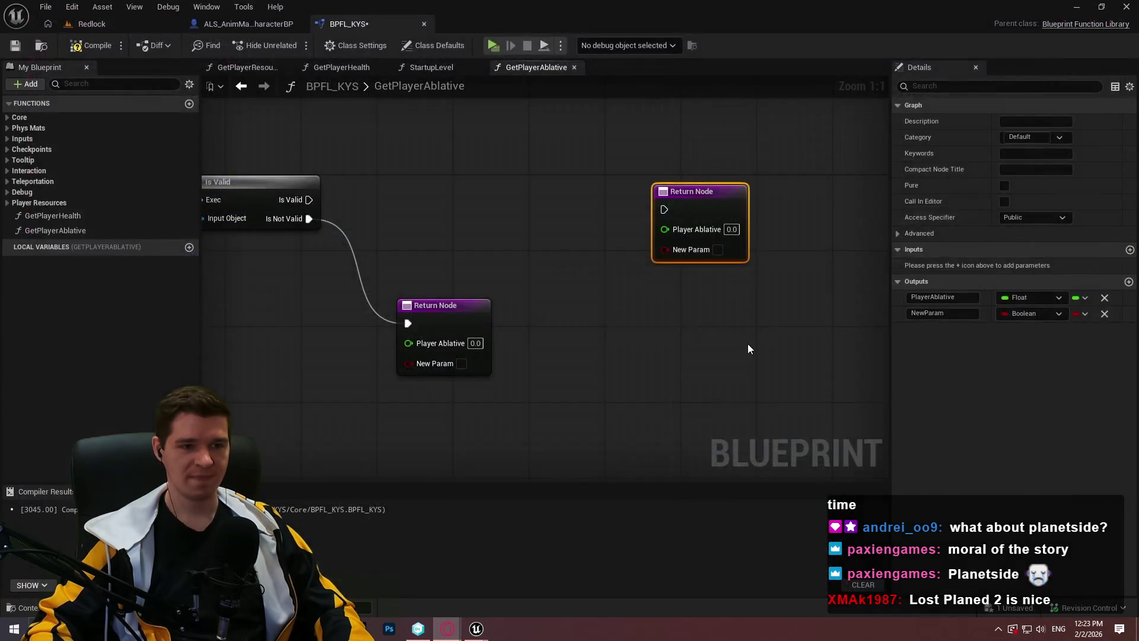
Step: Place the duplicate Return Node and wire Is Valid's output into it
left_click_drag(579, 210, 309, 199)
left_click_drag(713, 217, 779, 207)
left_click(587, 280)
left_click_drag(587, 279, 700, 315)
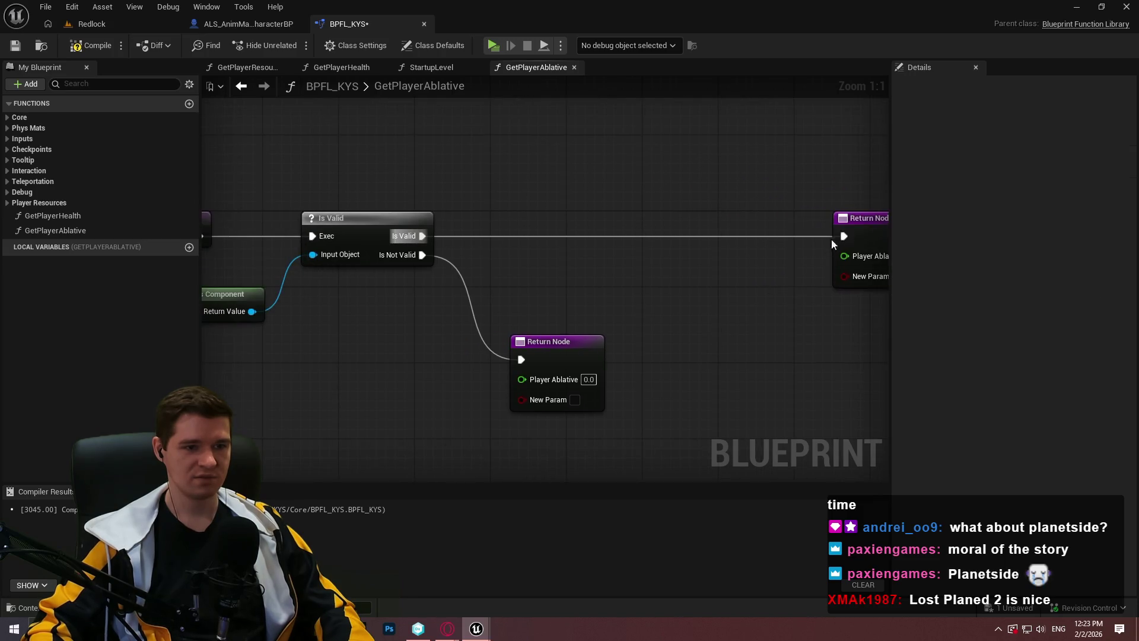
Step: Rename the Boolean output bHasAblative and list it above PlayerAblative
left_click(883, 232)
left_click(942, 314)
type("bH")
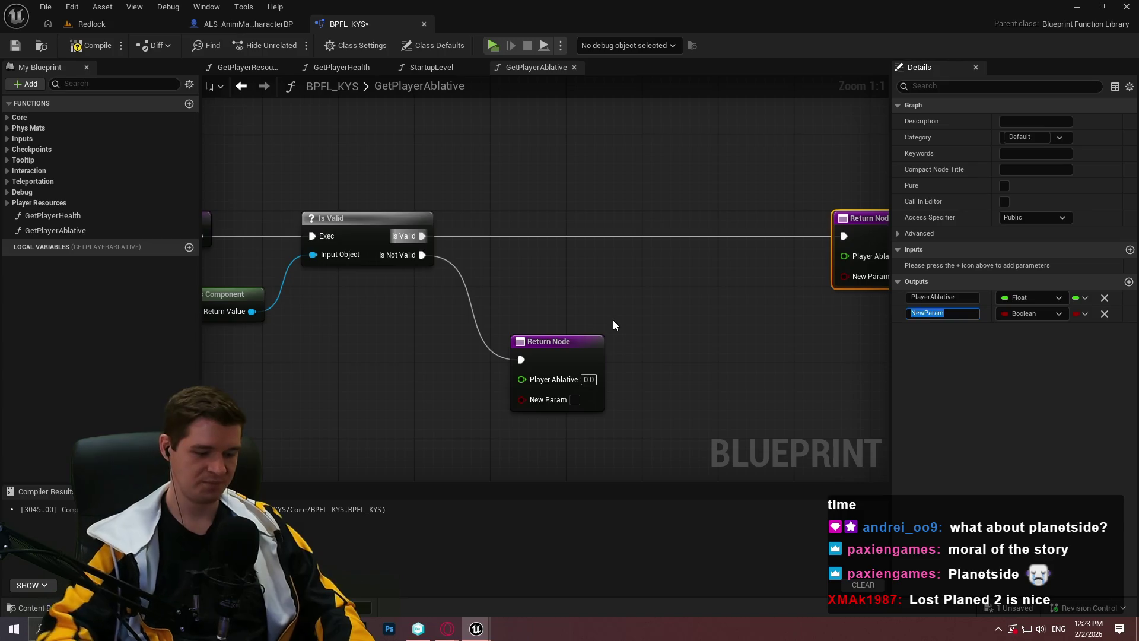
type("ative")
key("Return")
left_click(653, 328)
left_click_drag(664, 303, 550, 312)
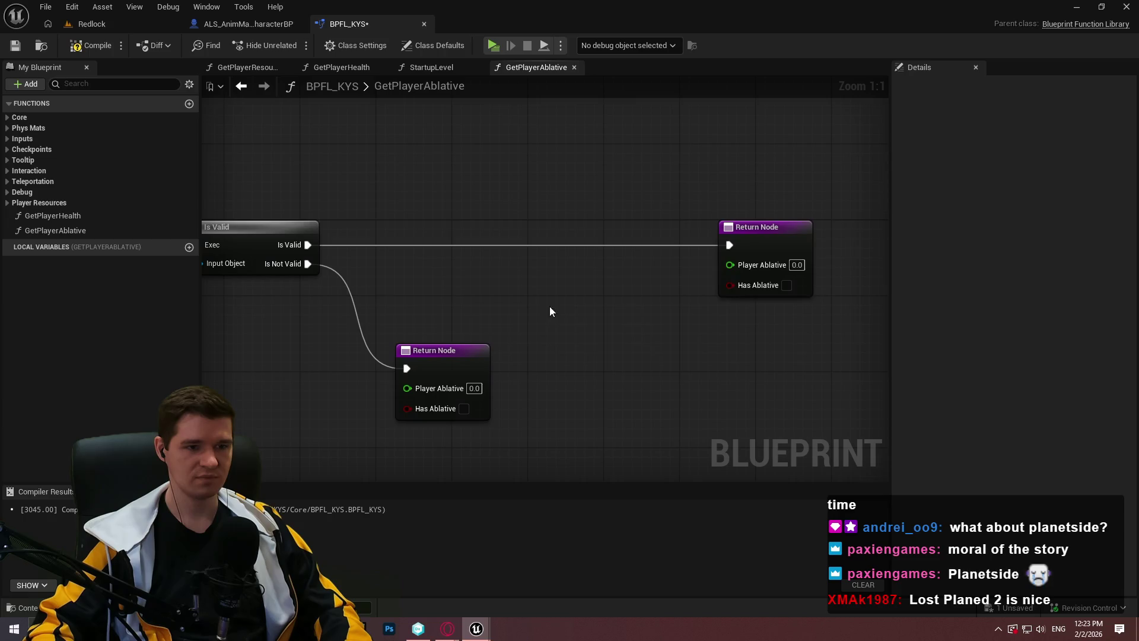
left_click(450, 362)
left_click_drag(902, 313, 895, 294)
left_click(624, 342)
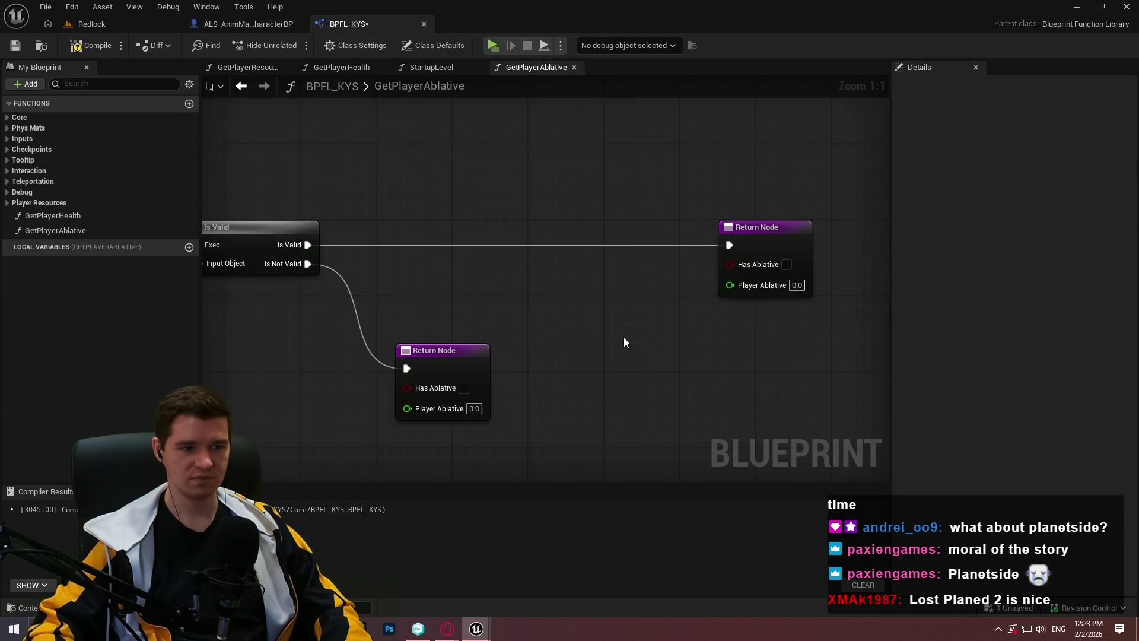
Step: Call Get Player Ablative on the valid component and start a '>' comparison from its value
mouse_move(501, 275)
left_mouse_down()
mouse_move(564, 278)
mouse_move(487, 283)
mouse_move(809, 235)
mouse_move(487, 283)
mouse_move(588, 261)
mouse_move(669, 263)
left_mouse_up()
left_click_drag(291, 312, 596, 265)
type("g")
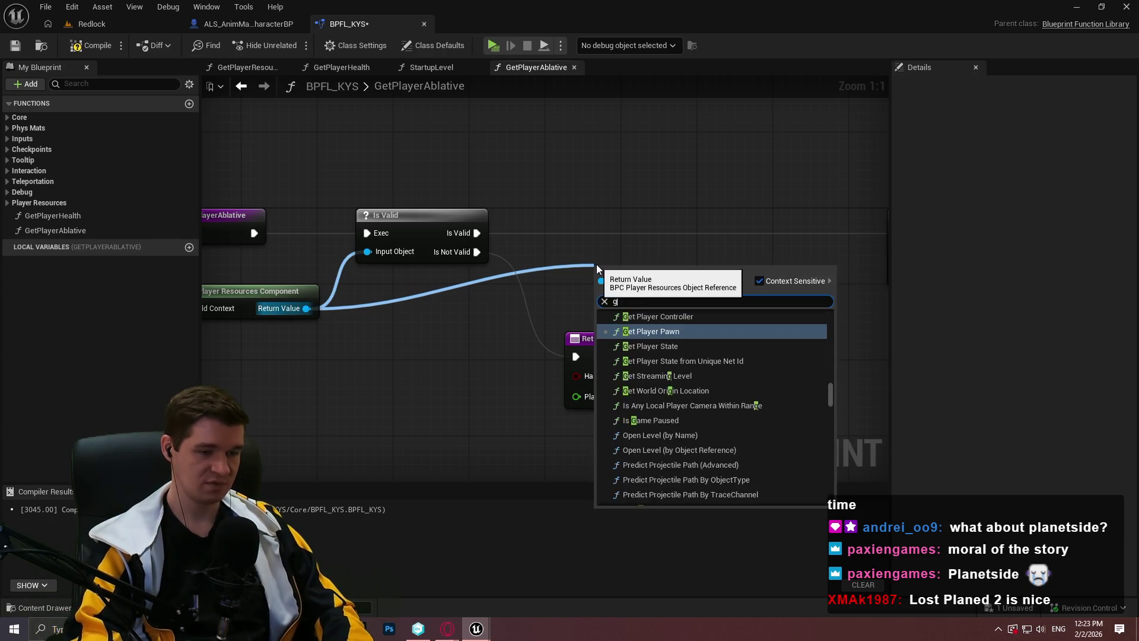
type("et player abl")
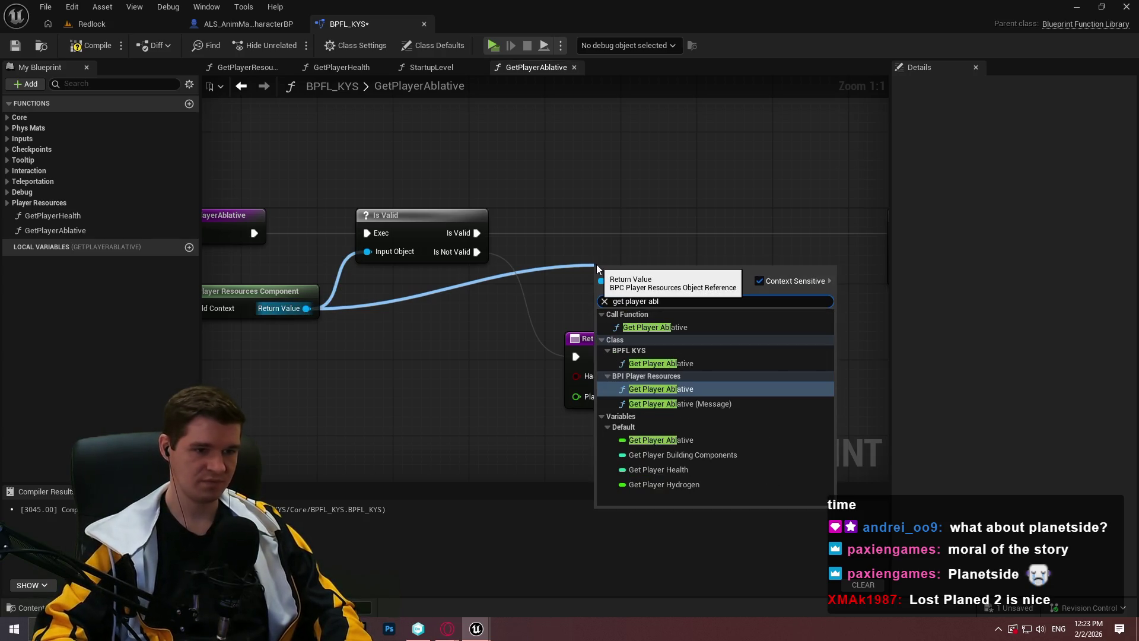
key("Down")
key("Return")
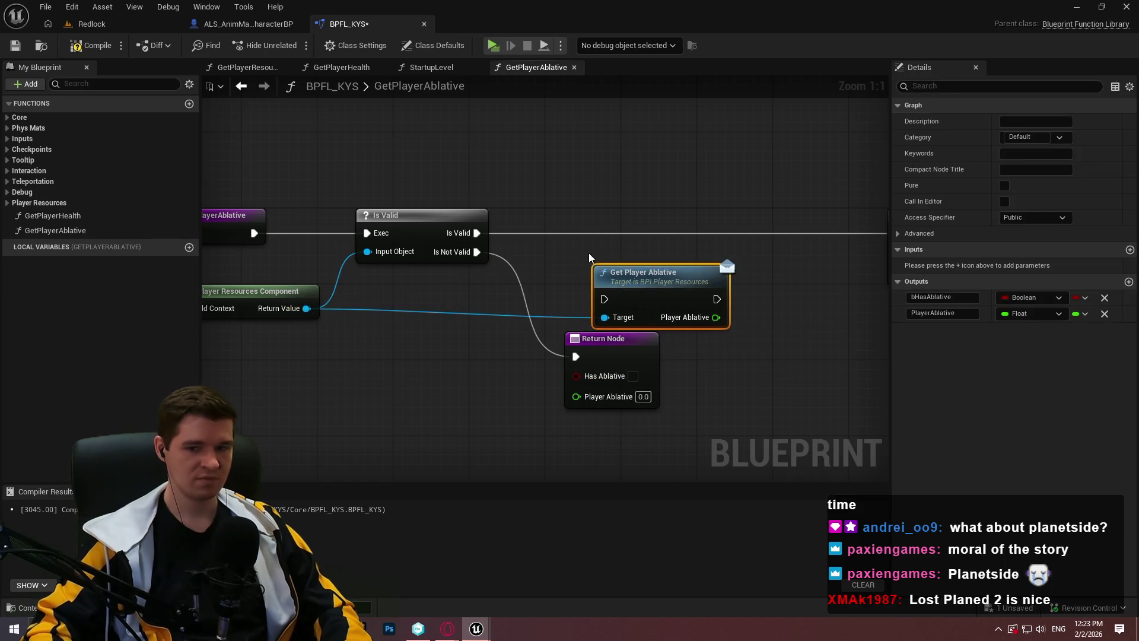
mouse_move(604, 298)
left_mouse_down()
mouse_move(468, 234)
mouse_move(601, 223)
left_mouse_up()
left_click_drag(730, 326, 593, 330)
mouse_move(551, 256)
left_mouse_down()
mouse_move(627, 283)
mouse_move(650, 307)
left_mouse_up()
type(">")
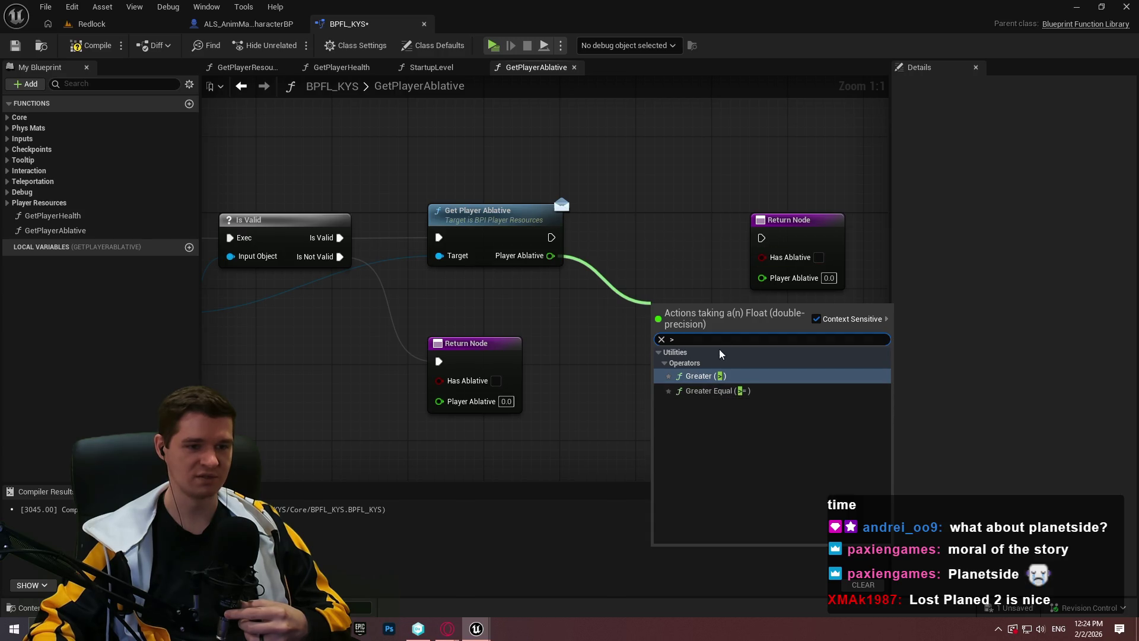
Step: Add a Greater node feeding Has Ablative and wire Player Ablative into the Return Node
left_click(734, 382)
mouse_move(694, 320)
left_mouse_down()
mouse_move(646, 279)
mouse_move(625, 281)
mouse_move(762, 257)
left_mouse_up()
mouse_move(551, 237)
left_mouse_down()
mouse_move(762, 238)
mouse_move(715, 237)
mouse_move(725, 238)
left_mouse_up()
left_click_drag(705, 275, 531, 258)
Step: Tidy the ablative wire with two reroute points, arrange the nodes, then compile and save
double_click(666, 275)
mouse_move(666, 285)
left_mouse_down()
mouse_move(596, 318)
mouse_move(622, 308)
mouse_move(662, 319)
left_mouse_up()
double_click(614, 297)
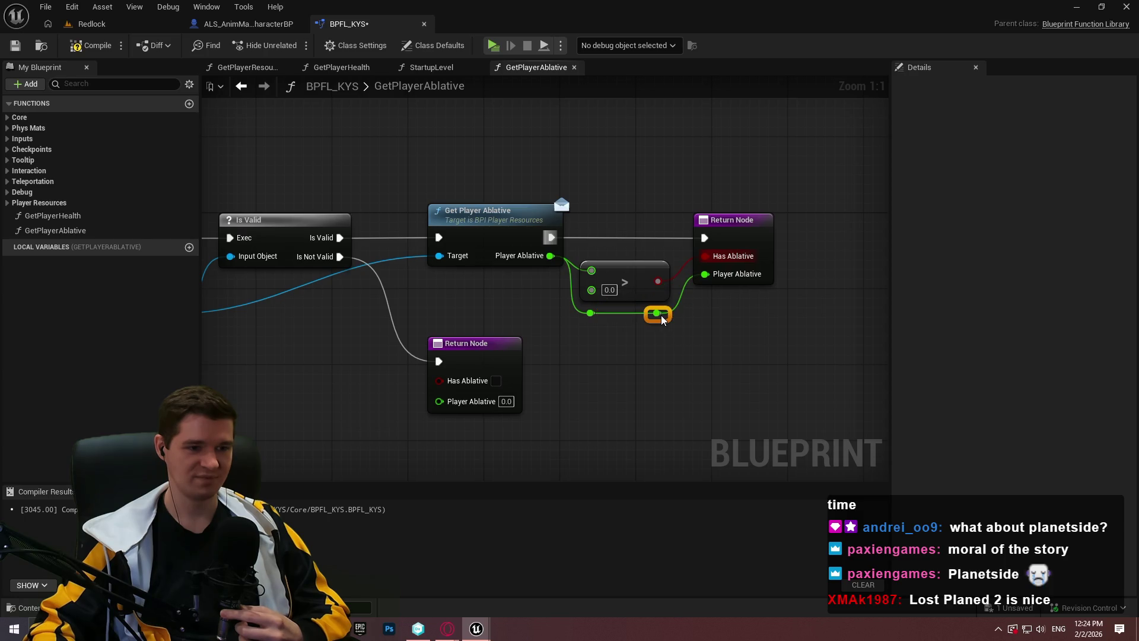
left_click_drag(816, 329, 600, 212)
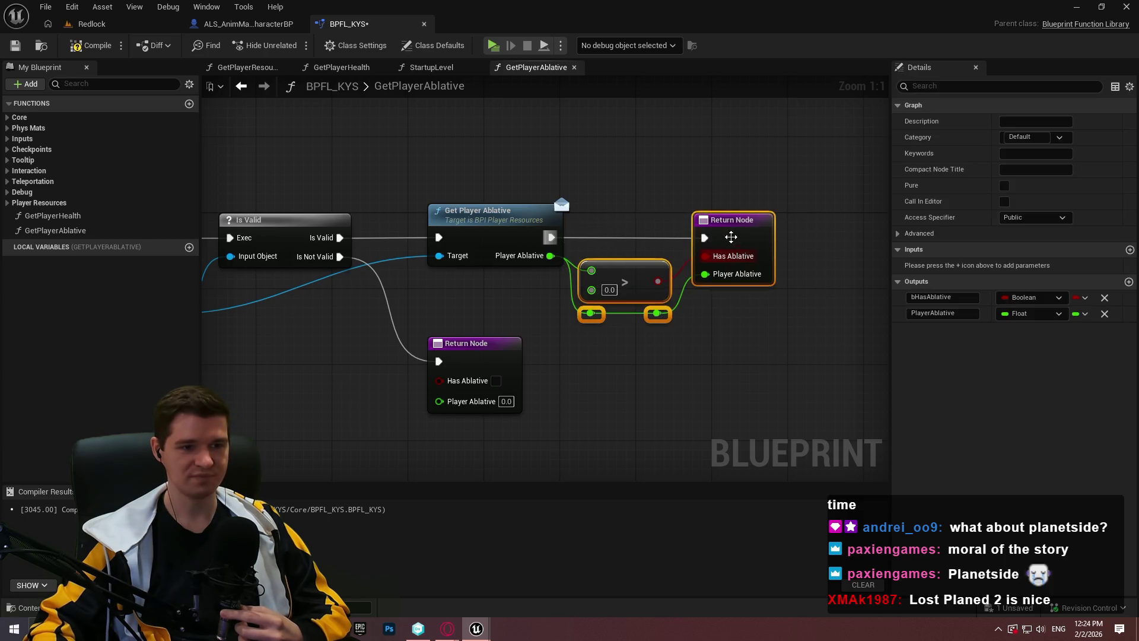
left_click_drag(730, 236, 759, 237)
left_click(696, 360)
left_click_drag(627, 315, 609, 315)
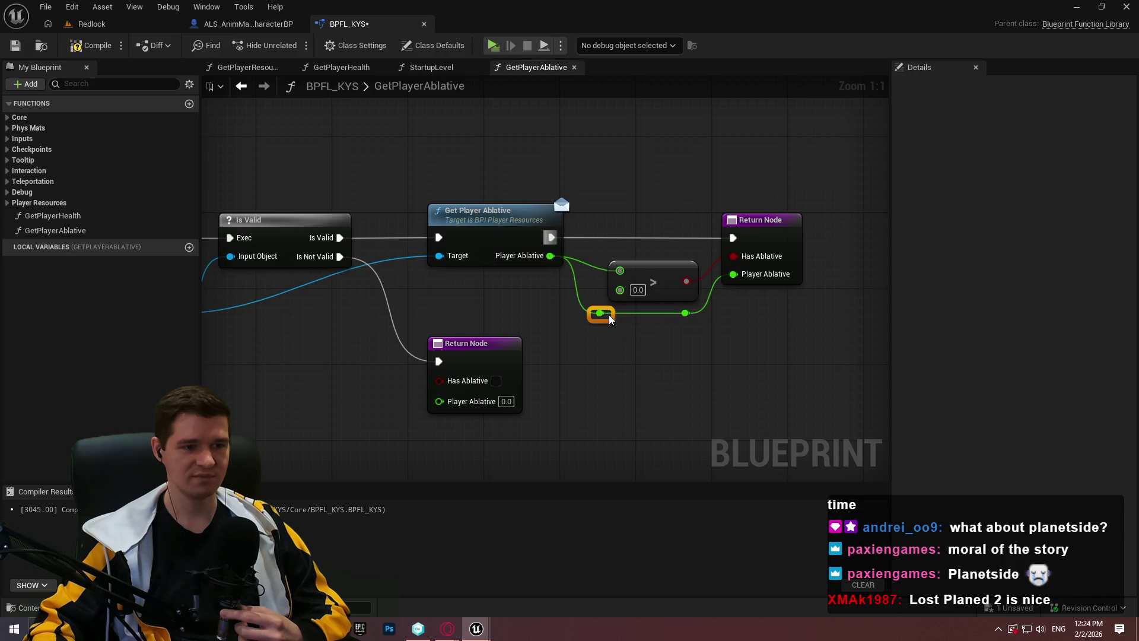
left_click_drag(654, 273, 645, 272)
left_click(701, 350)
left_click(92, 45)
scroll(746, 337, "down", 2)
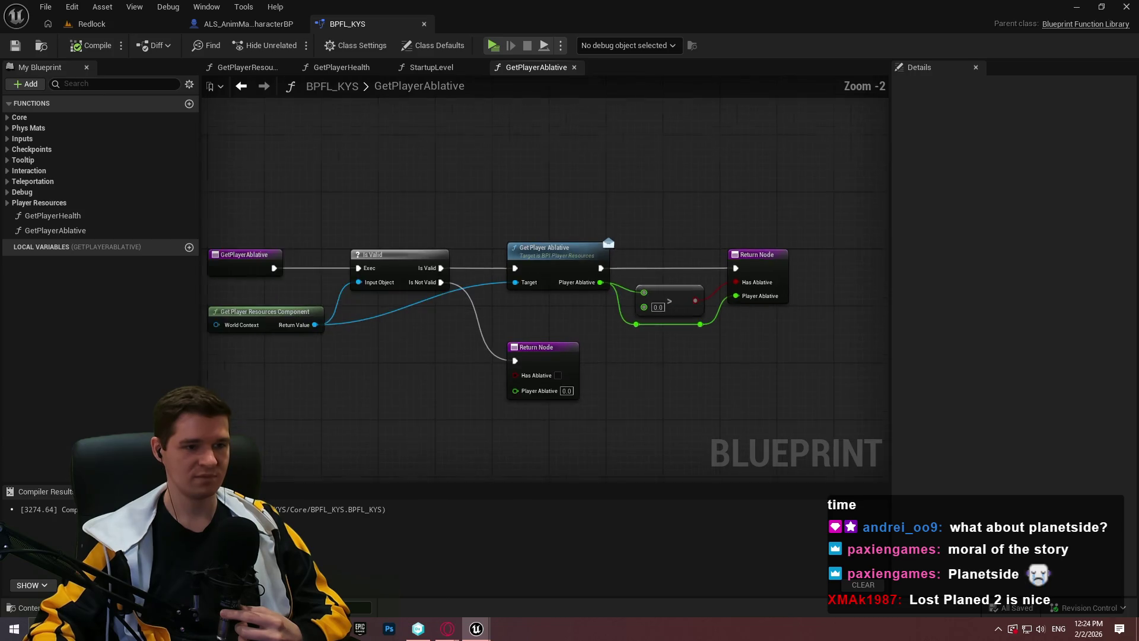
Step: Open GetPlayerHealth and add a Boolean output to its Return Node, starting its name with 'b'
double_click(59, 216)
scroll(757, 310, "up", 2)
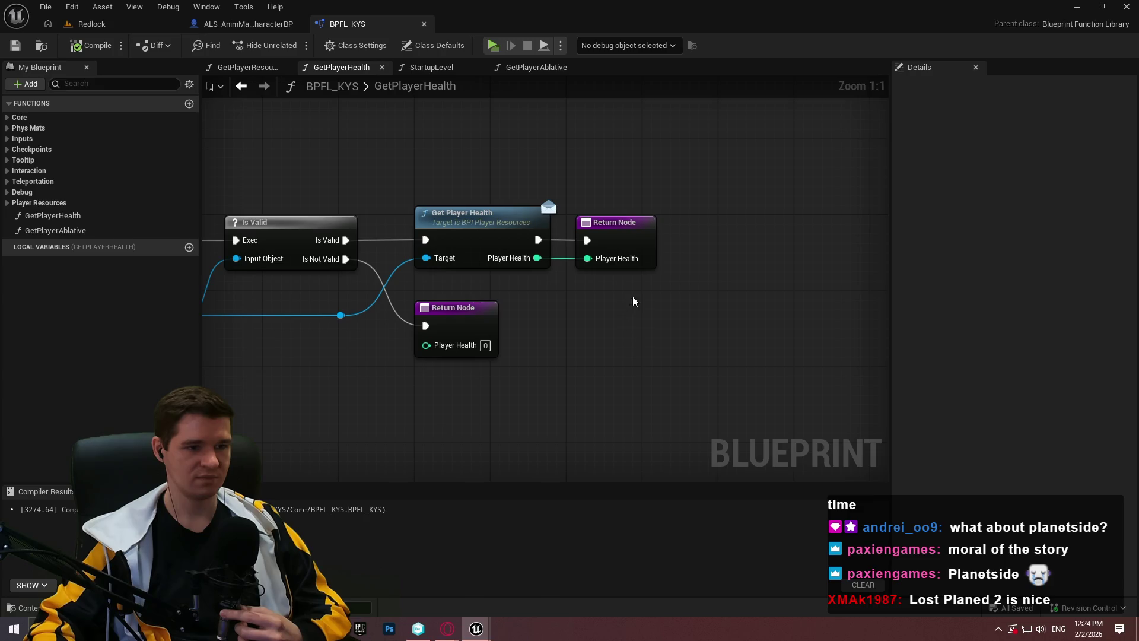
left_click(641, 239)
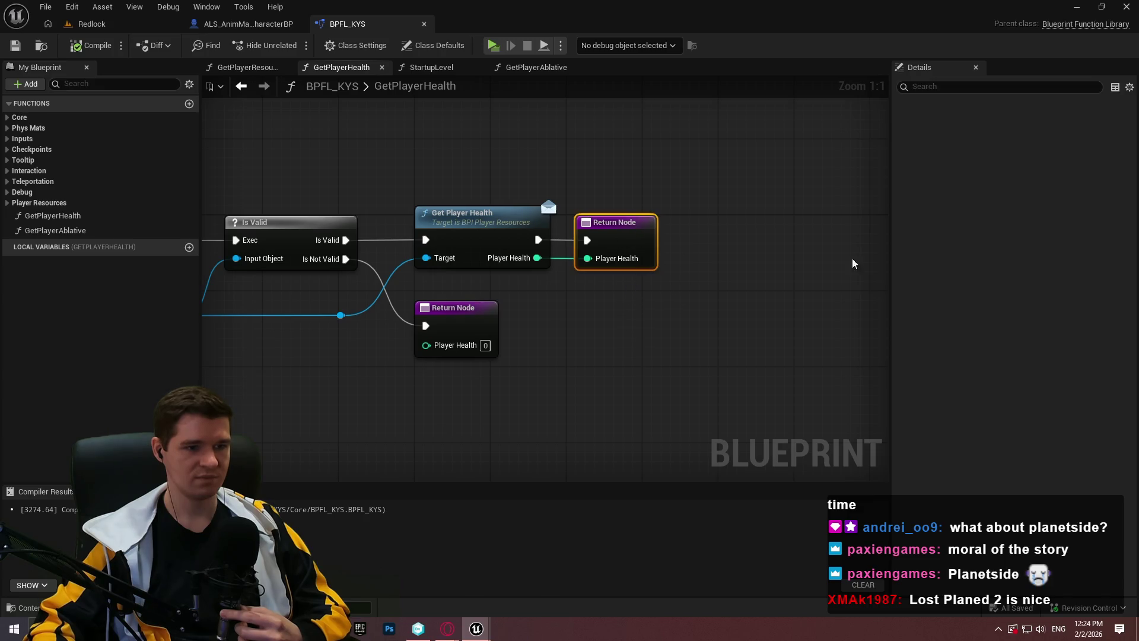
left_click(1128, 283)
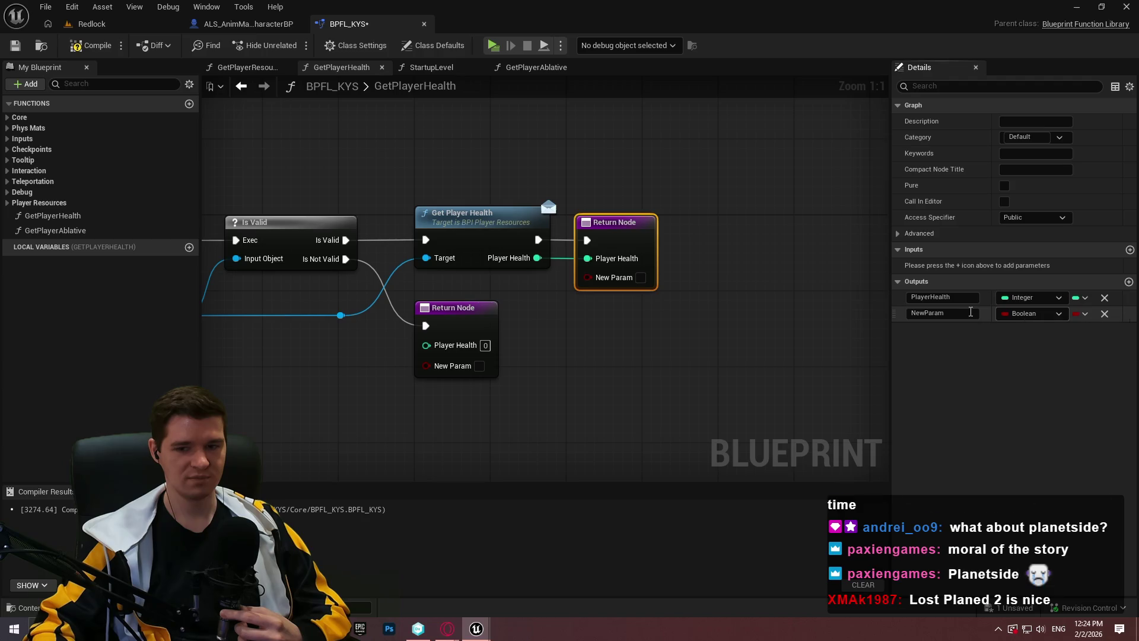
type("b")
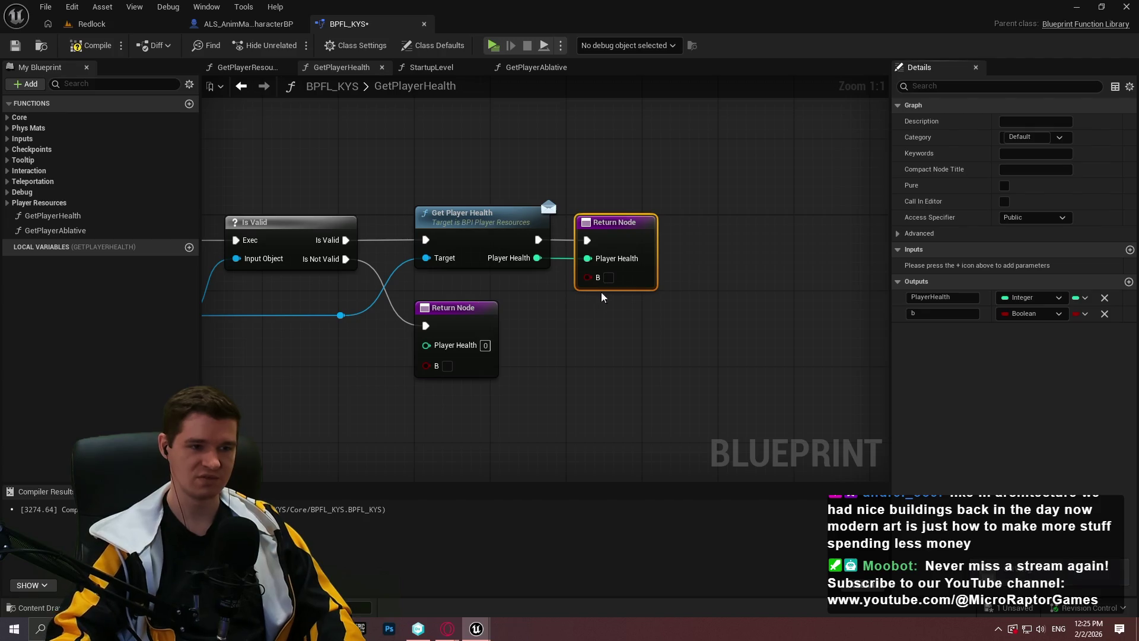
left_click(930, 312)
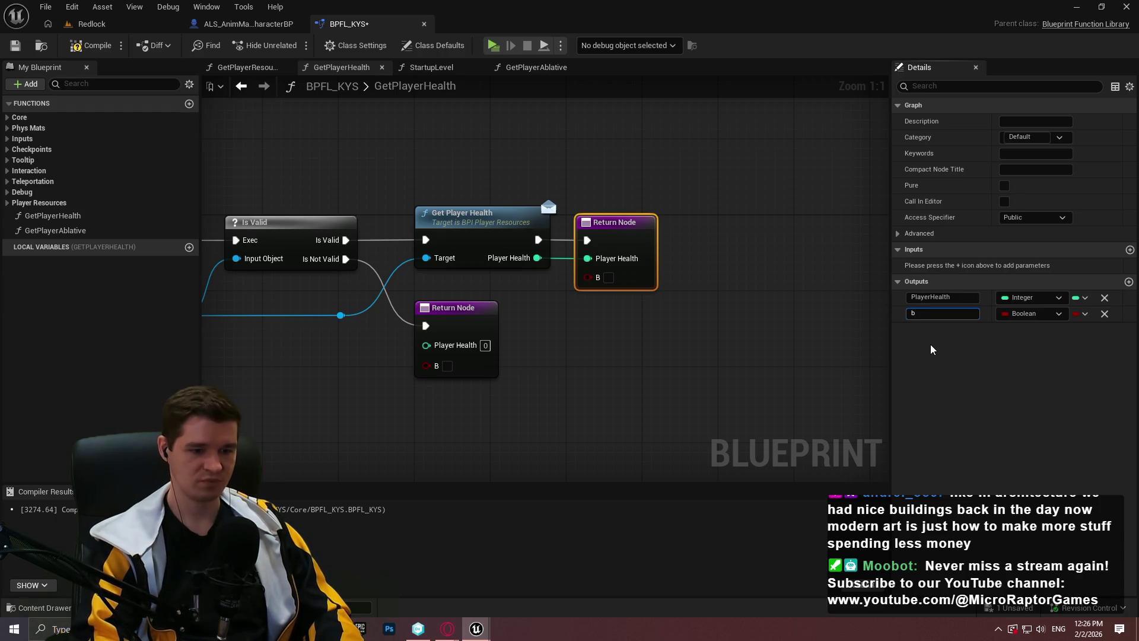
Step: Name the output bHasHealth, briefly compare with GetPlayerAblative, then return to GetPlayerHealth
type("H")
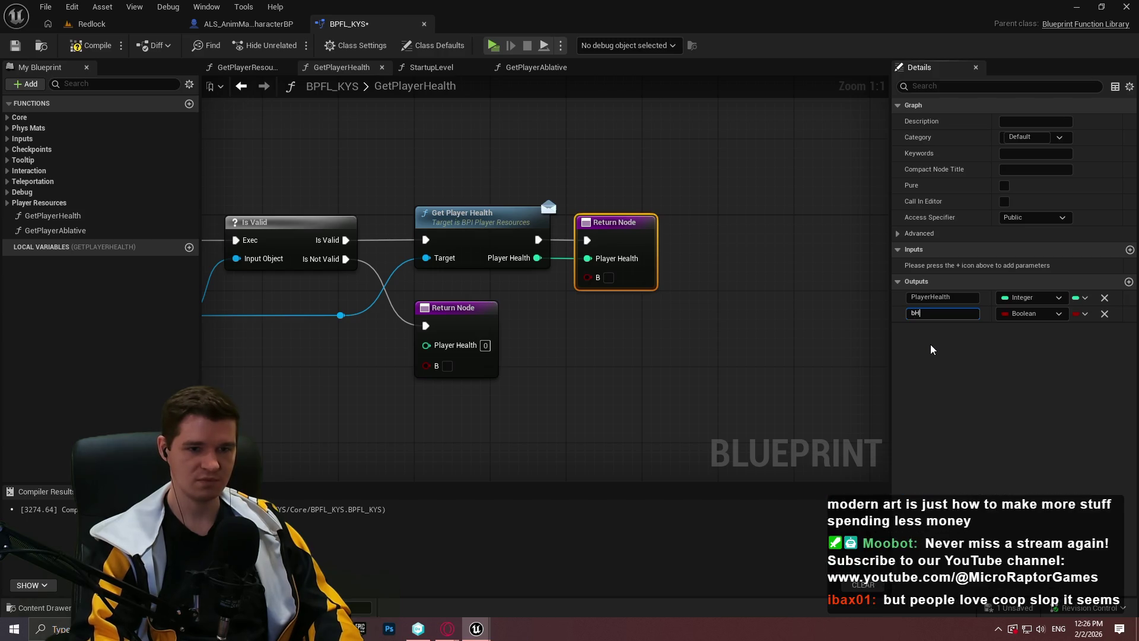
type("asHealth")
key("Return")
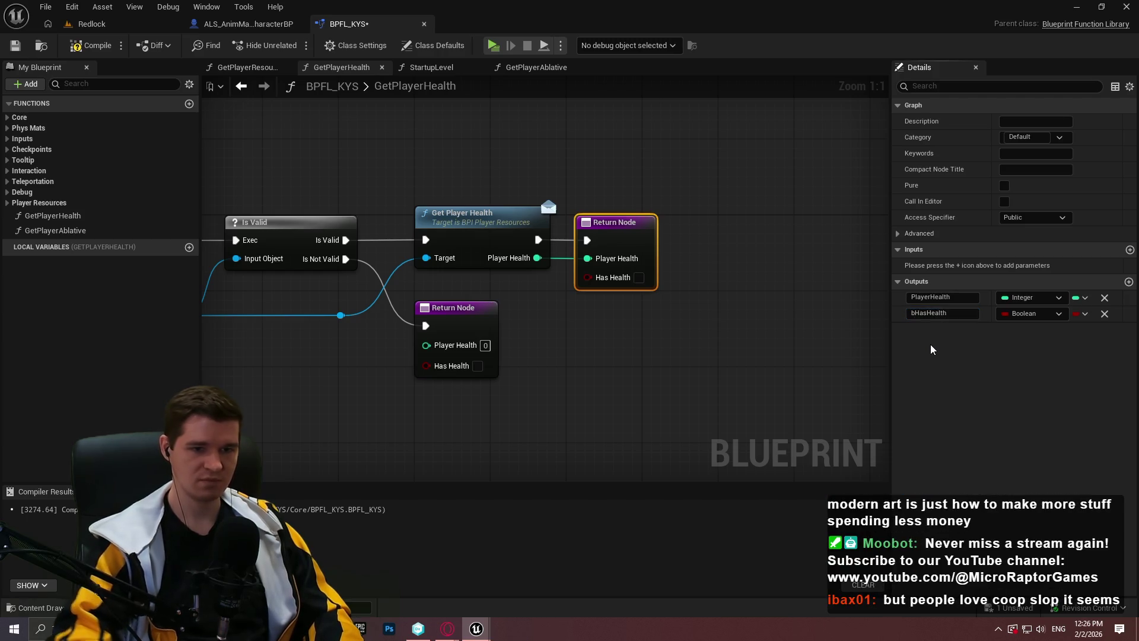
double_click(52, 231)
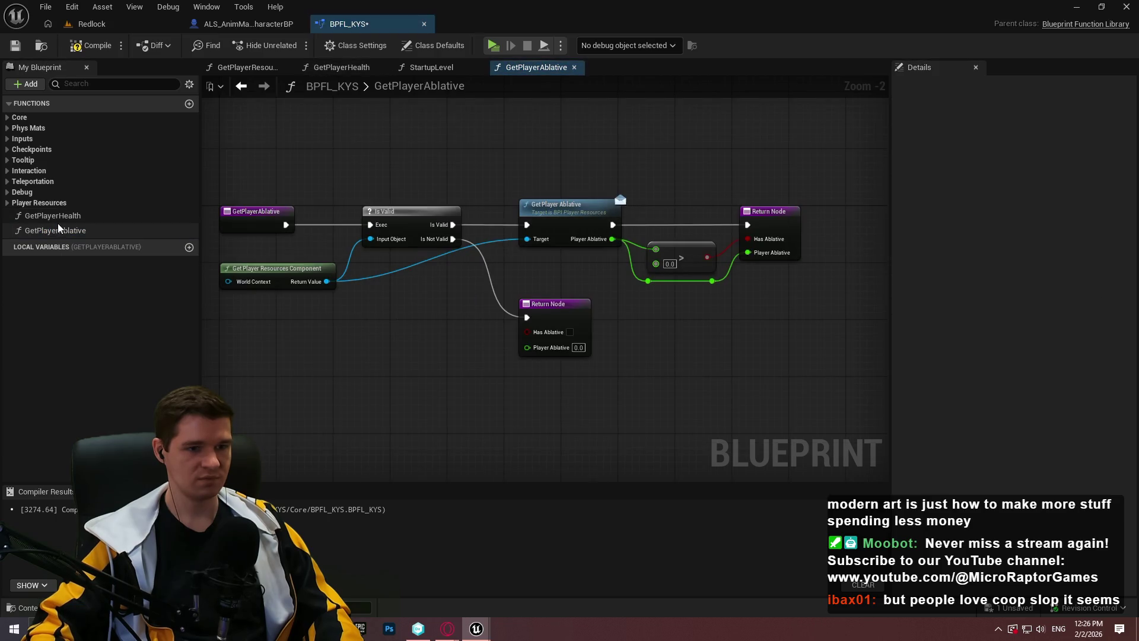
double_click(52, 215)
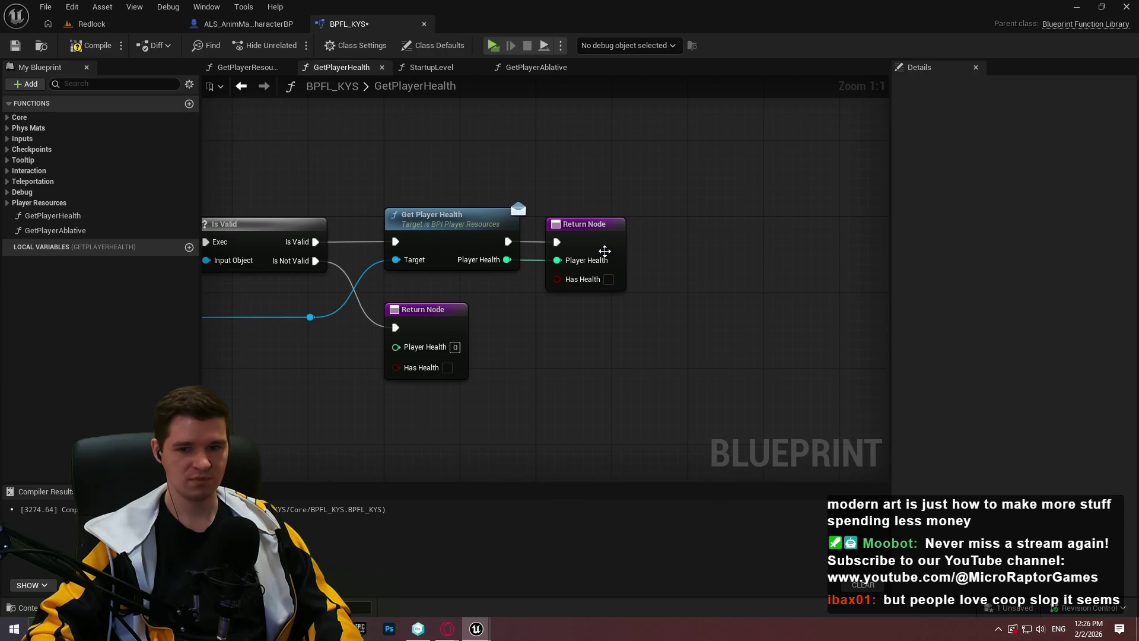
Step: Move Has Health above Player Health in Outputs and spread out the Return Nodes
left_click(604, 251)
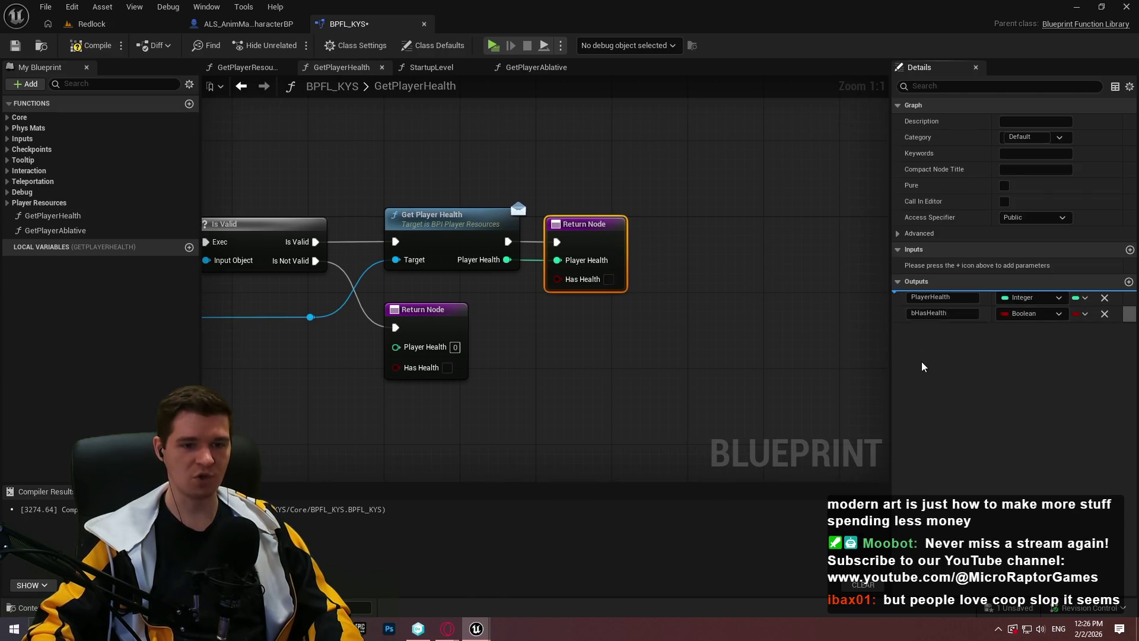
left_click_drag(922, 366, 924, 369)
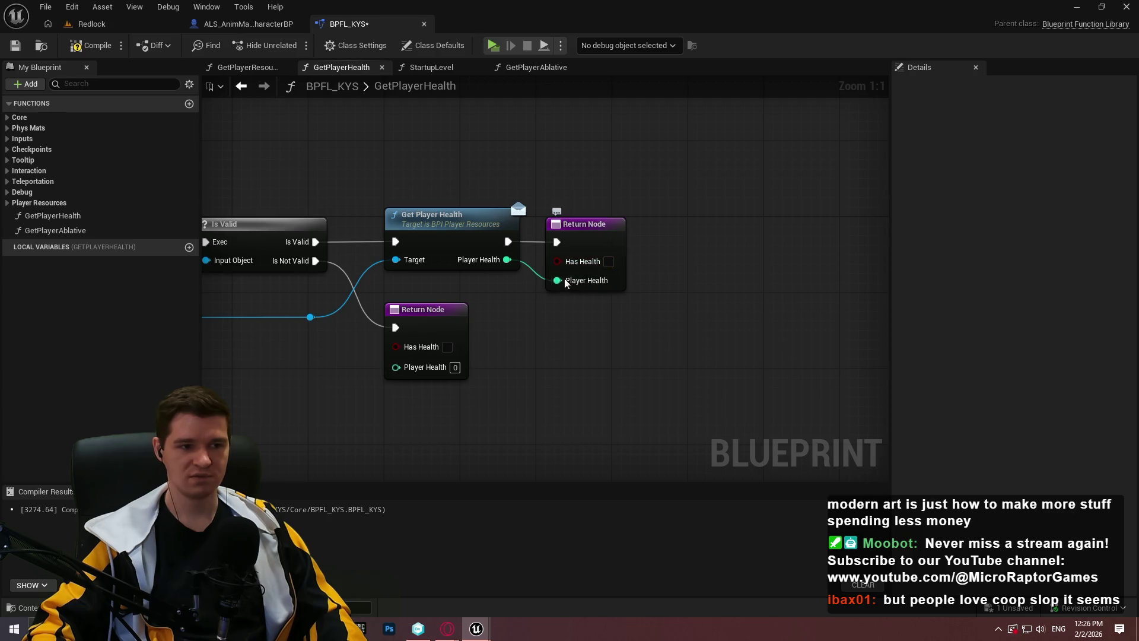
left_click_drag(619, 241, 703, 241)
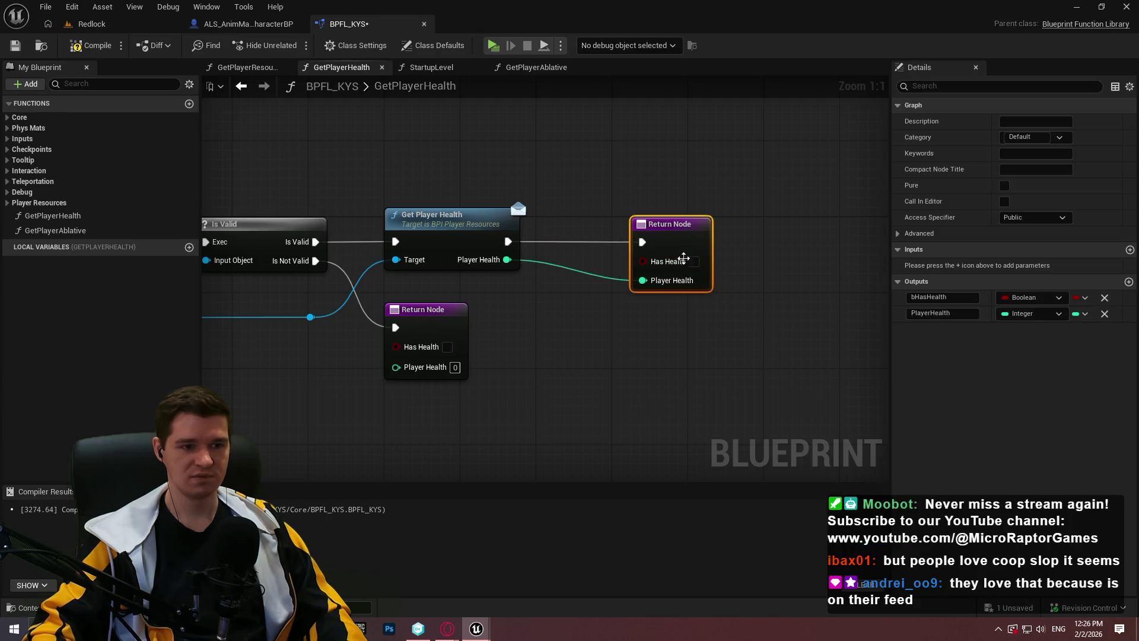
left_click(643, 282, "alt")
left_click_drag(424, 323, 423, 389)
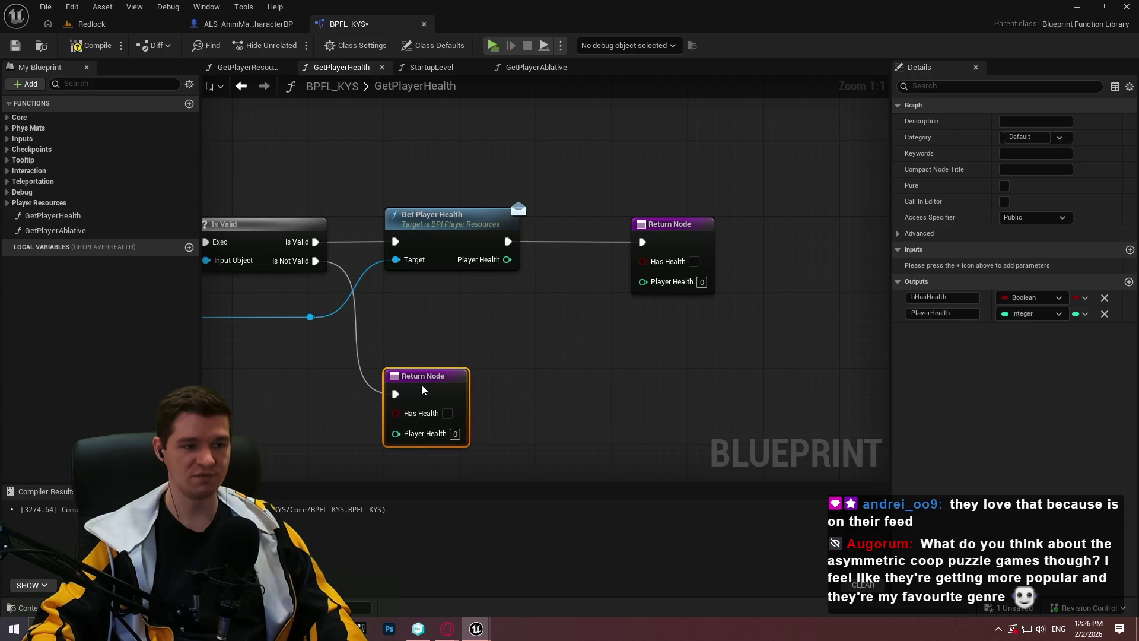
mouse_move(750, 419)
left_mouse_down()
mouse_move(394, 210)
mouse_move(464, 223)
mouse_move(482, 214)
left_mouse_up()
left_click(641, 318)
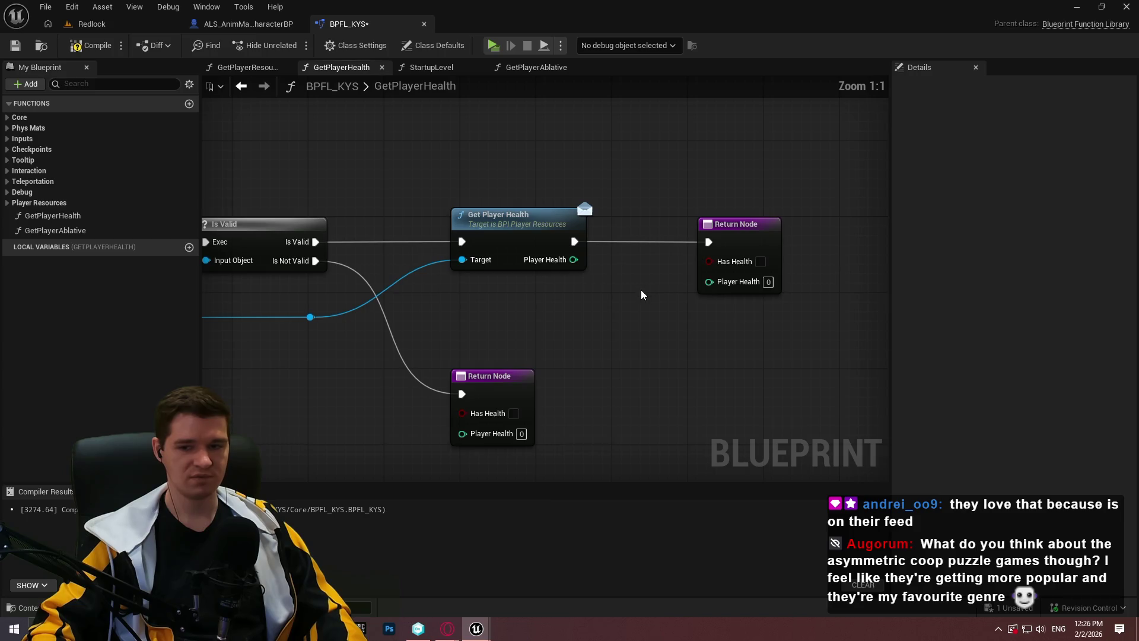
Step: Wire a Player Health > 0 comparison into Has Health, tidy the nodes, then compile and save
left_click_drag(574, 259, 596, 293)
type(">")
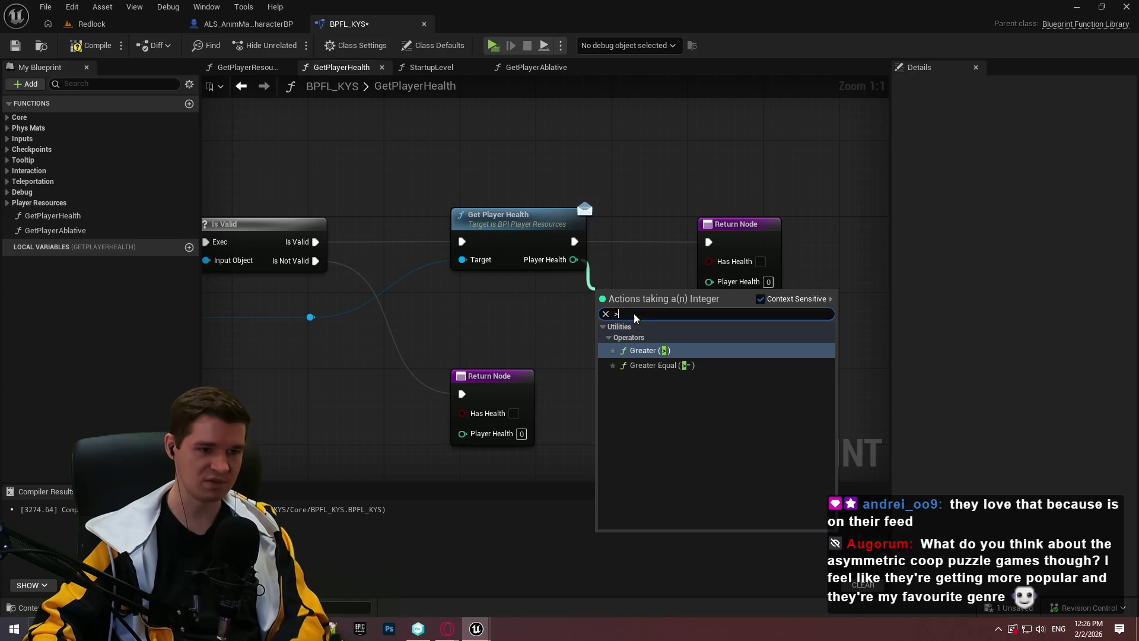
left_click(659, 351)
mouse_move(666, 303)
left_mouse_down()
mouse_move(710, 260)
mouse_move(838, 244)
left_mouse_up()
mouse_move(605, 293)
left_mouse_down()
mouse_move(632, 273)
mouse_move(574, 260)
mouse_move(635, 268)
left_mouse_up()
left_click_drag(800, 237, 744, 237)
left_click(752, 325)
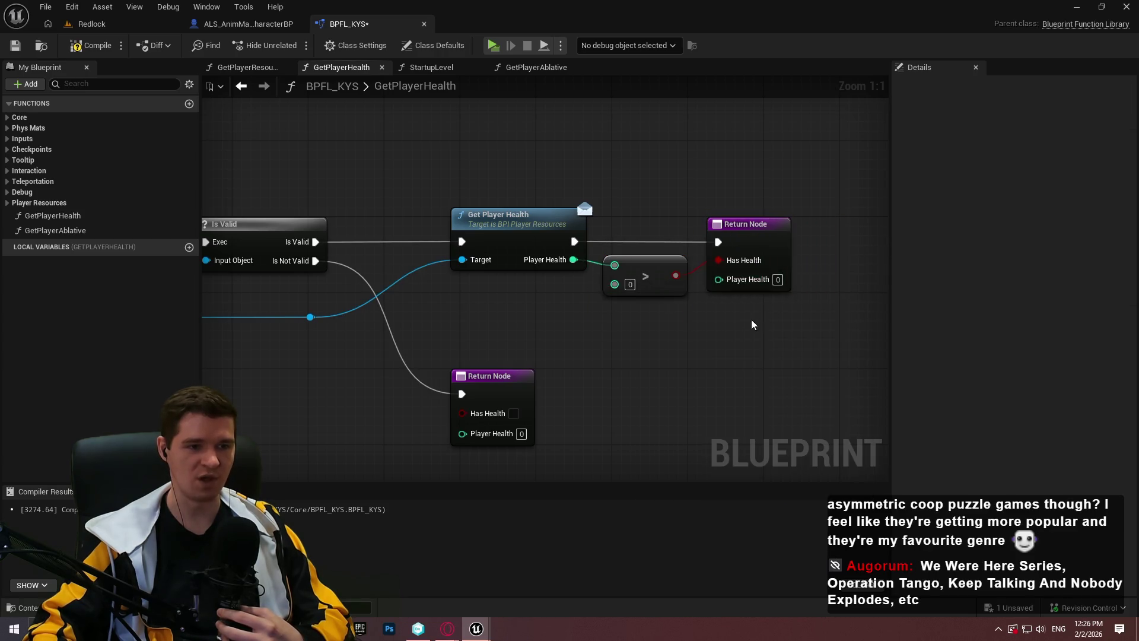
left_click_drag(578, 369, 622, 338)
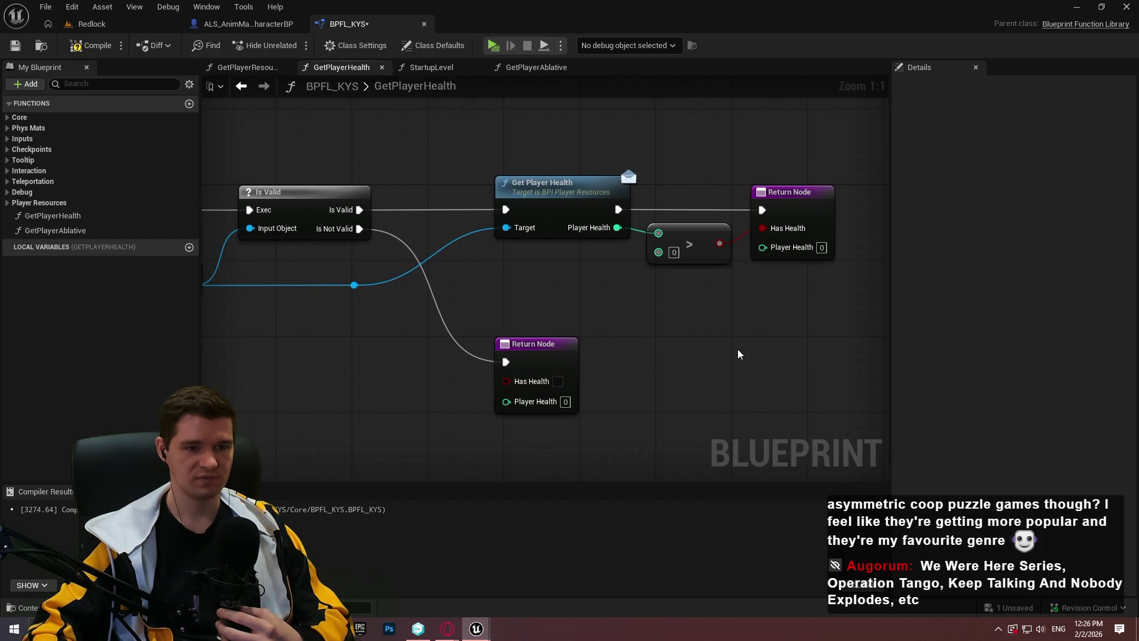
left_click(89, 45)
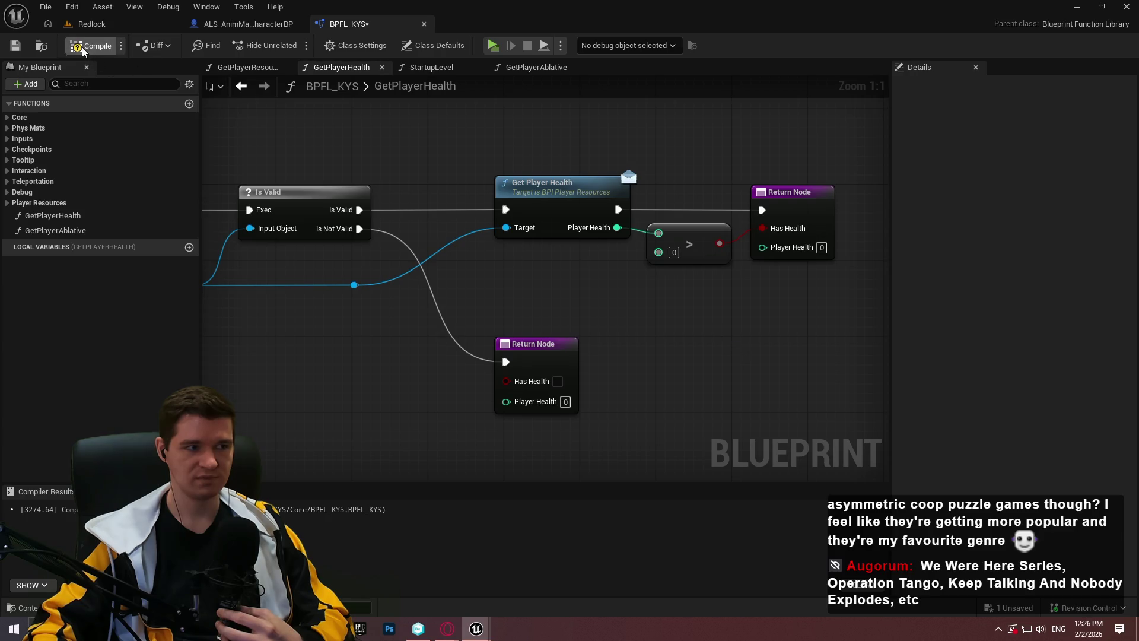
left_click(22, 47)
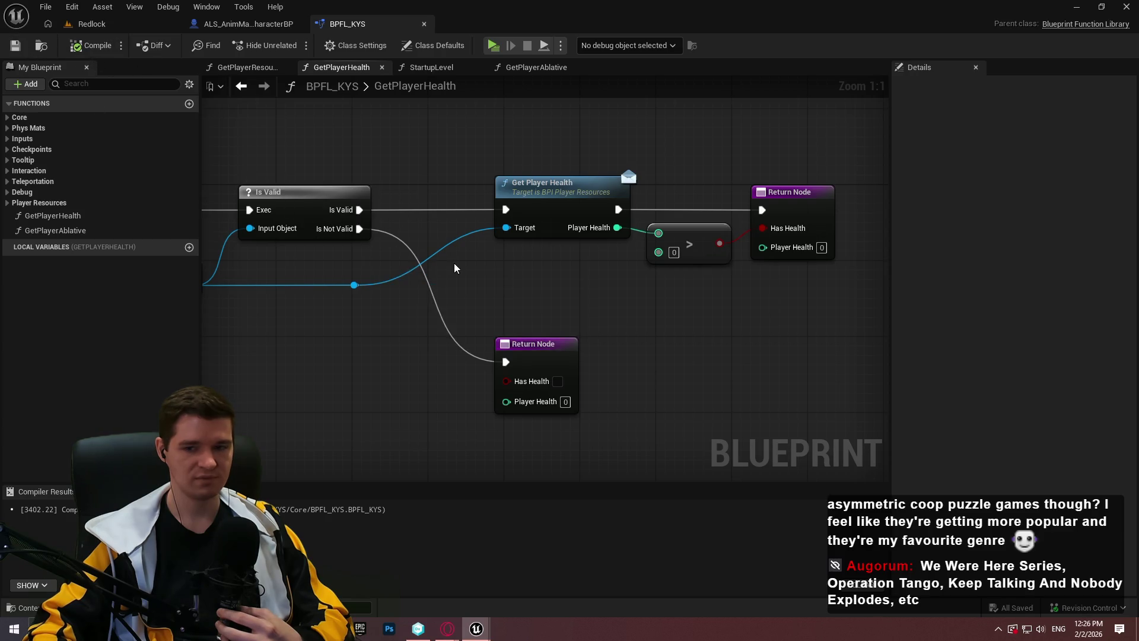